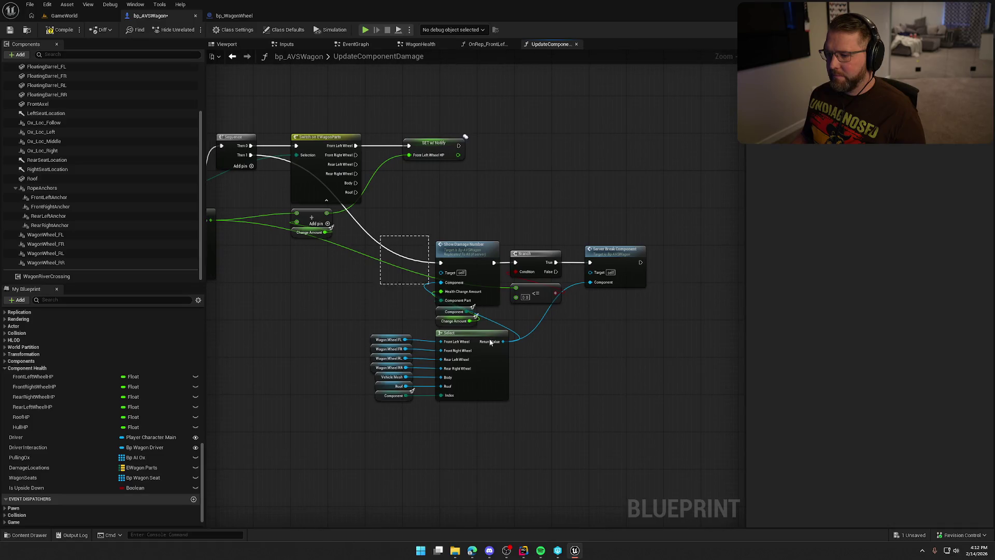
Shift the Show Damage Number node group left to make room in the graph.
drag(636, 290, 499, 287)
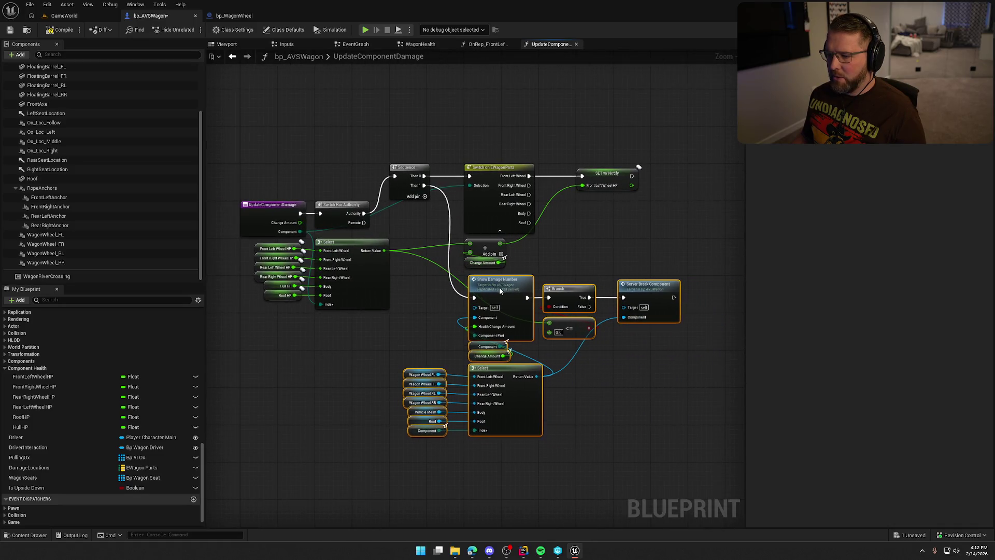
click(550, 269)
scroll(552, 284, up, 2)
drag(581, 289, 637, 269)
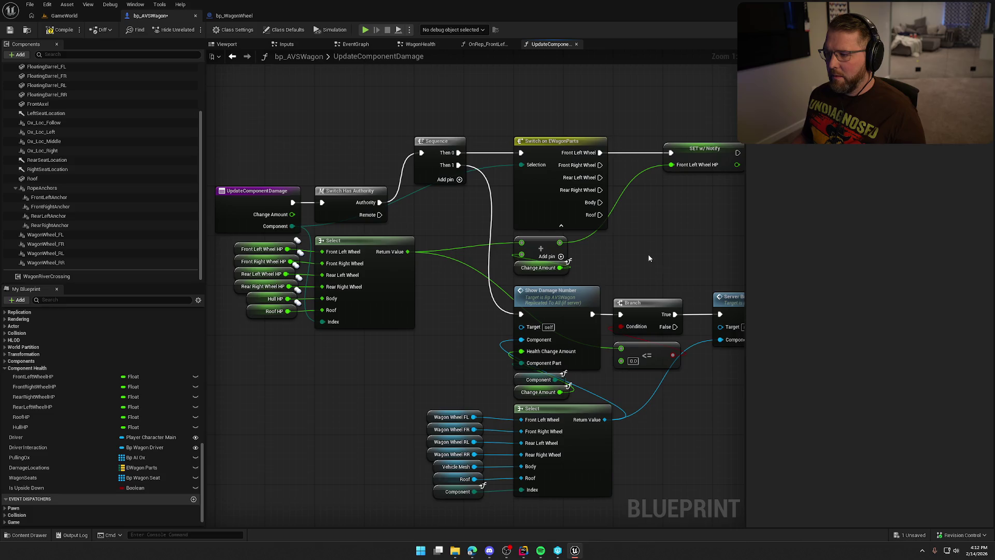
mouse_move(649, 258)
mouse_down()
mouse_move(495, 243)
mouse_move(500, 215)
mouse_up()
Add a SET w/ Notify Front Right Wheel HP on the Front Right Wheel case, fed by the Add result.
mouse_move(34, 387)
mouse_down()
mouse_move(526, 202)
mouse_move(508, 217)
mouse_up()
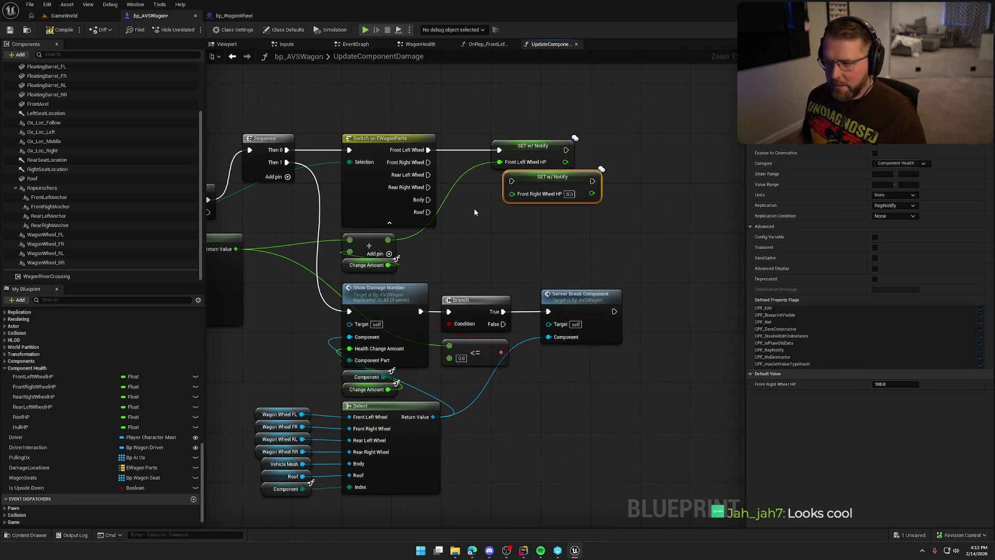
drag(511, 180, 428, 162)
ctrl+click(518, 146)
drag(518, 146, 518, 115)
drag(554, 151, 543, 151)
click(490, 225)
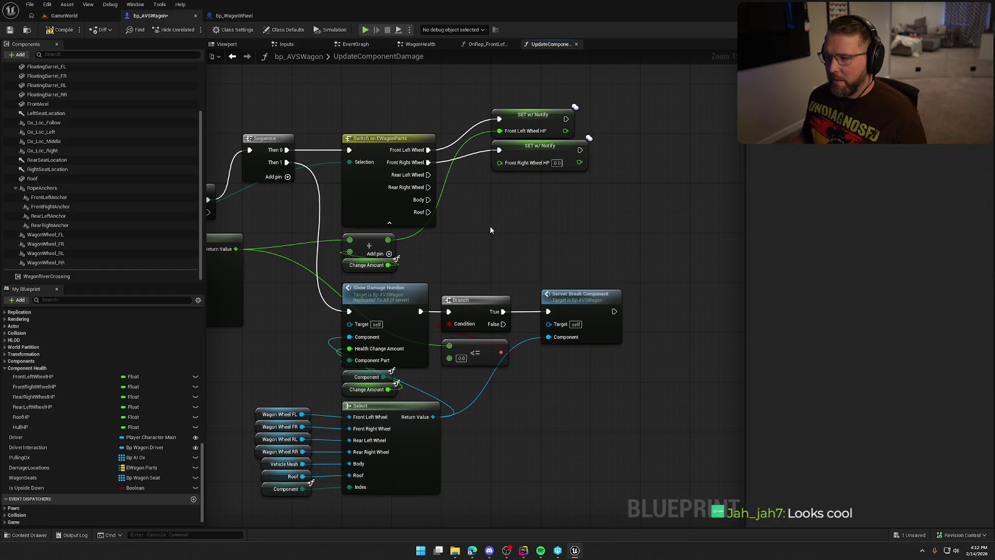
drag(387, 242, 499, 163)
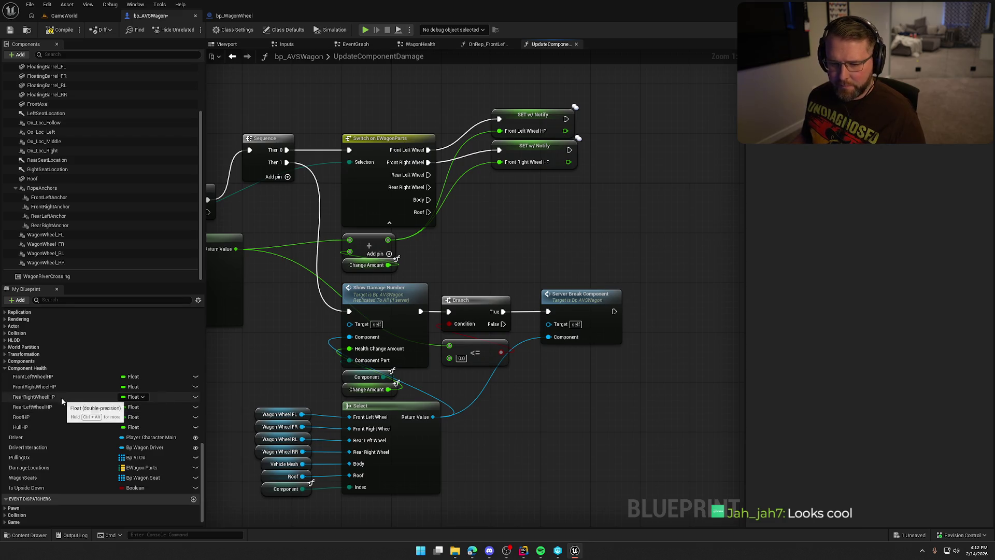
mouse_move(68, 397)
mouse_down()
mouse_move(259, 290)
mouse_move(492, 198)
mouse_up()
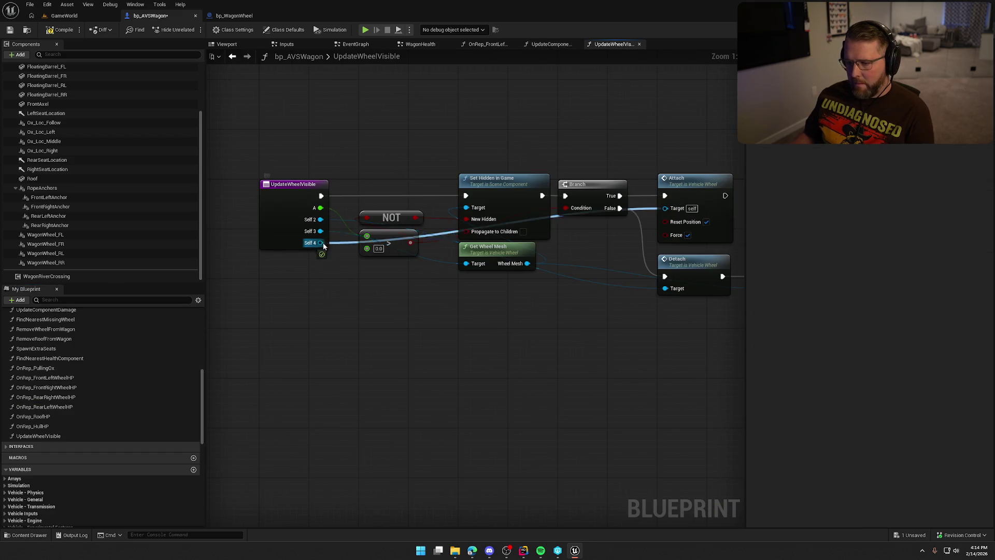
Delete the Self 4 and self3 inputs and rename the remaining inputs Wheel and Health.
click(266, 220)
click(941, 289)
click(941, 279)
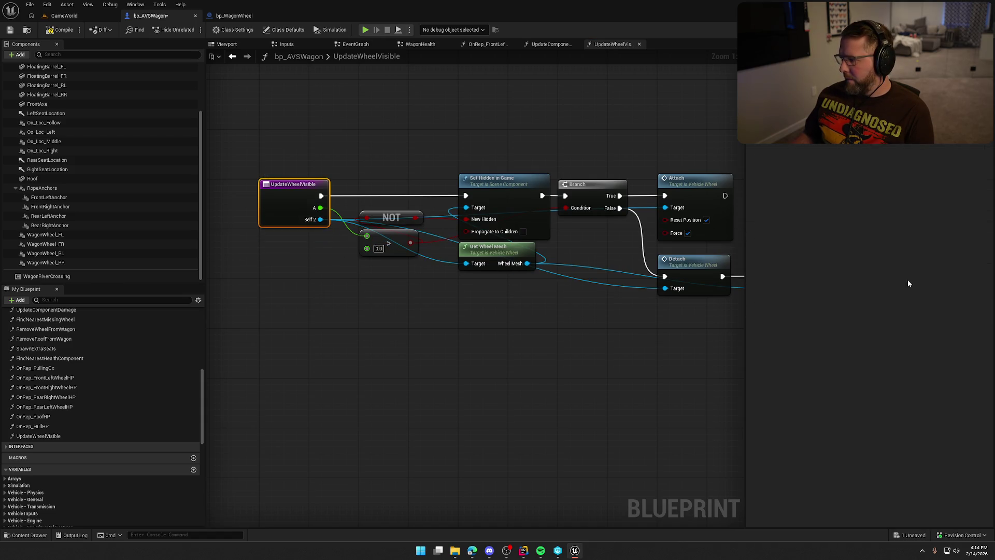
click(781, 268)
text(Wheel)
key(Return)
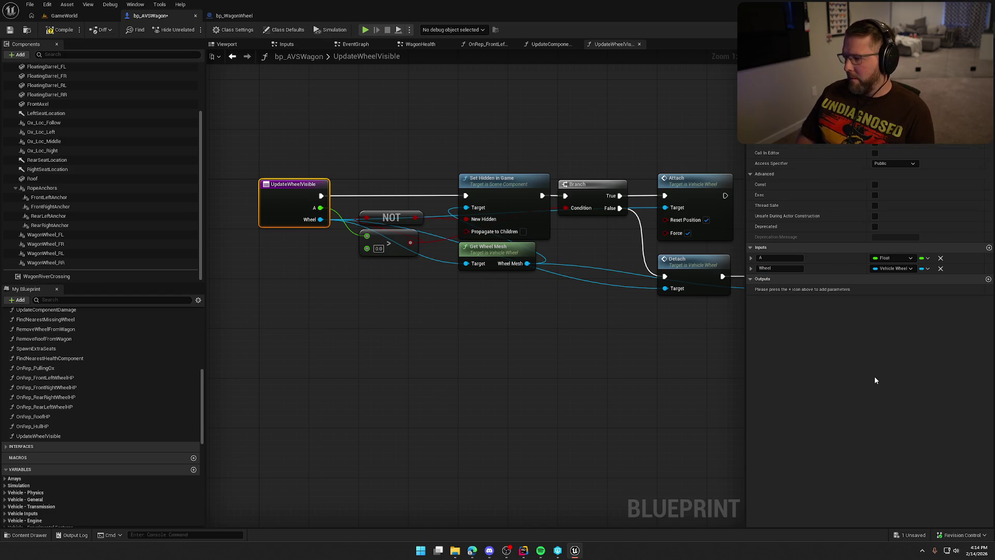
key(shift+Tab)
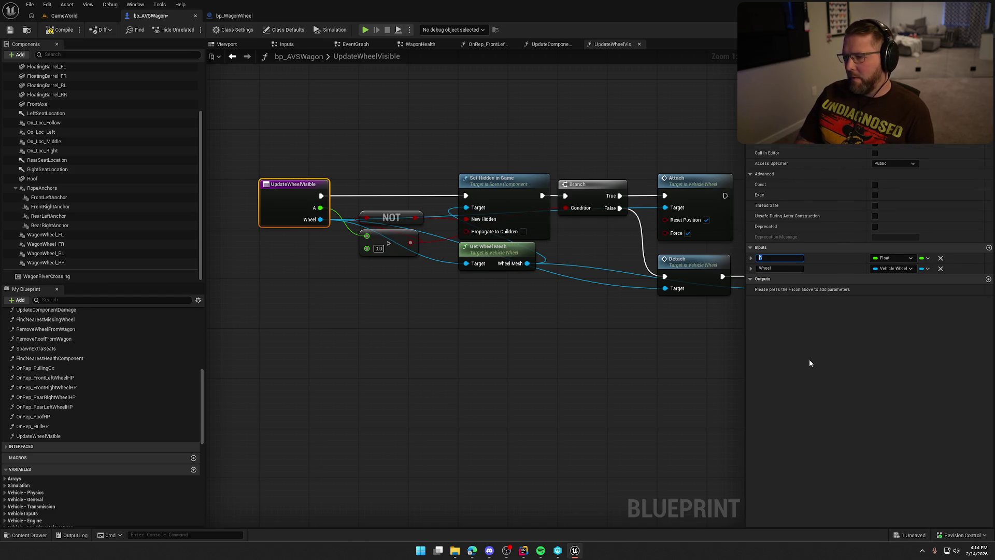
text(Health)
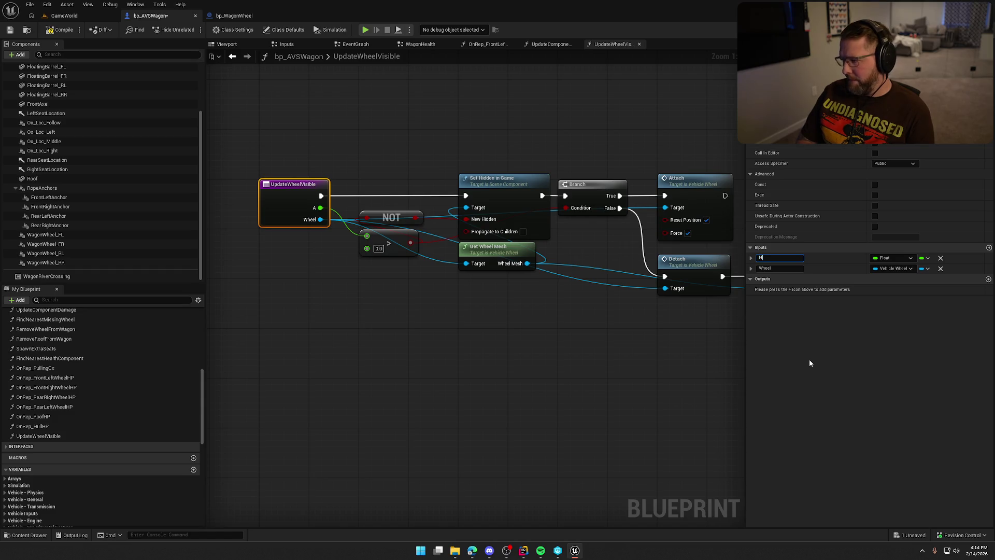
key(Return)
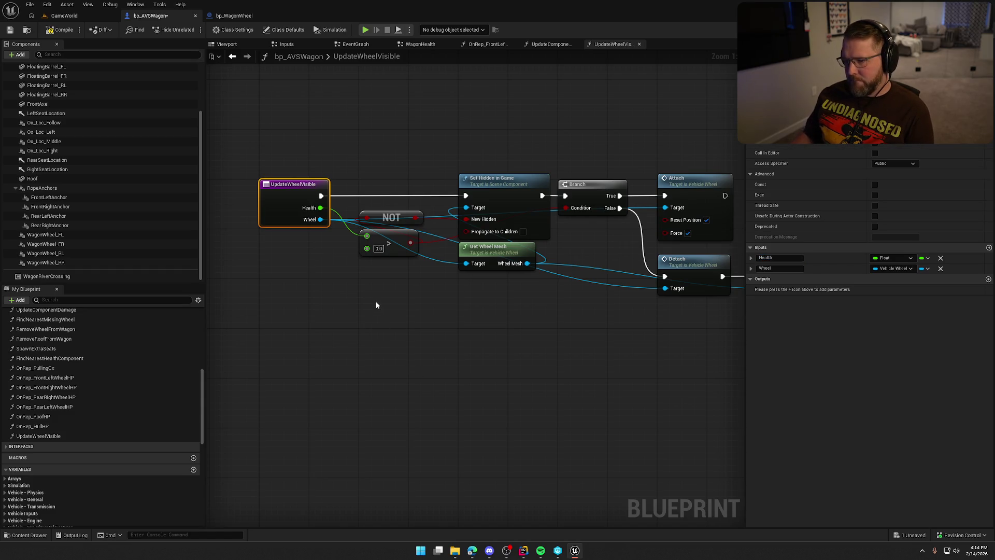
Add a Wheel getter and connect it to Get Wheel Mesh's target.
right_click(413, 294)
text(get wheel)
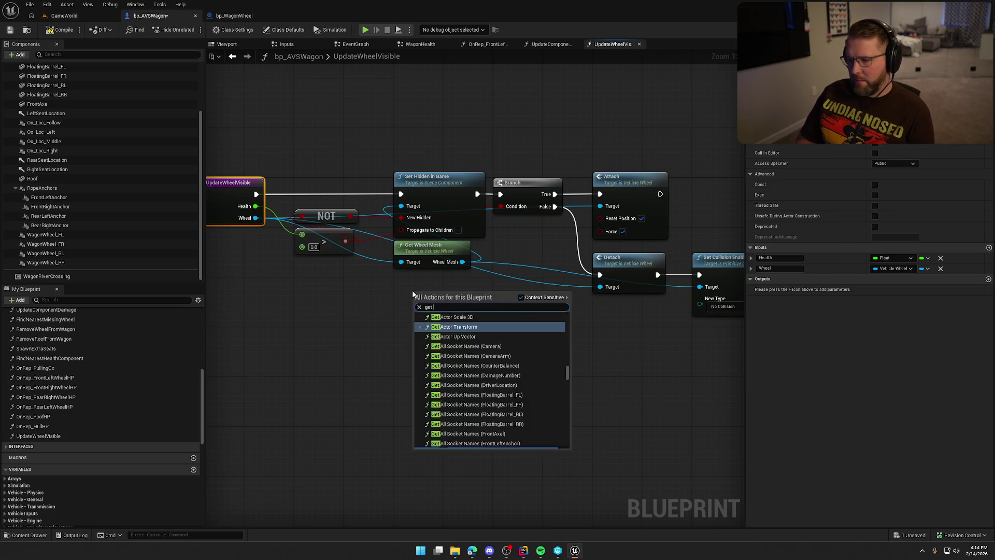
drag(568, 436, 569, 451)
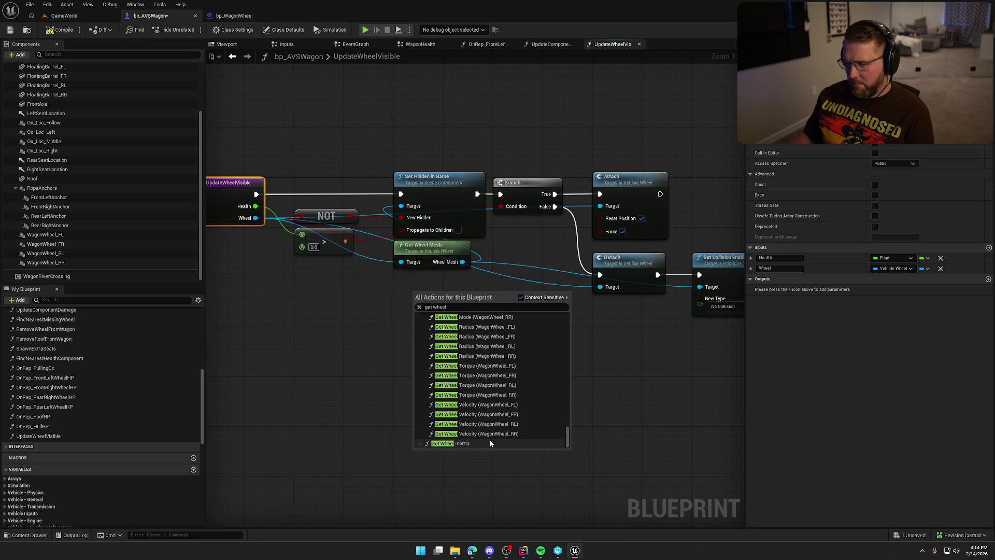
drag(568, 438, 564, 381)
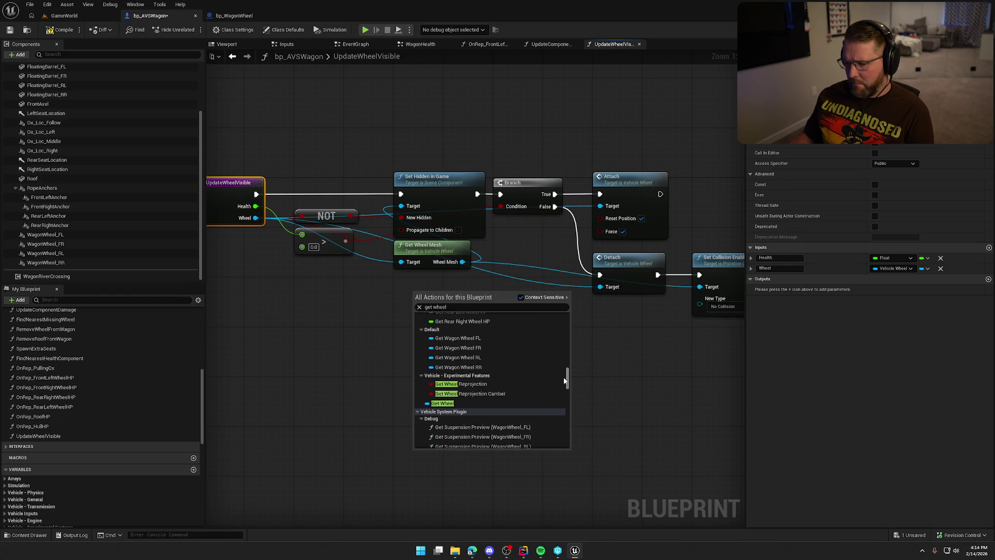
click(449, 403)
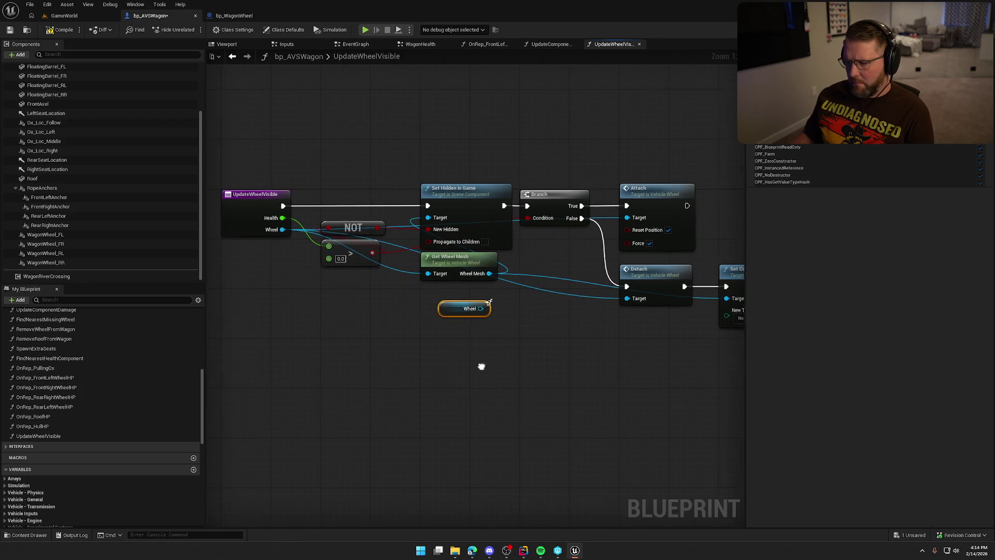
mouse_move(441, 311)
mouse_down()
mouse_move(410, 311)
mouse_move(432, 276)
mouse_up()
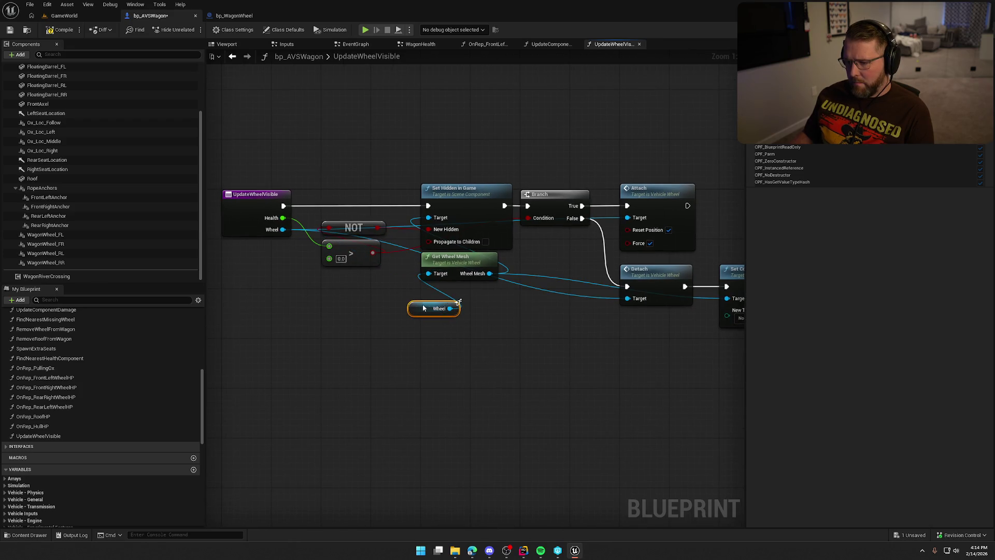
Paste two more Wheel getters as the targets of Detach and Attach.
drag(511, 309, 486, 309)
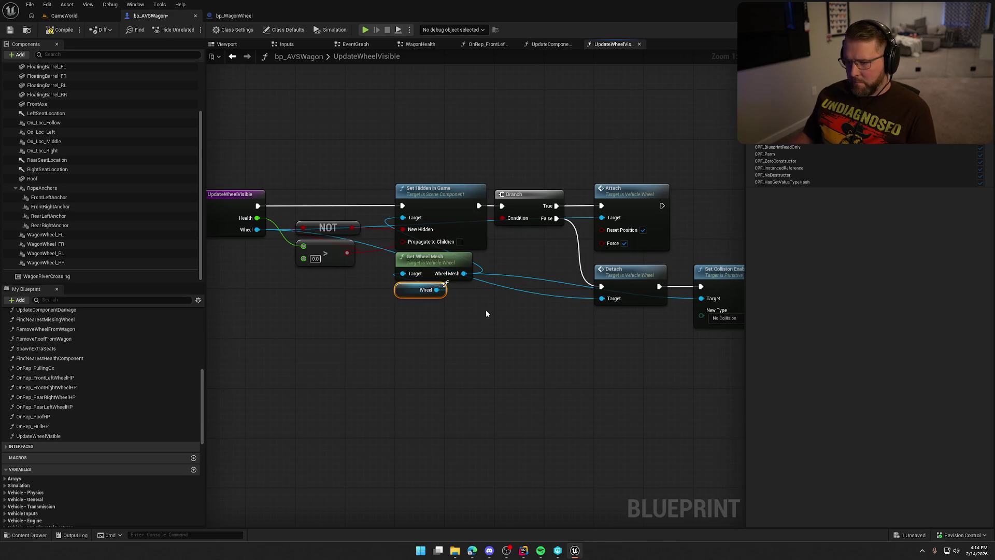
click(487, 310)
key(ctrl+v)
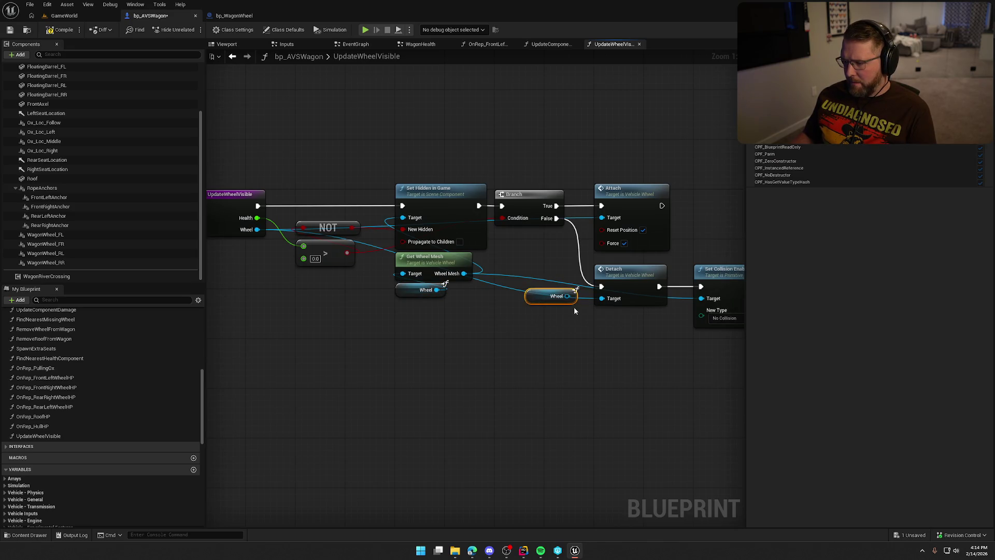
mouse_move(593, 312)
mouse_down()
mouse_move(550, 295)
mouse_move(582, 312)
mouse_move(545, 343)
mouse_move(620, 362)
mouse_move(552, 363)
mouse_up()
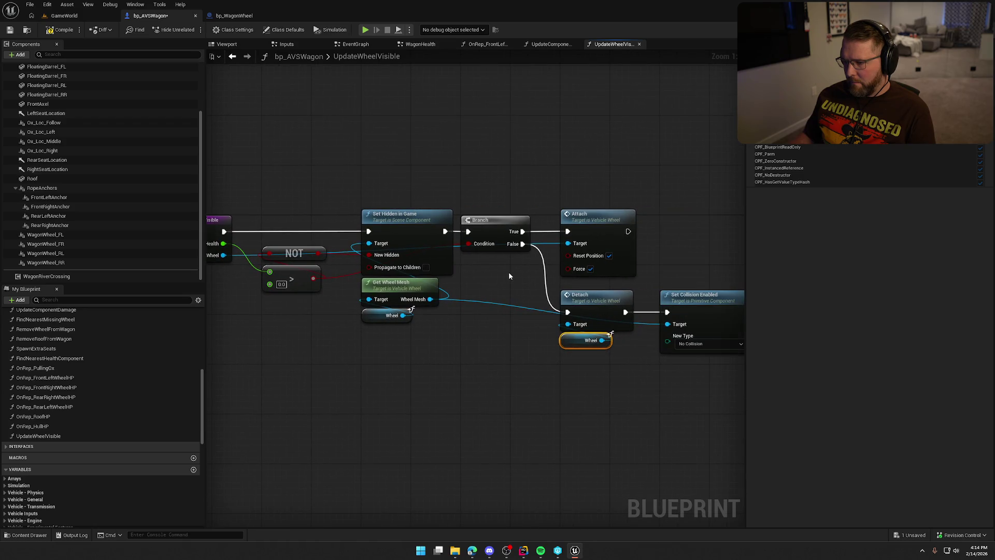
key(ctrl+c)
key(ctrl+v)
mouse_move(534, 266)
mouse_down()
mouse_move(562, 256)
mouse_move(567, 244)
mouse_up()
drag(509, 270, 559, 205)
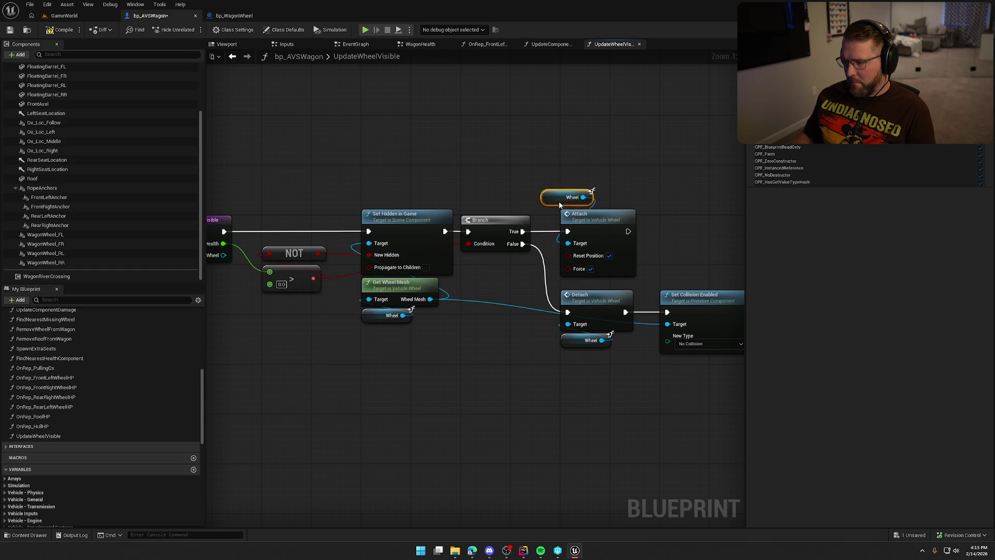
click(560, 182)
Move the attach, detach and collision nodes up and compile bp_AVSWagon, which reports 2 errors.
mouse_move(528, 173)
mouse_down()
mouse_move(471, 172)
mouse_move(575, 259)
mouse_move(716, 353)
mouse_up()
mouse_move(516, 228)
mouse_down()
mouse_move(516, 197)
mouse_move(615, 201)
mouse_up()
click(533, 371)
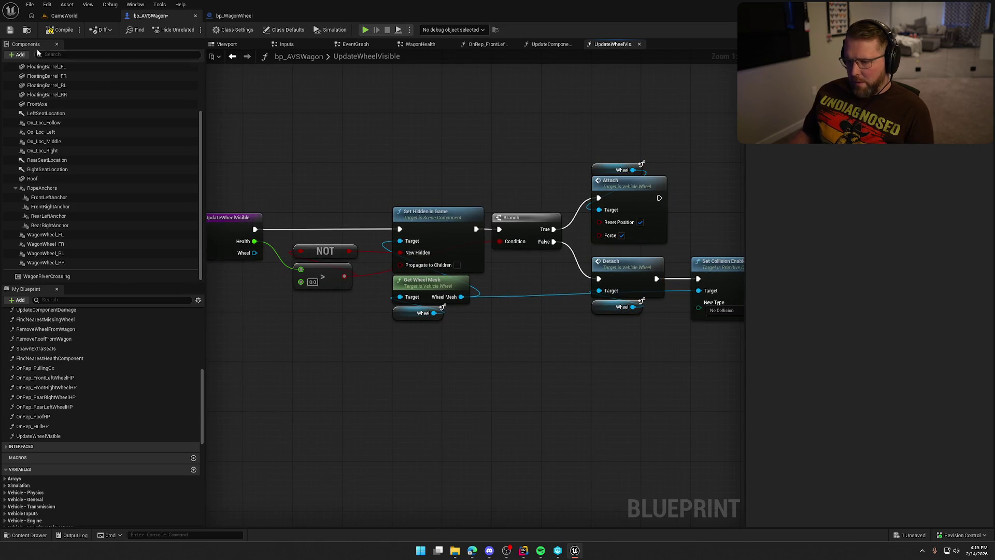
click(61, 29)
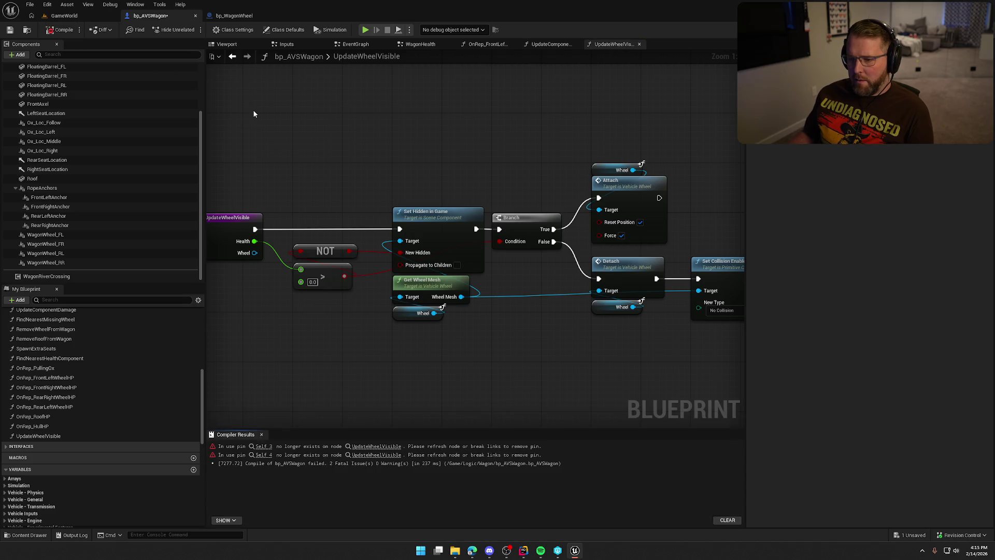
Clear the stale Self pins on the Update Wheel Visible call, then save and recompile.
click(263, 446)
alt+click(446, 273)
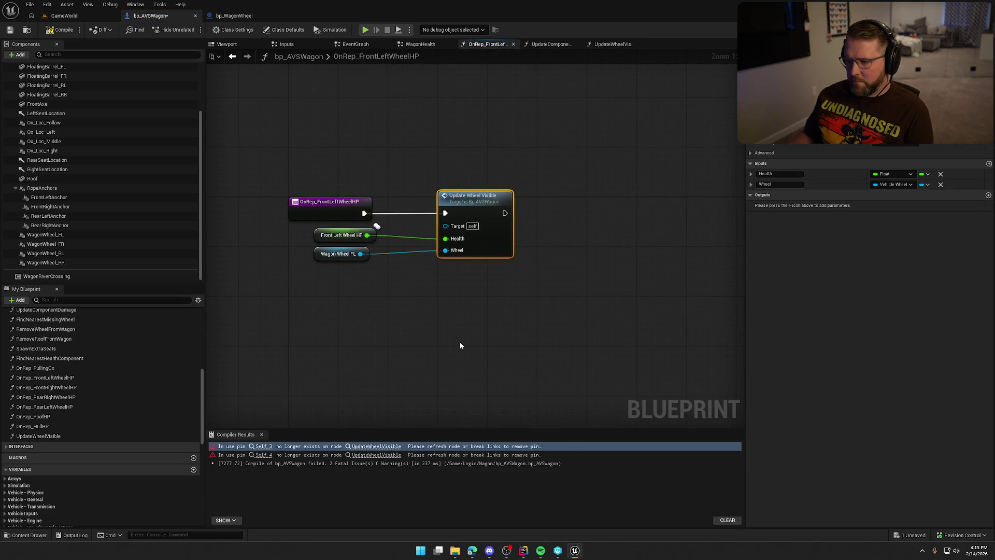
drag(486, 196, 437, 195)
click(291, 153)
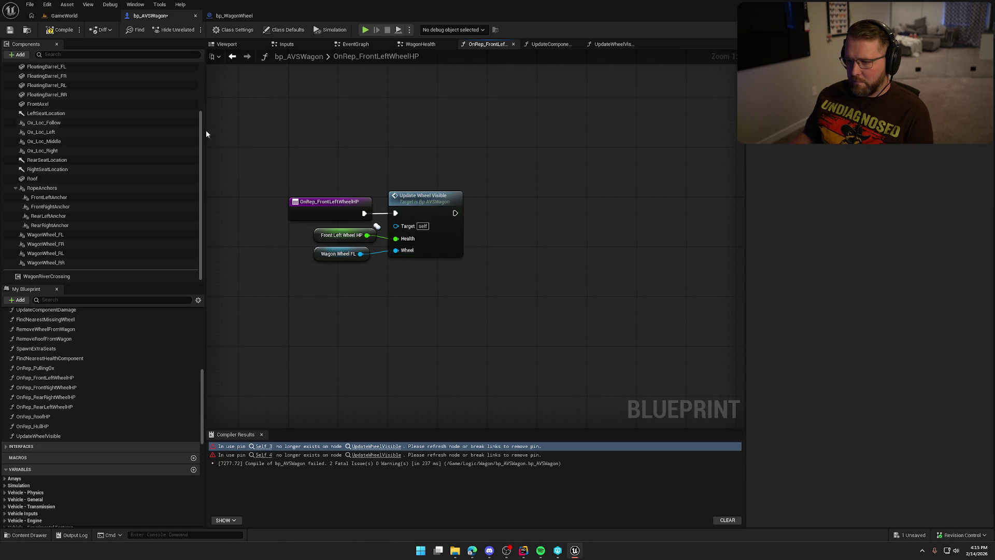
key(ctrl+s)
click(261, 434)
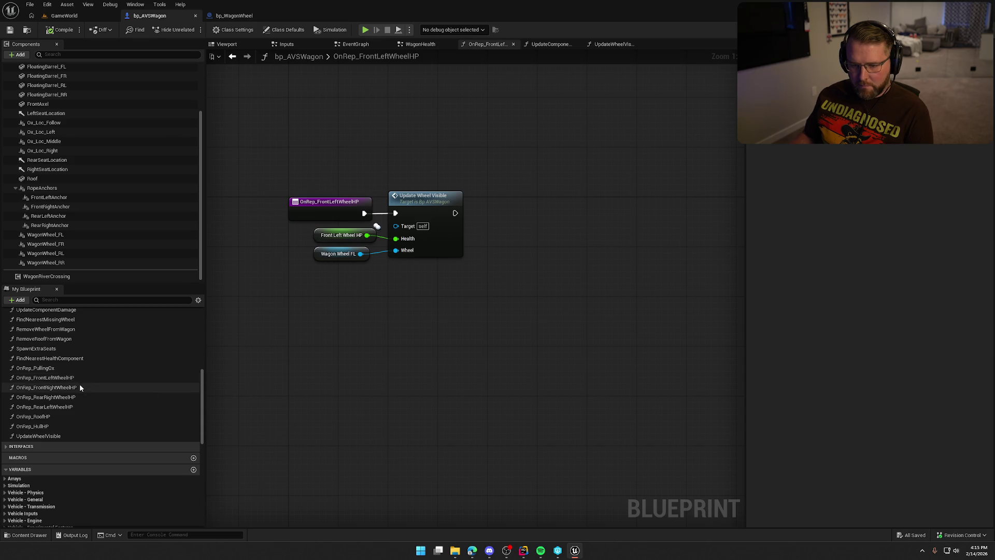
drag(444, 313, 421, 179)
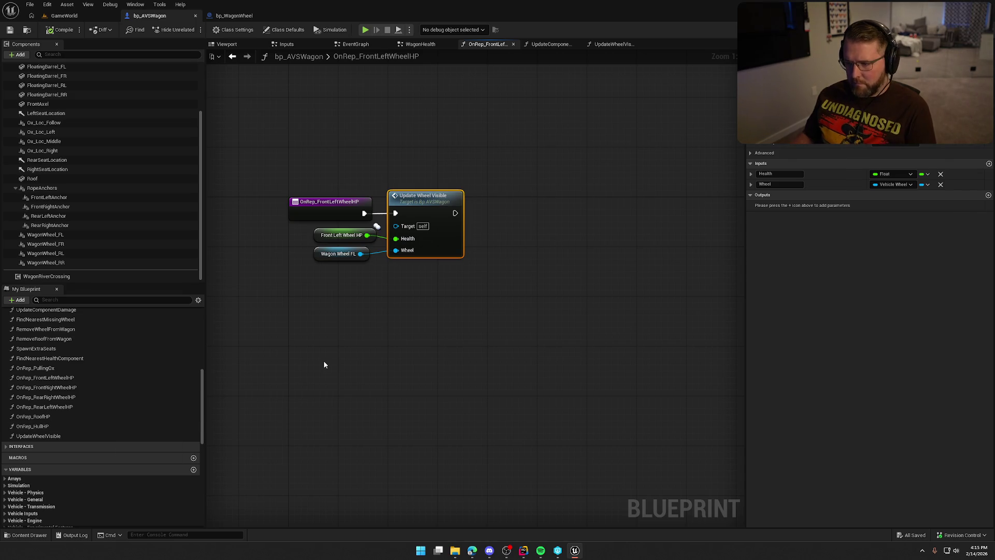
Paste the Update Wheel Visible call into OnRep_FrontRightWheelHP, wired to the function entry.
double_click(65, 387)
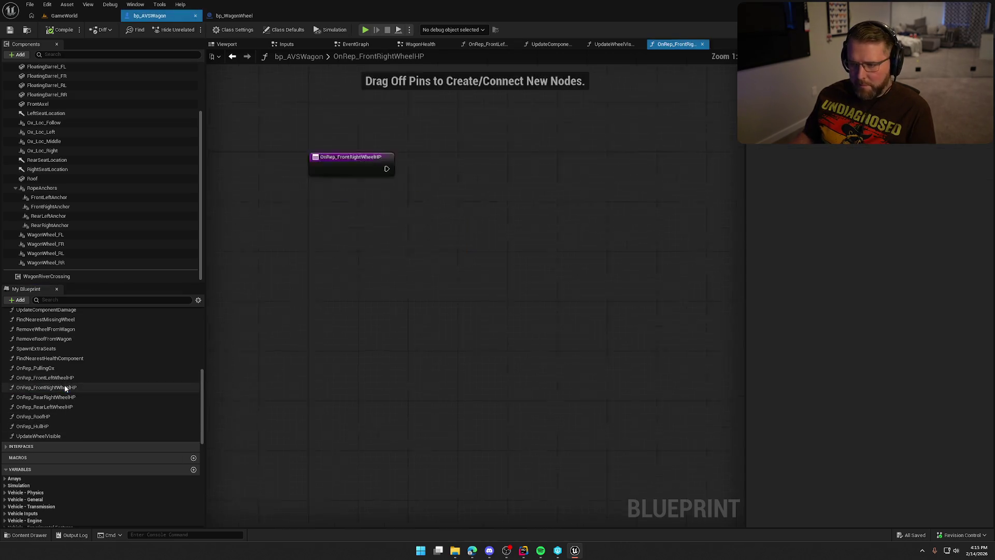
key(ctrl+v)
mouse_move(425, 274)
mouse_down()
mouse_move(366, 252)
mouse_move(410, 244)
mouse_up()
click(354, 332)
scroll(77, 490, down, 10)
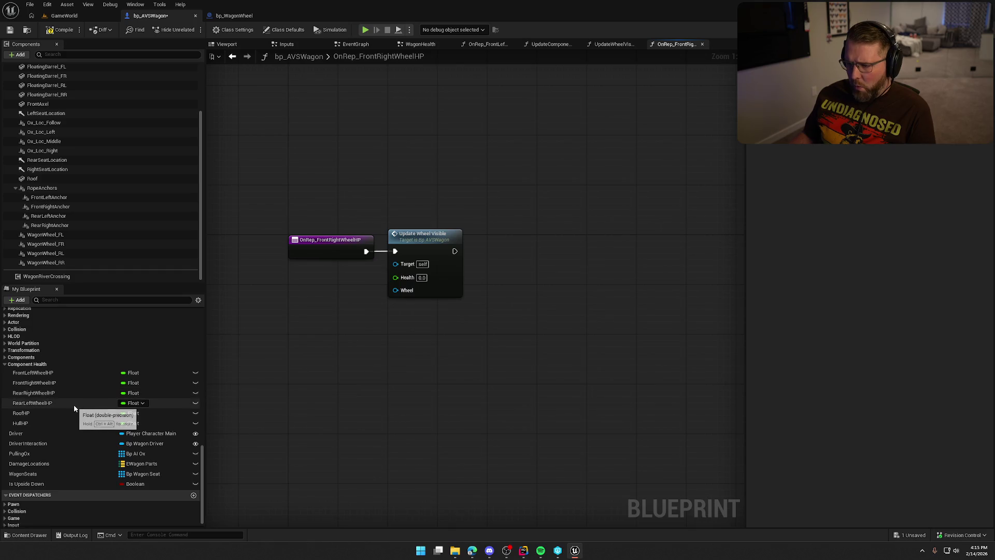
Pass Front Right Wheel HP as Health and Wagon Wheel FR as Wheel, then close the graph.
mouse_move(48, 383)
mouse_down()
mouse_move(332, 286)
mouse_move(396, 276)
mouse_move(333, 268)
mouse_up()
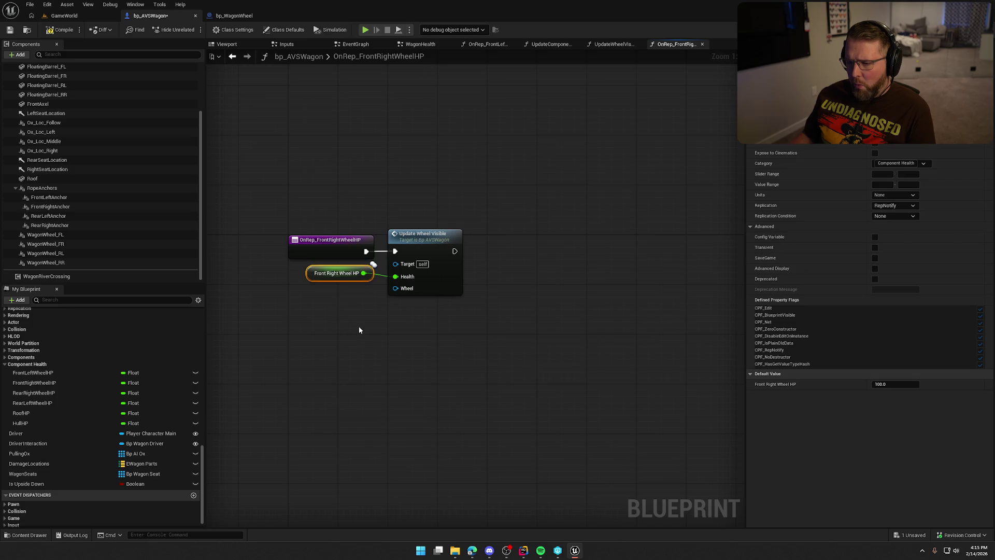
click(359, 326)
mouse_move(76, 247)
mouse_down()
mouse_move(363, 290)
mouse_move(384, 304)
mouse_move(396, 288)
mouse_up()
drag(344, 306, 326, 292)
click(330, 322)
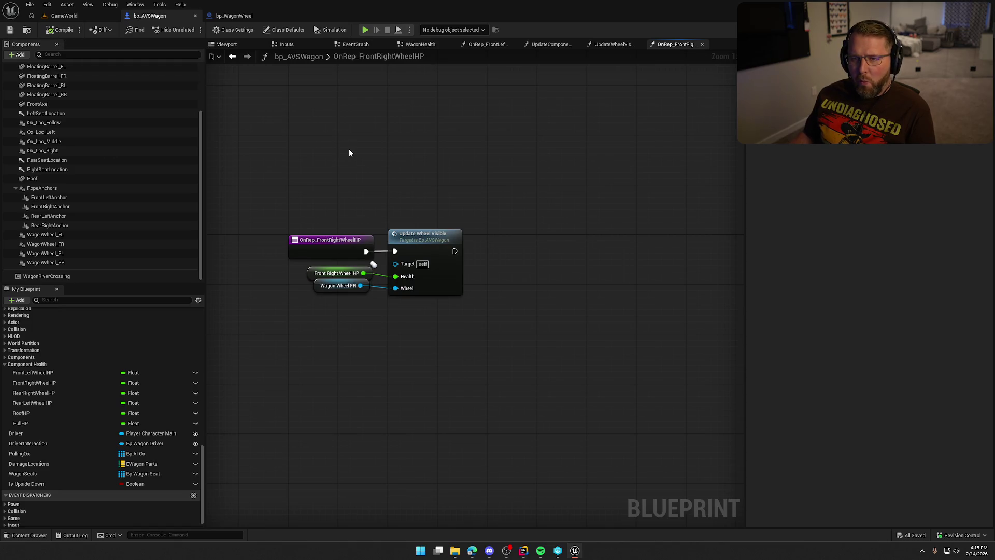
scroll(368, 155, down, 2)
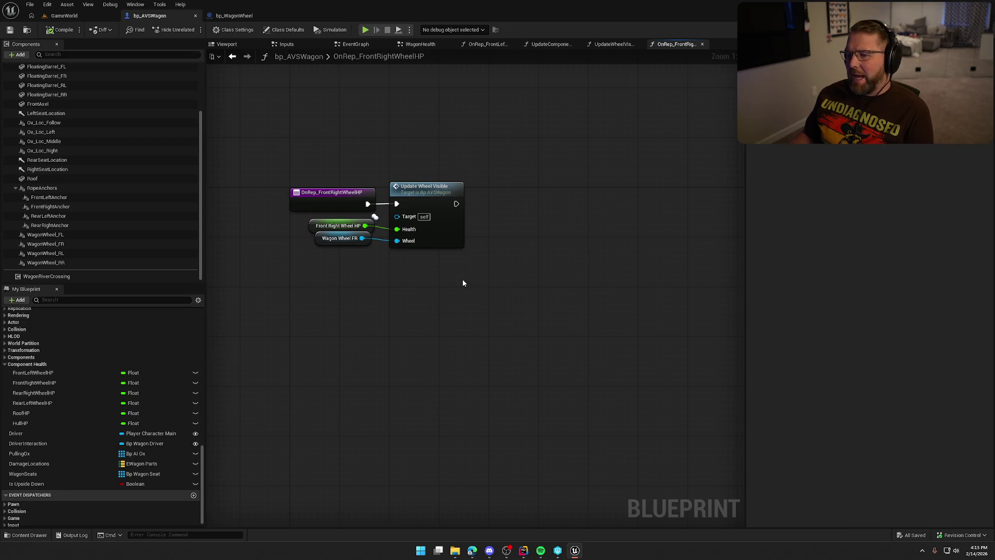
scroll(463, 282, up, 1)
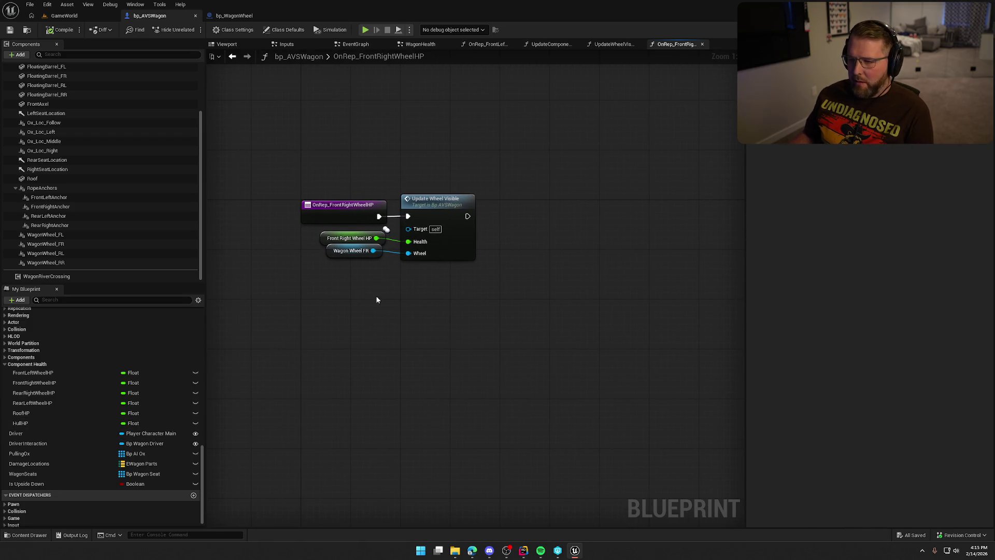
middle_click(677, 45)
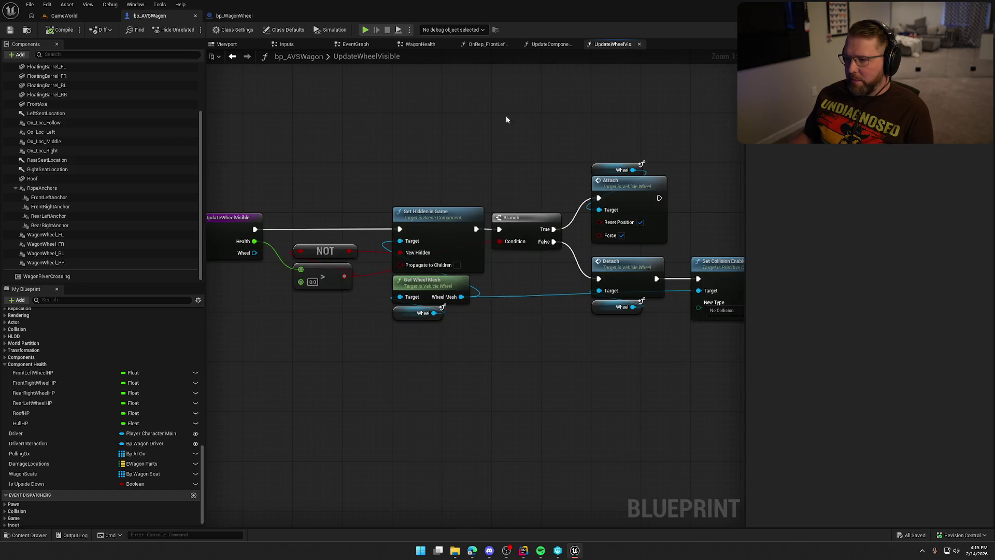
Close the UpdateWheelVisible, OnRep_FrontLeftWheelHP and Inputs tabs, ending on the WagonHealth graph.
mouse_move(507, 119)
mouse_down()
mouse_move(520, 164)
mouse_move(472, 188)
mouse_move(456, 168)
mouse_up()
middle_click(637, 44)
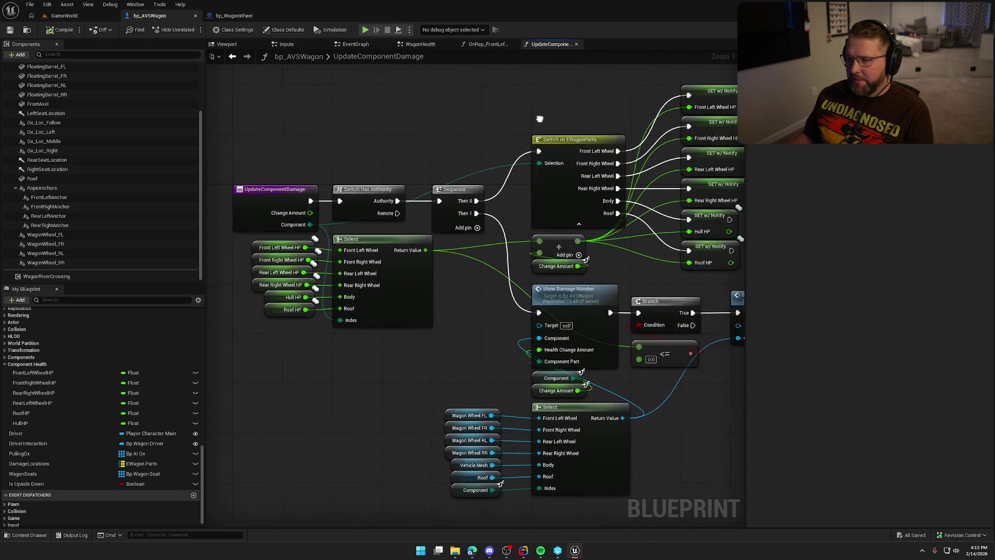
click(485, 44)
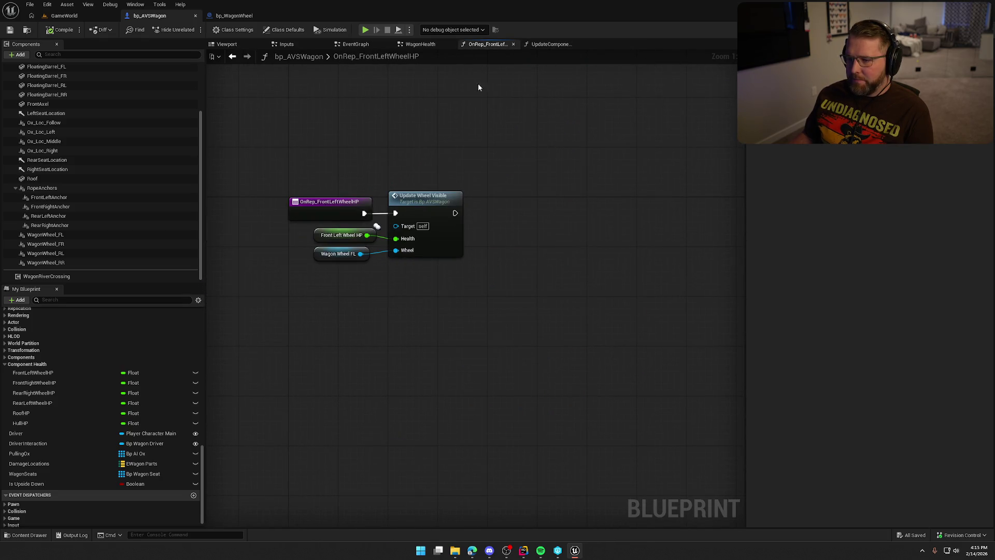
middle_click(486, 45)
click(423, 44)
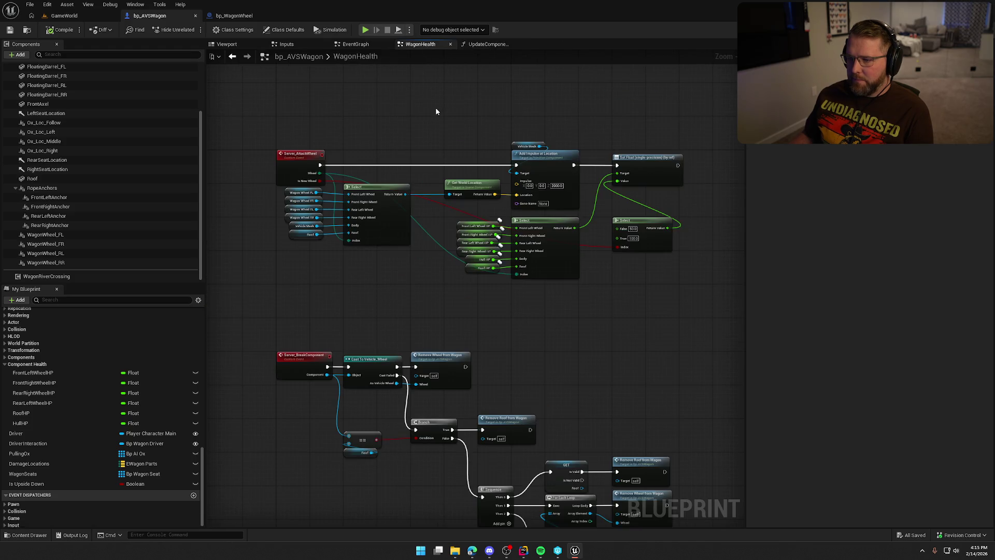
click(366, 45)
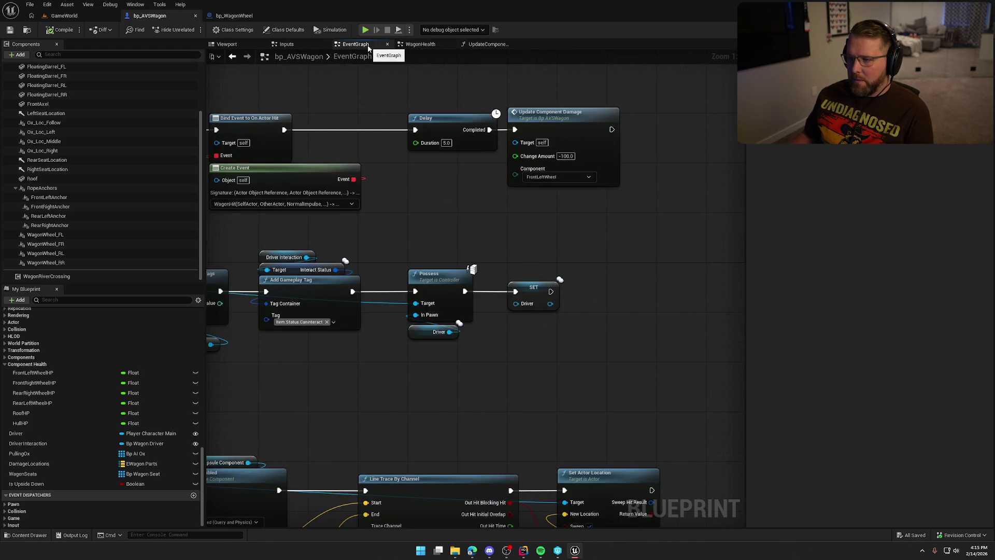
click(292, 48)
scroll(453, 268, down, 3)
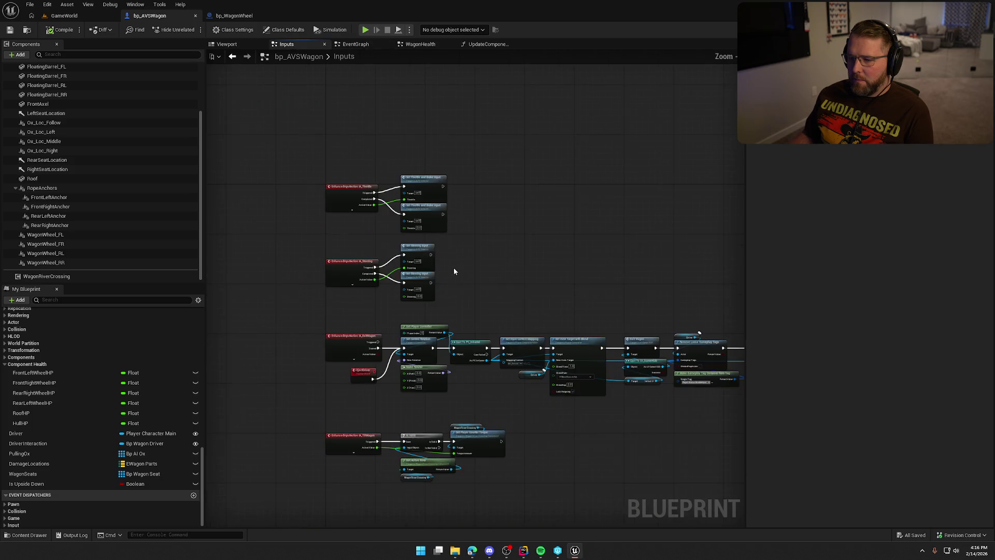
scroll(454, 270, up, 2)
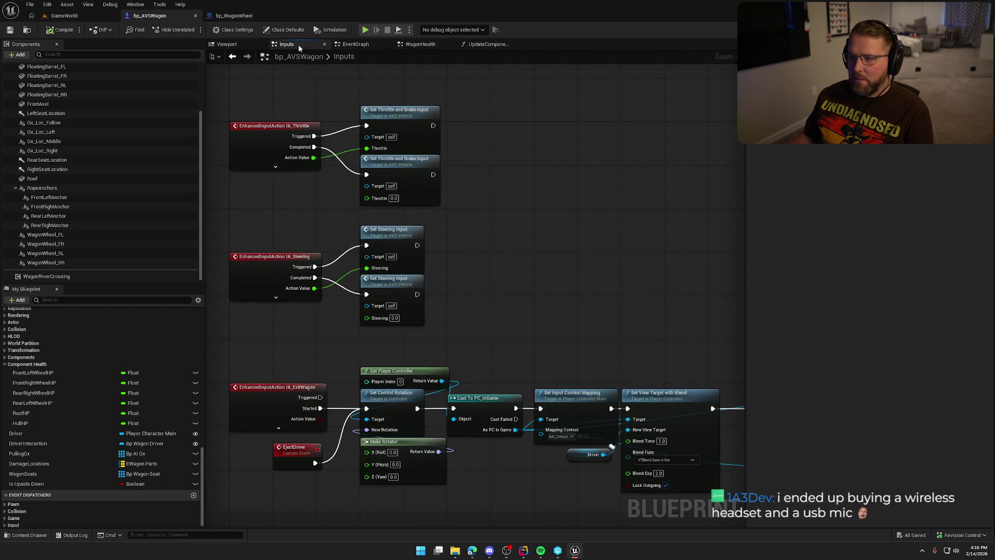
middle_click(298, 44)
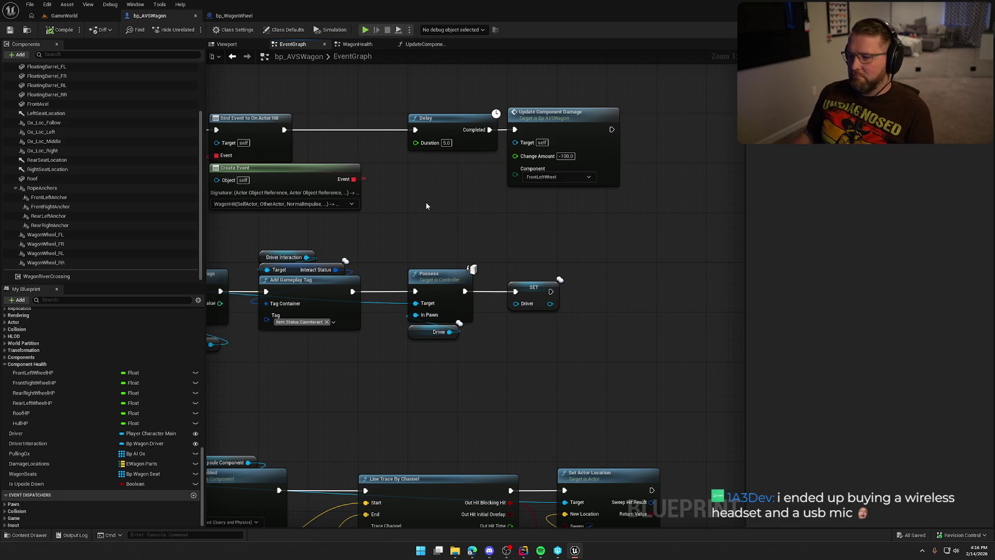
click(357, 44)
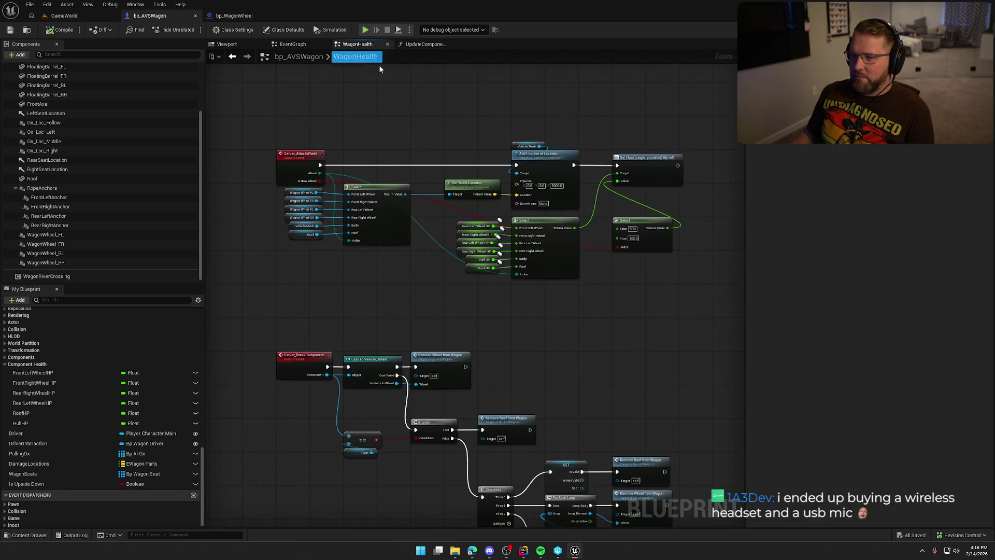
Move the HP Select node with its six HP getters left, and the 50/100 Select left.
scroll(424, 279, up, 3)
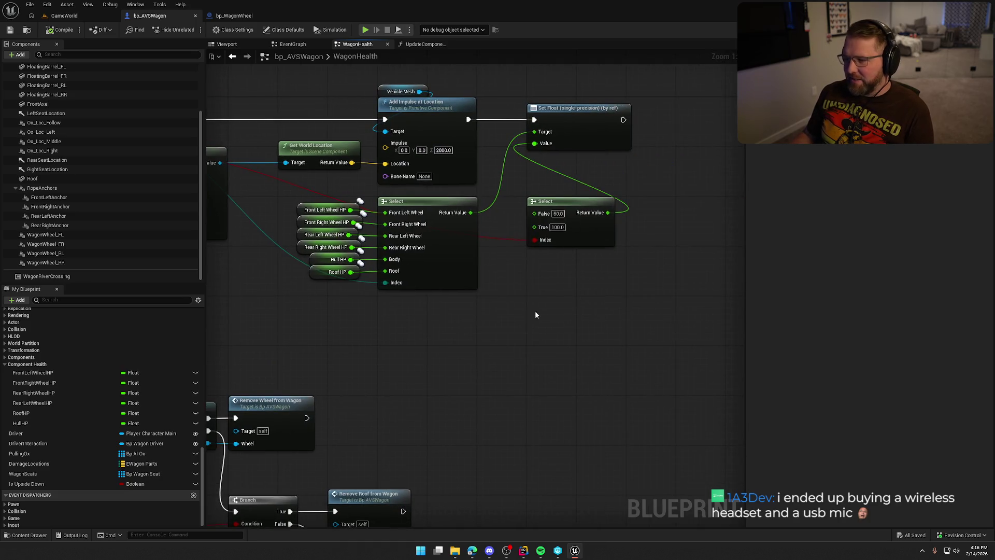
drag(536, 314, 615, 329)
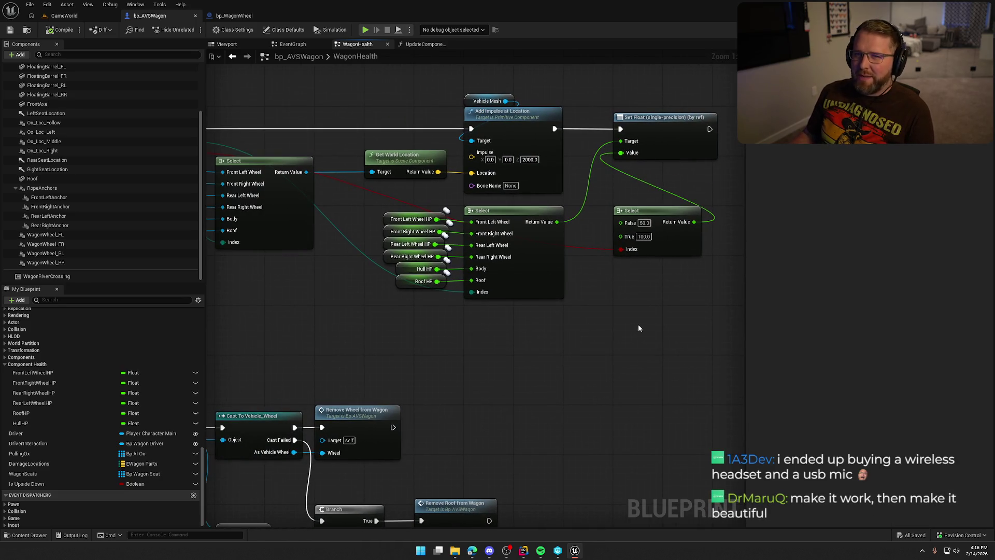
mouse_move(548, 340)
mouse_down()
mouse_move(384, 226)
mouse_move(381, 208)
mouse_up()
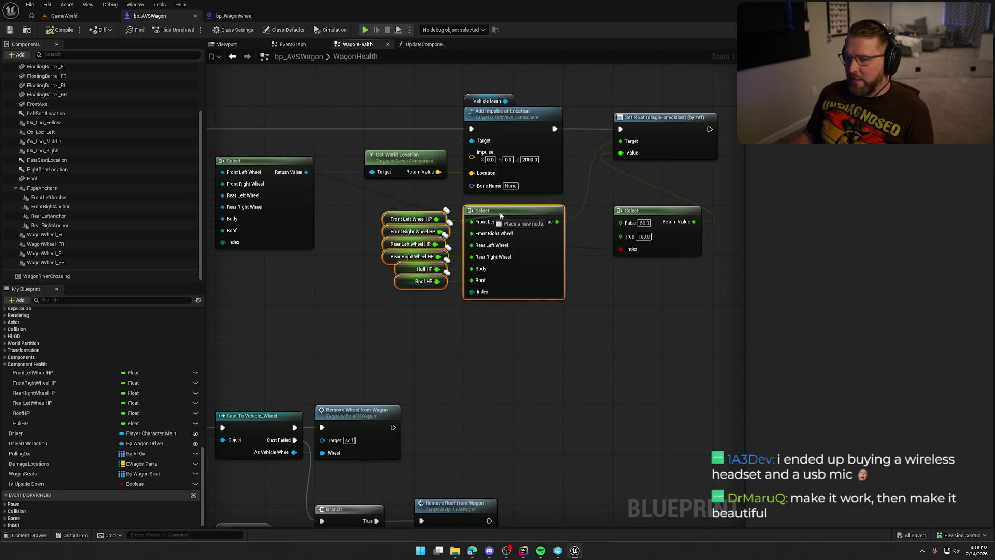
drag(515, 208, 466, 211)
click(593, 312)
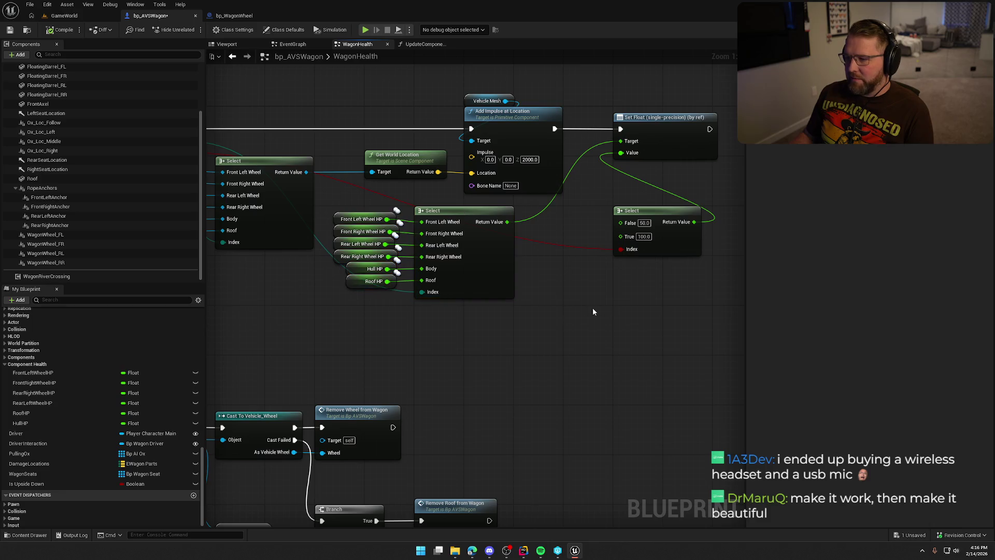
drag(660, 215, 611, 214)
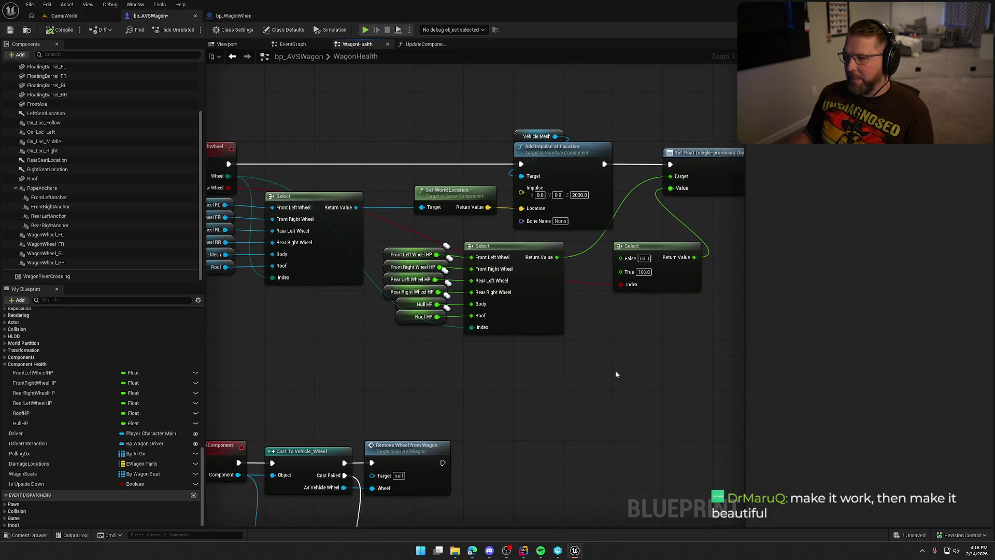
Shift the 50/100 Select node down and left below the Set Float (by ref) node.
mouse_move(506, 360)
mouse_down()
mouse_move(668, 369)
mouse_move(643, 368)
mouse_up()
scroll(644, 368, down, 1)
mouse_move(220, 133)
mouse_down()
mouse_move(414, 259)
mouse_move(660, 337)
mouse_move(575, 339)
mouse_up()
click(577, 342)
scroll(577, 344, up, 1)
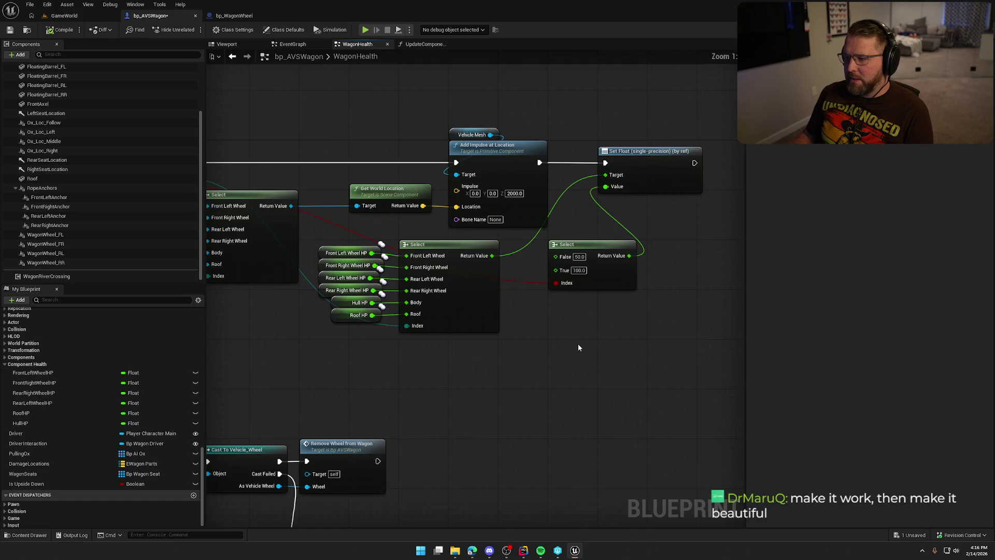
click(594, 152)
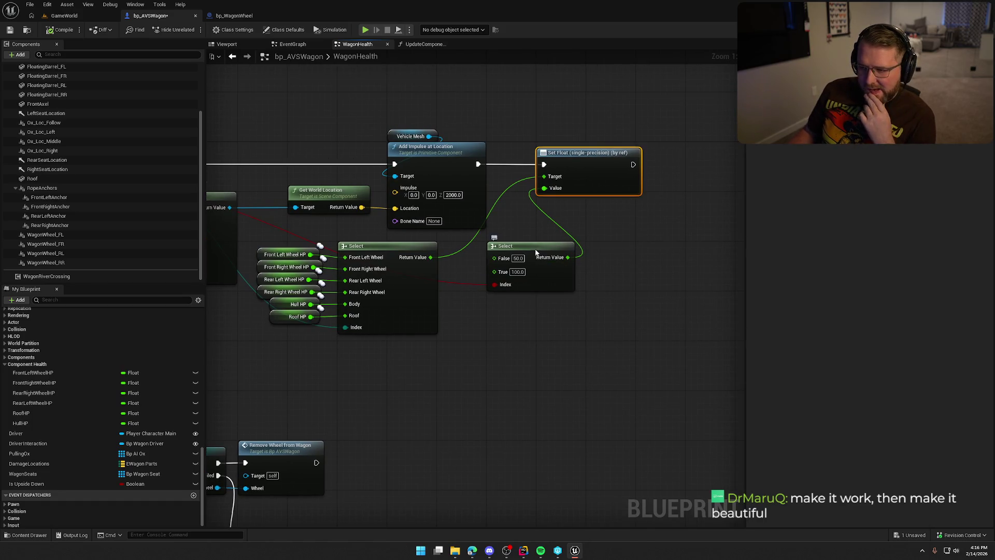
drag(537, 253, 505, 288)
scroll(504, 288, down, 1)
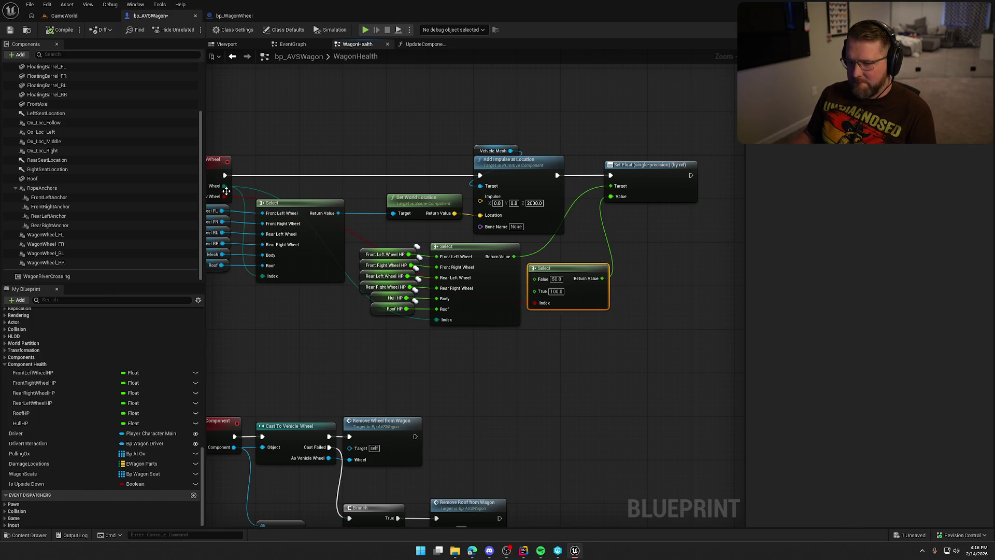
drag(224, 186, 576, 235)
Add a Switch on EWagonParts after Add Impulse at Location, showing all six part outputs.
text(swith)
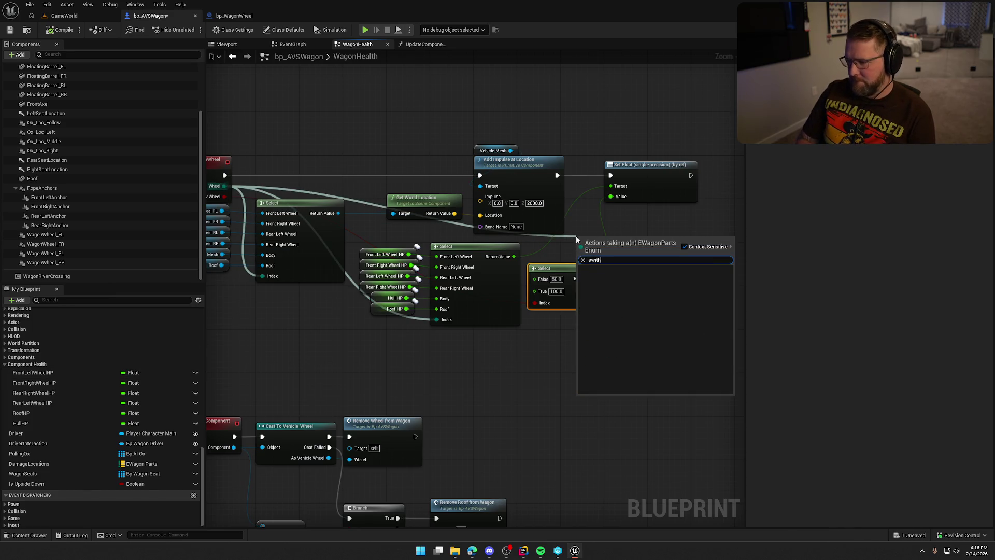
key(Return)
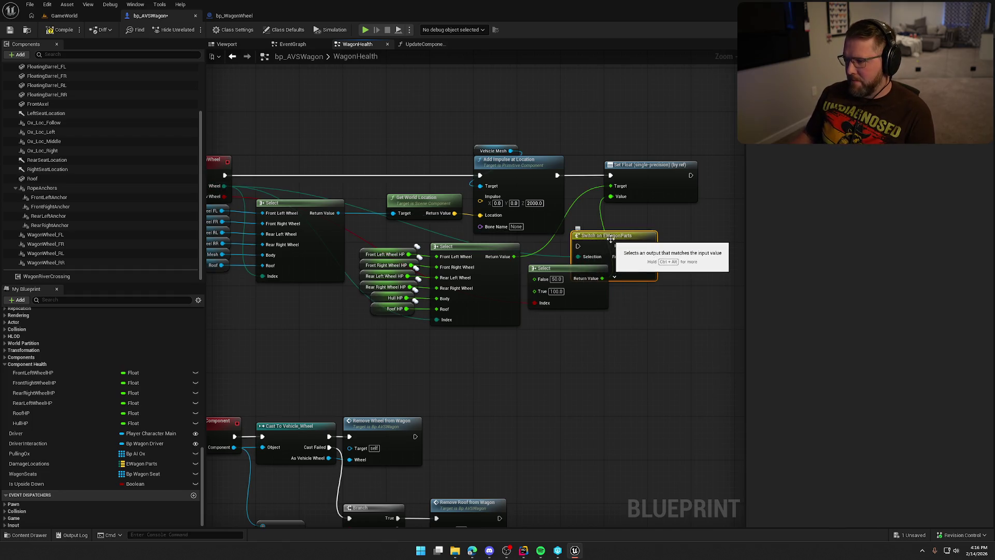
drag(610, 238, 659, 222)
drag(533, 182, 564, 377)
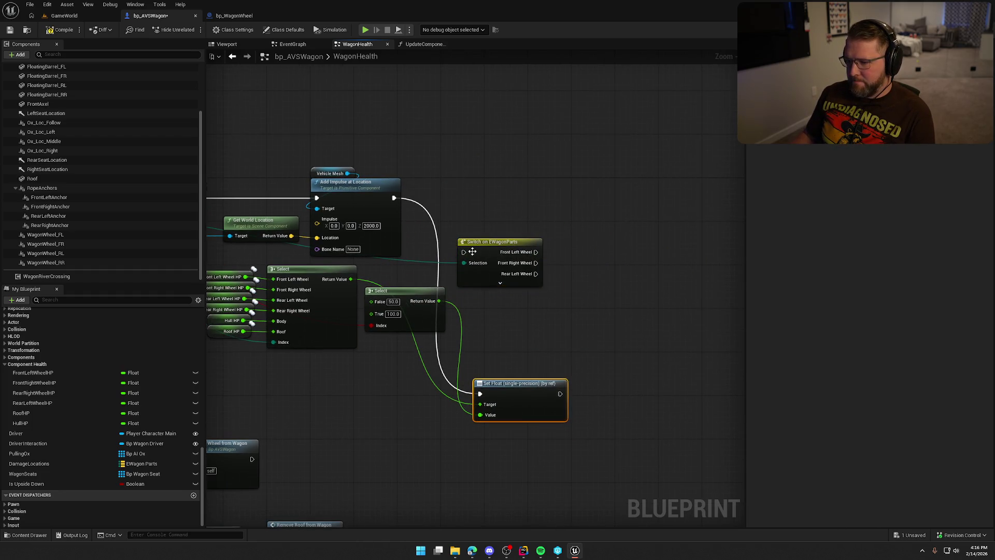
drag(464, 252, 394, 197)
mouse_move(494, 246)
mouse_down()
mouse_move(487, 197)
mouse_move(477, 192)
mouse_up()
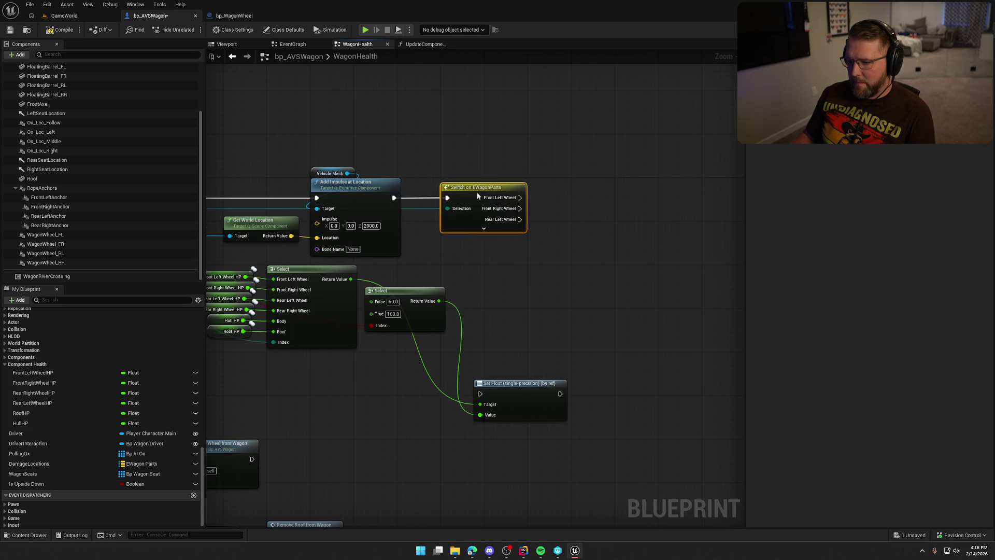
click(483, 228)
Add a setter for Front Left Wheel HP beside the switch.
scroll(515, 309, up, 1)
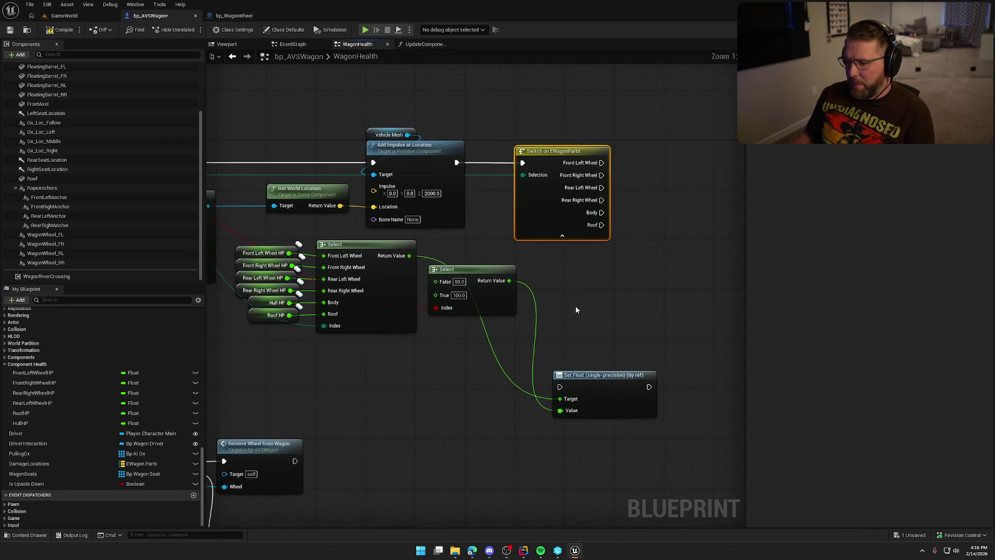
drag(575, 309, 546, 297)
mouse_move(275, 408)
mouse_down()
mouse_move(334, 411)
mouse_move(356, 399)
mouse_move(262, 396)
mouse_up()
mouse_move(33, 373)
mouse_down()
mouse_move(660, 142)
mouse_move(608, 120)
mouse_move(539, 248)
mouse_move(616, 157)
mouse_up()
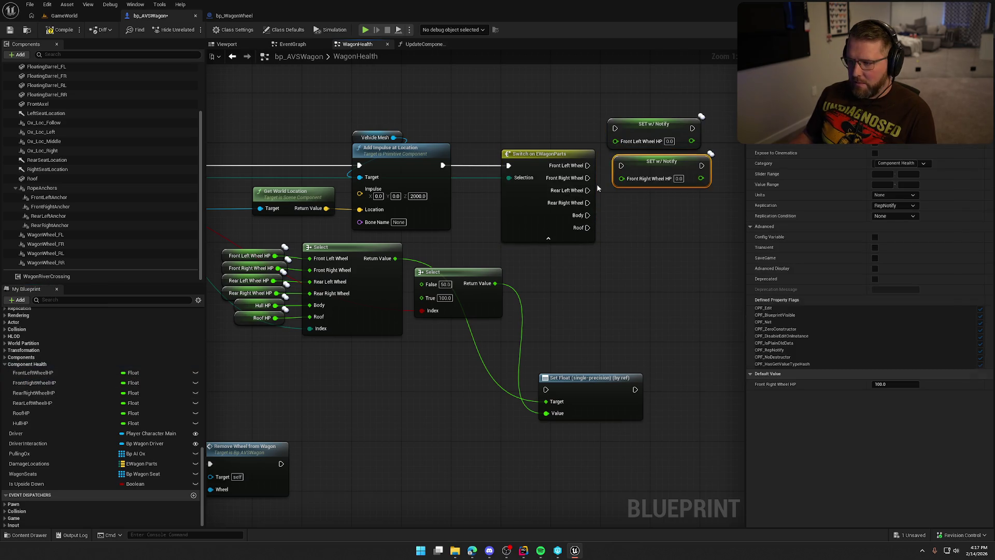
Add HP setters for Front Right, Rear Right, Rear Left wheels, Roof and Hull.
mouse_move(34, 392)
mouse_down()
mouse_move(576, 261)
mouse_move(615, 199)
mouse_up()
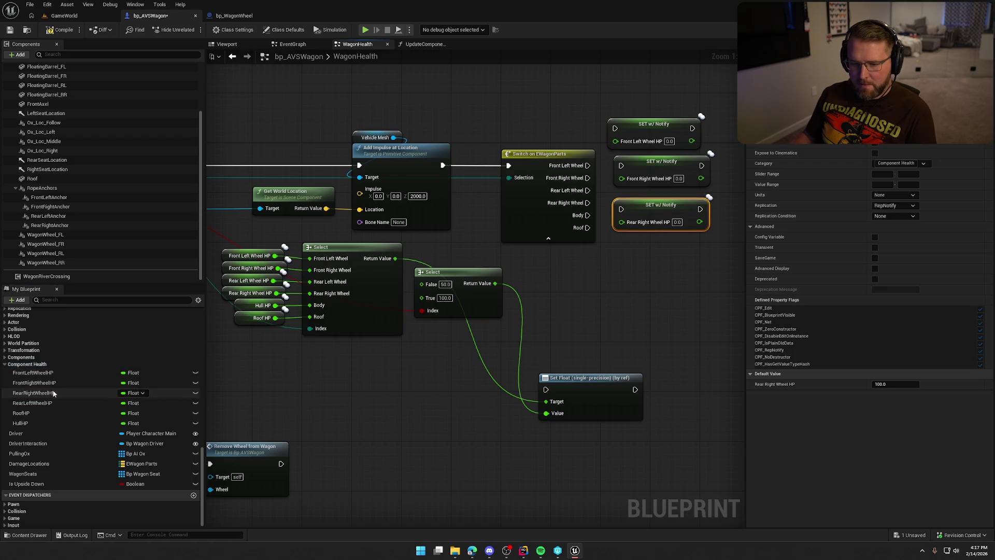
mouse_move(32, 403)
mouse_down()
mouse_move(524, 337)
mouse_move(609, 261)
mouse_up()
drag(21, 413, 379, 386)
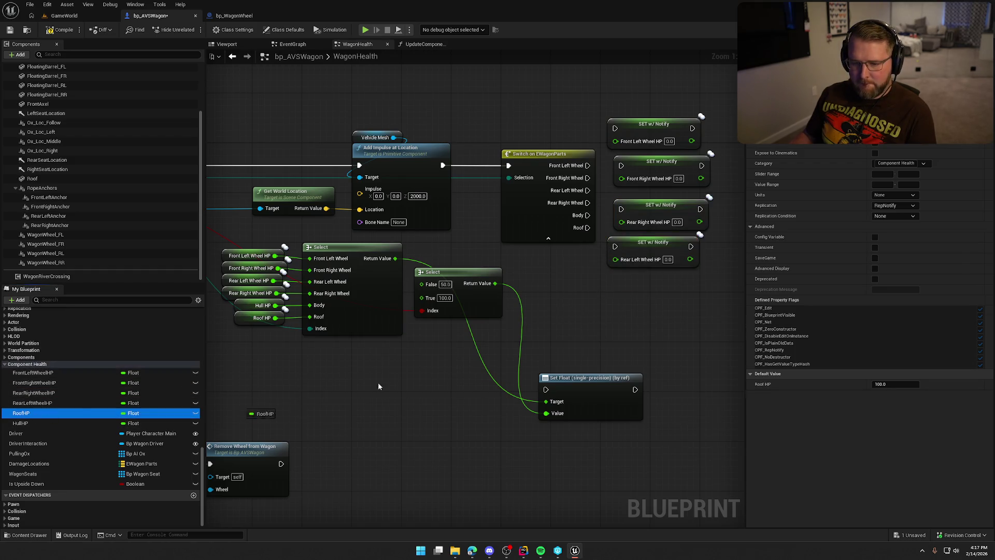
drag(631, 281, 631, 282)
drag(76, 426, 629, 324)
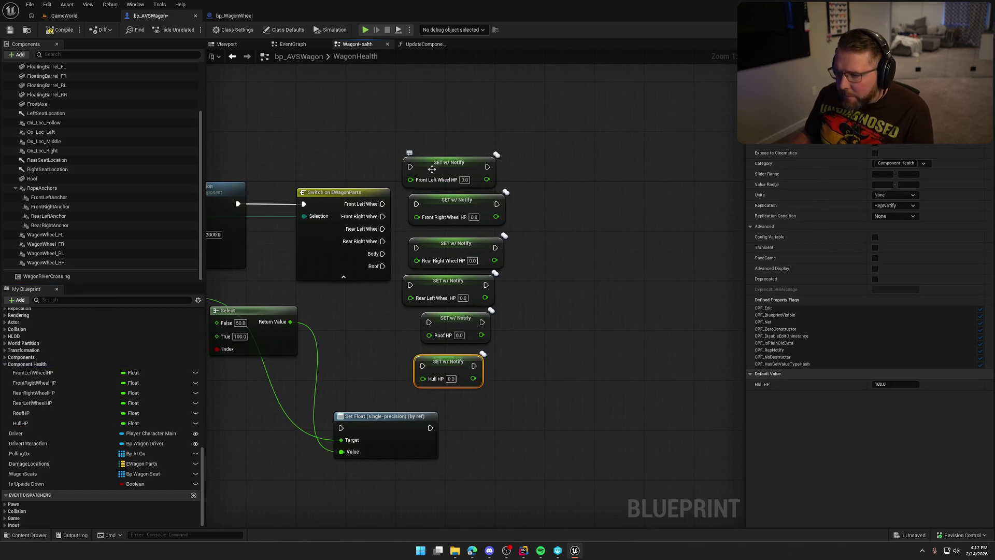
mouse_move(413, 170)
mouse_down()
mouse_move(453, 143)
mouse_move(383, 203)
mouse_move(490, 169)
mouse_move(430, 235)
mouse_move(383, 216)
mouse_up()
Wire the Front Right, Rear Right, Rear Left, Body and Roof cases to their HP setters.
drag(450, 247, 488, 216)
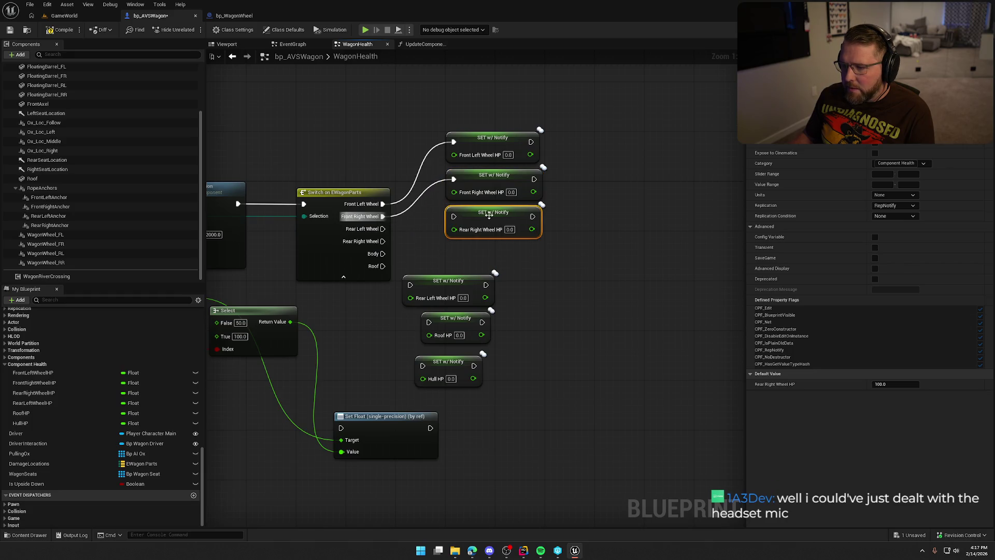
drag(514, 286, 515, 270)
mouse_move(457, 201)
mouse_down()
mouse_move(427, 226)
mouse_move(384, 225)
mouse_up()
drag(486, 196, 486, 227)
mouse_move(445, 264)
mouse_down()
mouse_move(487, 195)
mouse_move(435, 212)
mouse_move(383, 213)
mouse_up()
drag(485, 232, 486, 238)
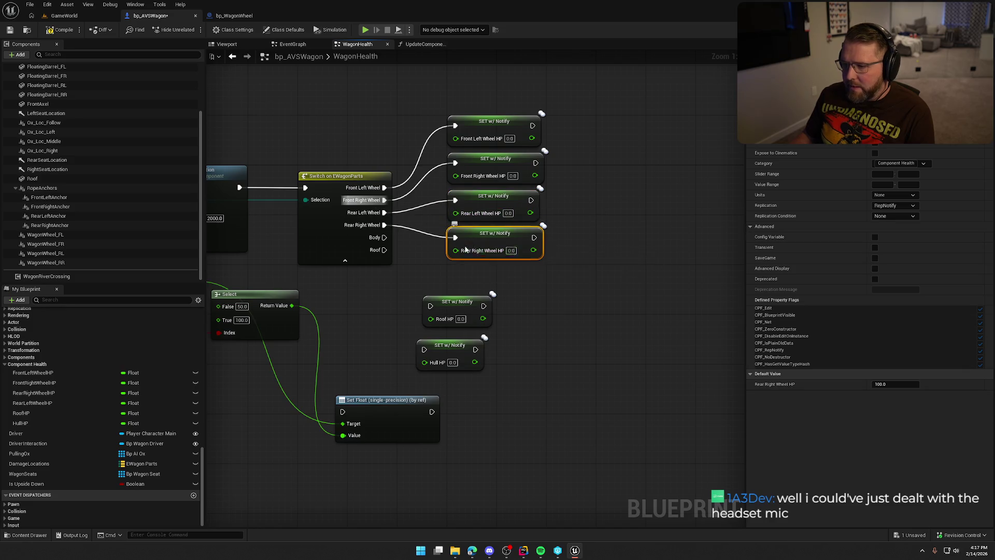
mouse_move(384, 237)
mouse_down()
mouse_move(413, 346)
mouse_move(424, 349)
mouse_move(477, 275)
mouse_up()
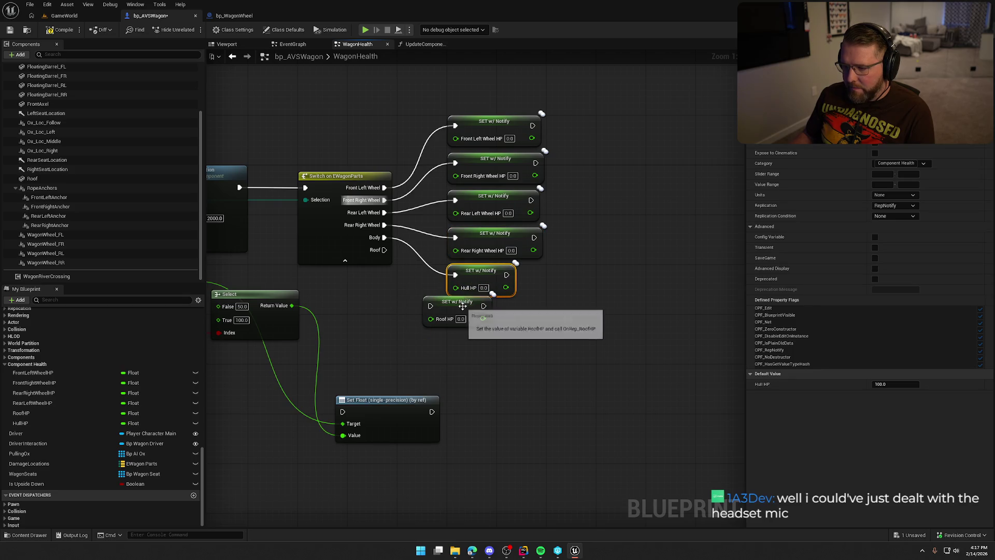
mouse_move(433, 300)
mouse_down()
mouse_move(460, 309)
mouse_move(385, 250)
mouse_up()
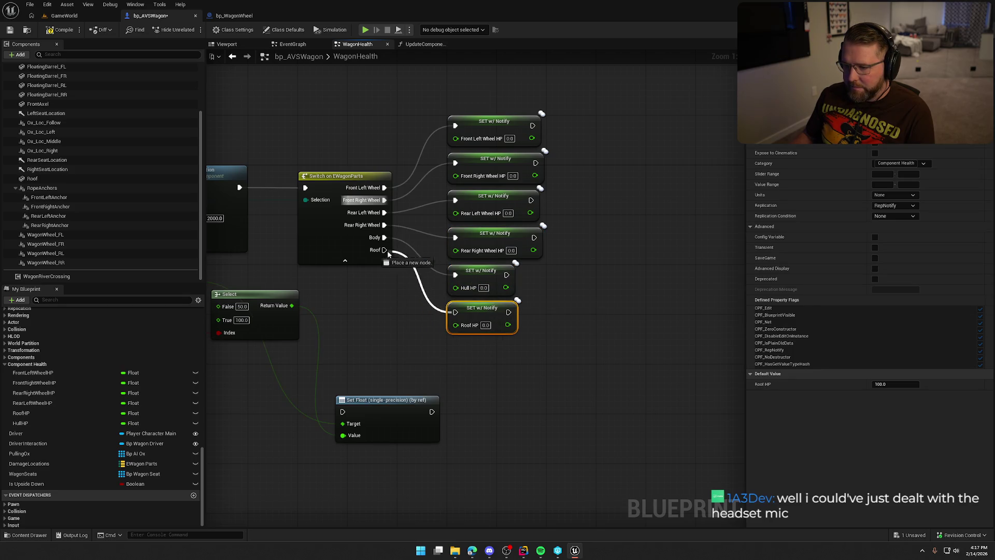
mouse_move(372, 308)
mouse_down()
mouse_move(455, 308)
mouse_move(526, 281)
mouse_move(477, 287)
mouse_move(475, 274)
mouse_up()
click(455, 308)
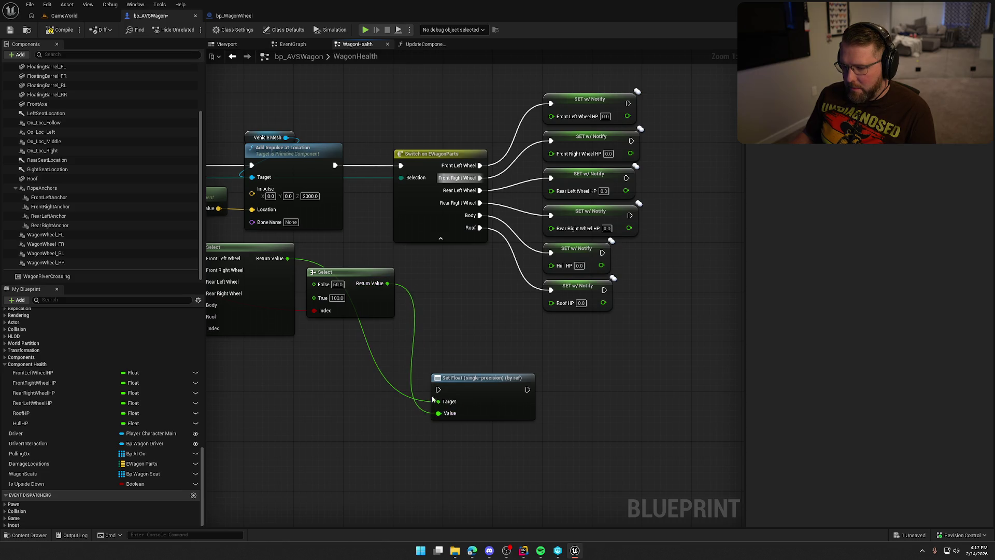
Feed the 50/100 Select result into Front Left Wheel HP and delete the Set Float node.
drag(439, 413, 551, 117)
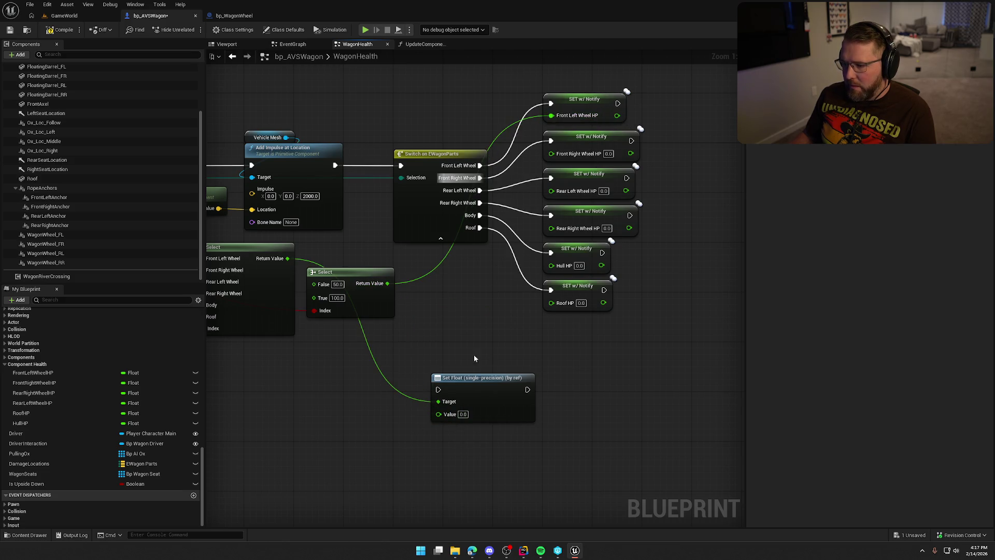
mouse_move(459, 352)
mouse_down()
mouse_move(530, 343)
mouse_move(541, 385)
mouse_up()
click(576, 369)
key(Delete)
drag(455, 333, 271, 236)
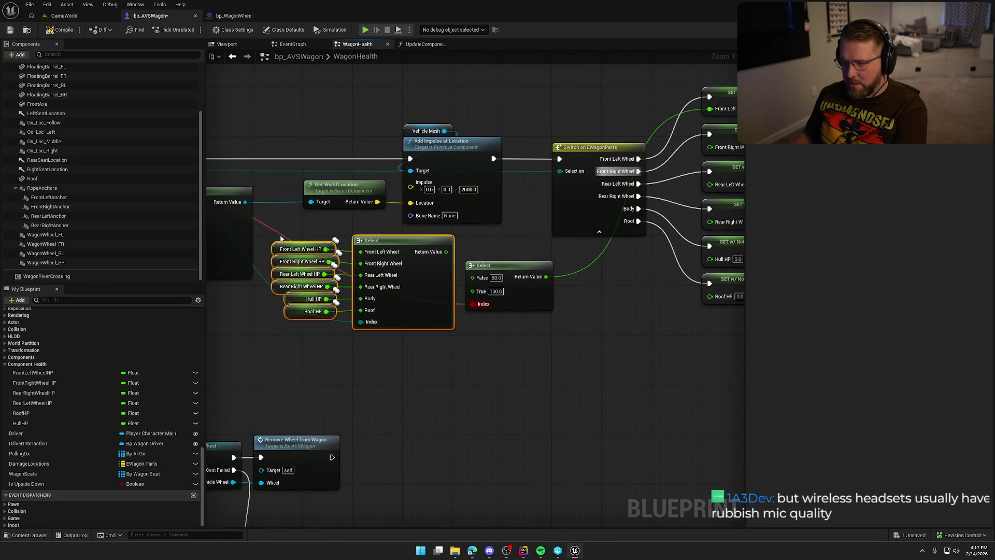
Delete the old HP getters and Select, route the 50/100 value into every setter, and save.
key(Delete)
mouse_move(543, 290)
mouse_down()
mouse_move(430, 296)
mouse_move(478, 261)
mouse_move(485, 249)
mouse_move(457, 273)
mouse_move(525, 203)
mouse_up()
click(542, 332)
drag(447, 270, 525, 166)
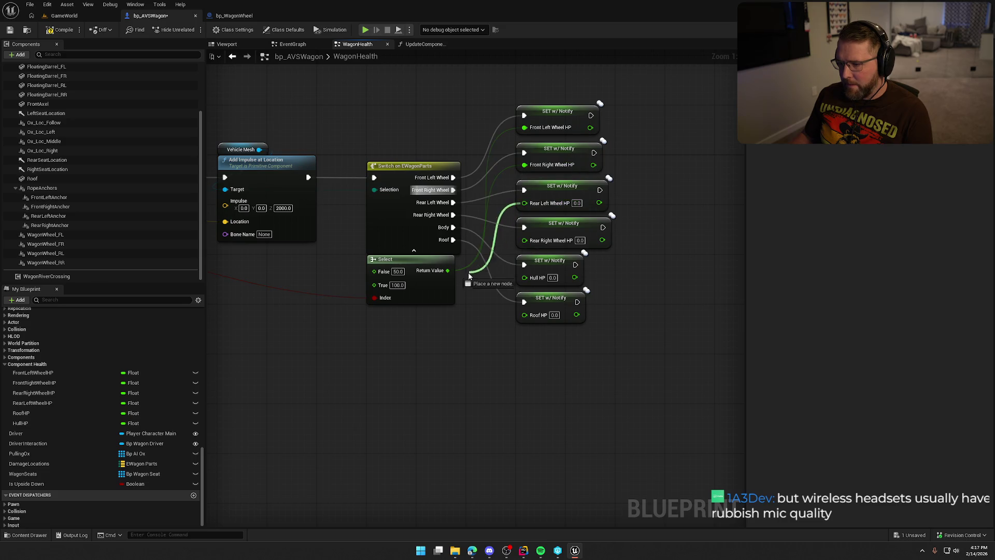
mouse_move(447, 270)
mouse_down()
mouse_move(525, 240)
mouse_move(512, 316)
mouse_move(525, 315)
mouse_up()
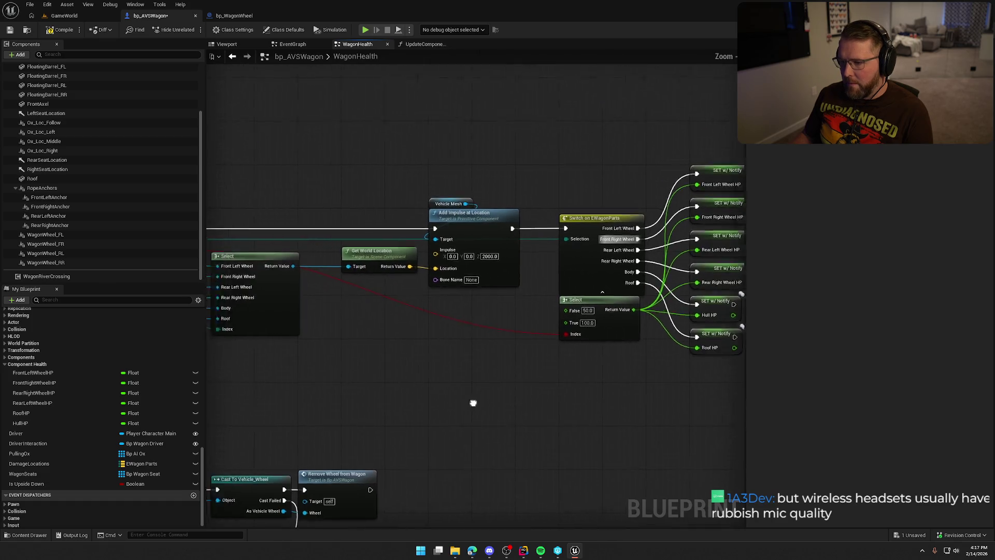
key(ctrl+s)
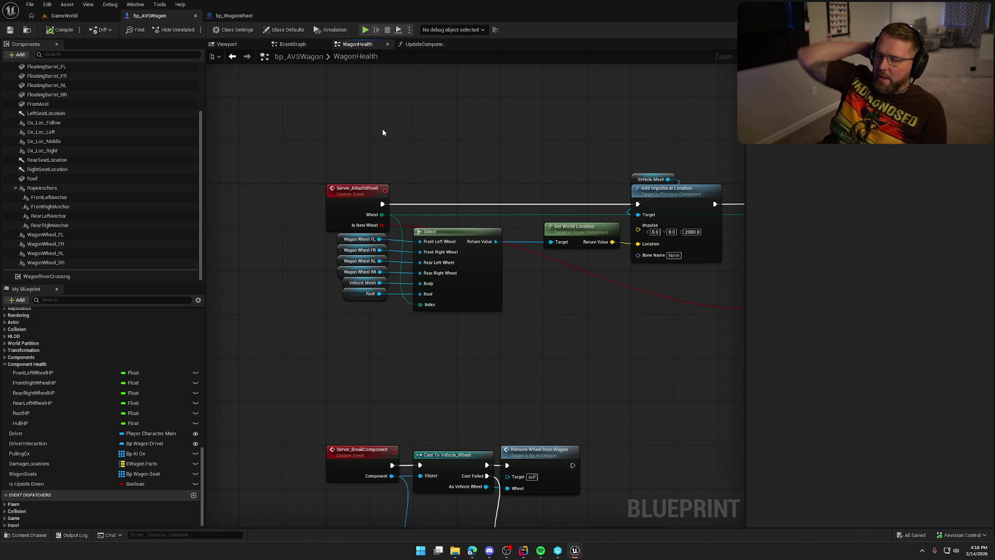
Inspect the EventGraph, WagonHealth and UpdateComponentDamage graphs, then return to the GameWorld level.
scroll(480, 205, right, 3)
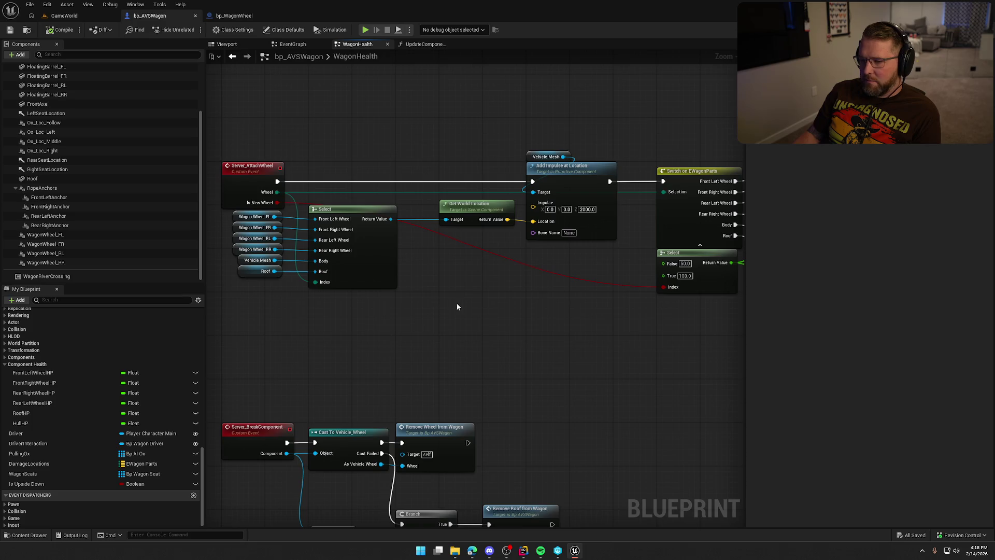
scroll(456, 305, right, 5)
scroll(355, 323, left, 4)
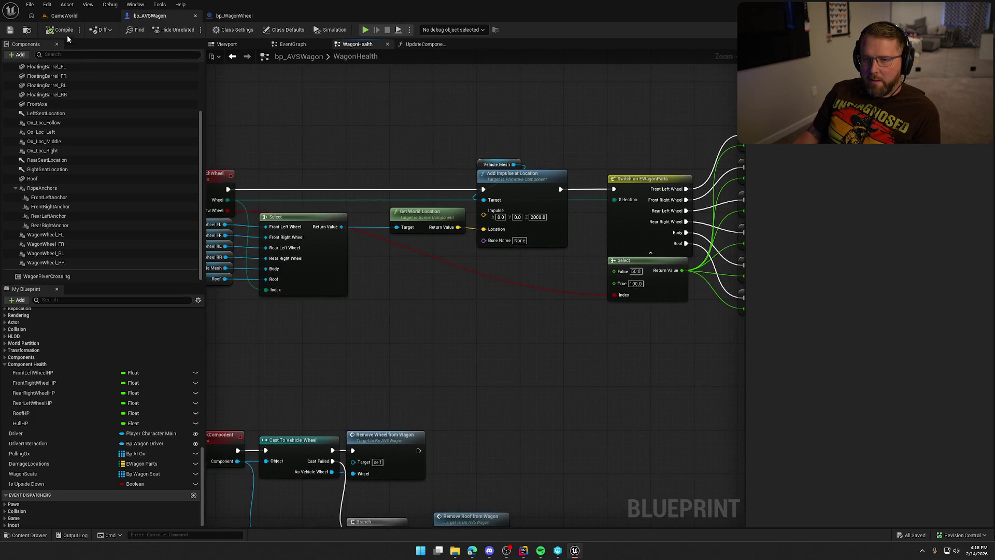
scroll(402, 65, down, 4)
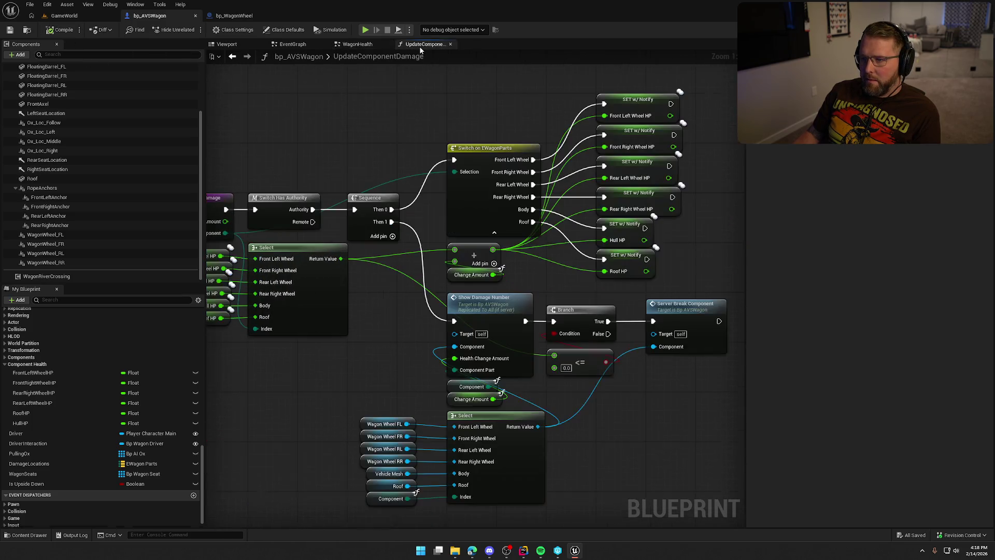
click(293, 44)
drag(406, 186, 503, 206)
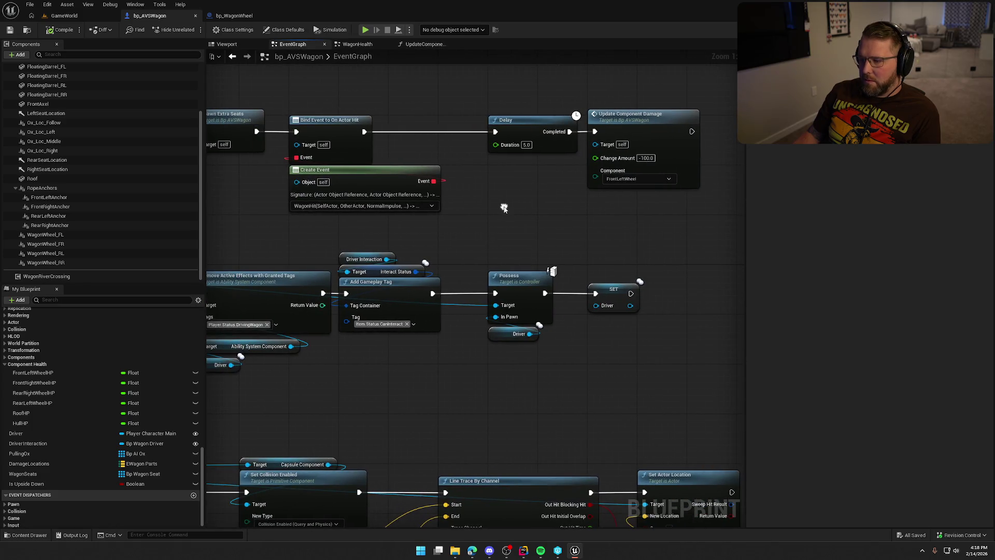
click(356, 44)
scroll(497, 304, up, 3)
mouse_move(497, 304)
mouse_down()
mouse_move(502, 171)
mouse_move(525, 366)
mouse_up()
click(419, 46)
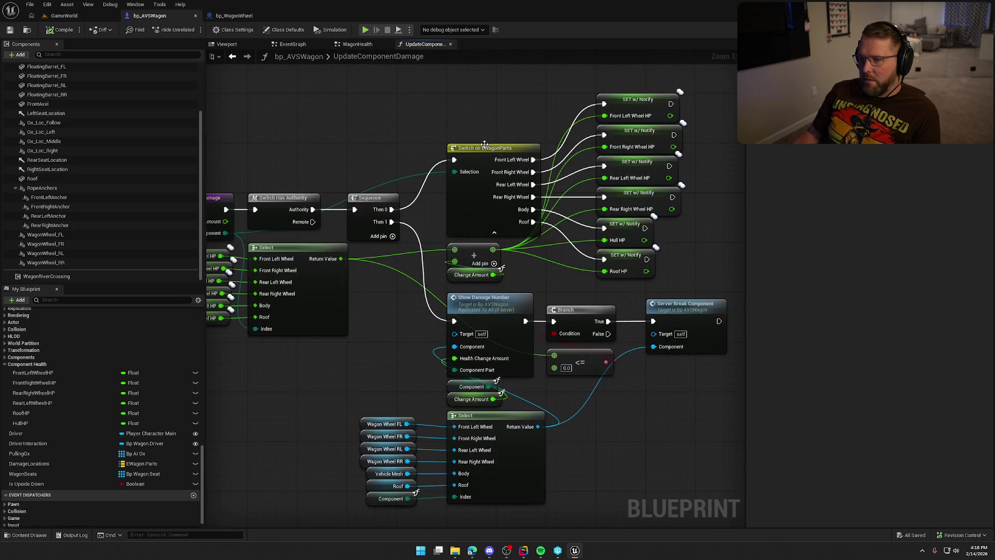
mouse_move(389, 161)
mouse_down()
mouse_move(296, 99)
mouse_move(374, 80)
mouse_move(550, 141)
mouse_move(387, 203)
mouse_up()
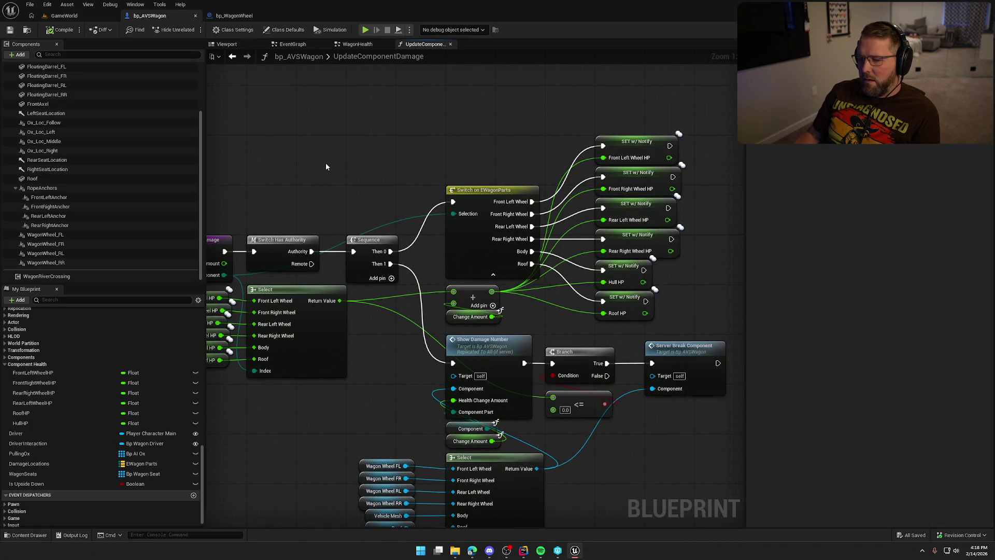
click(64, 15)
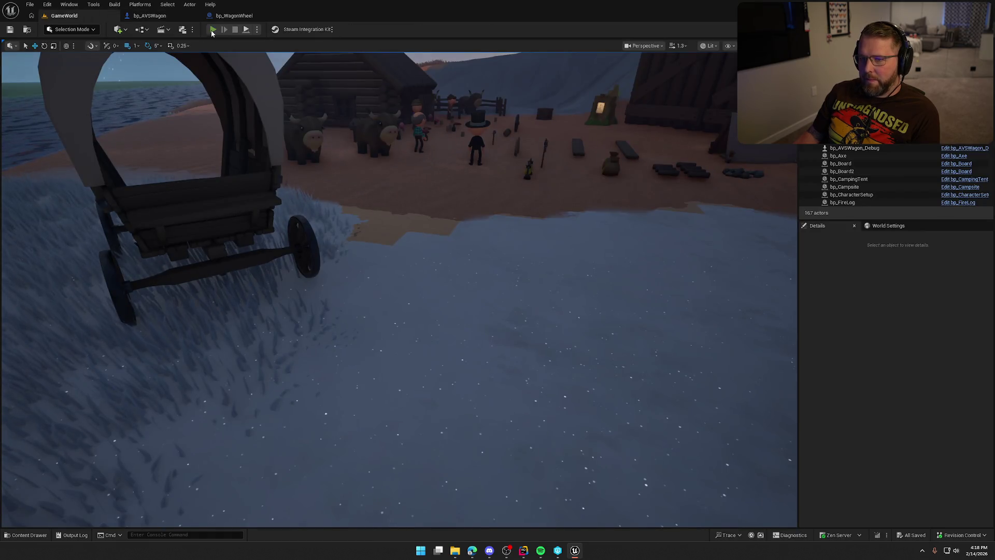
Play-test picking up a wagon wheel with E and attaching it, then return to bp_AVSWagon.
click(213, 29)
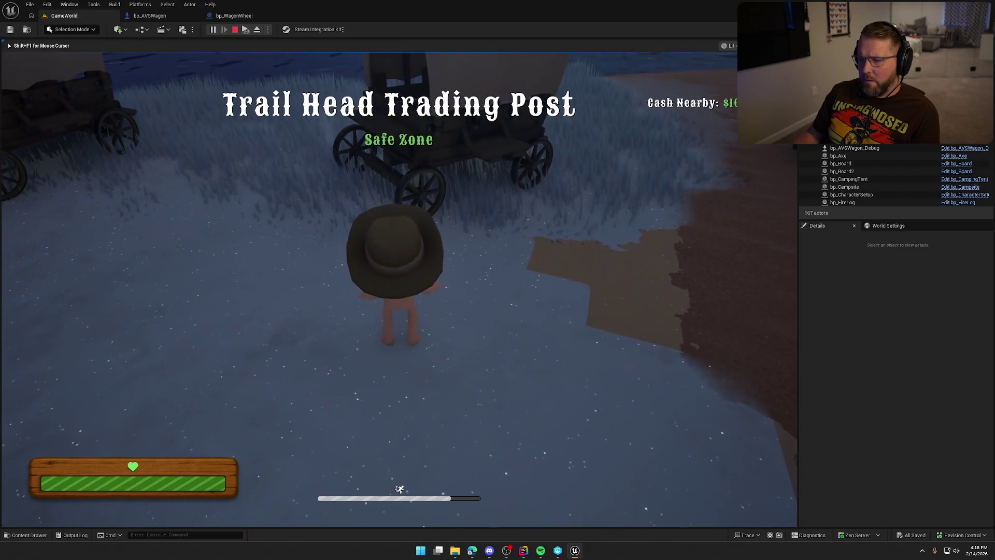
key(w)
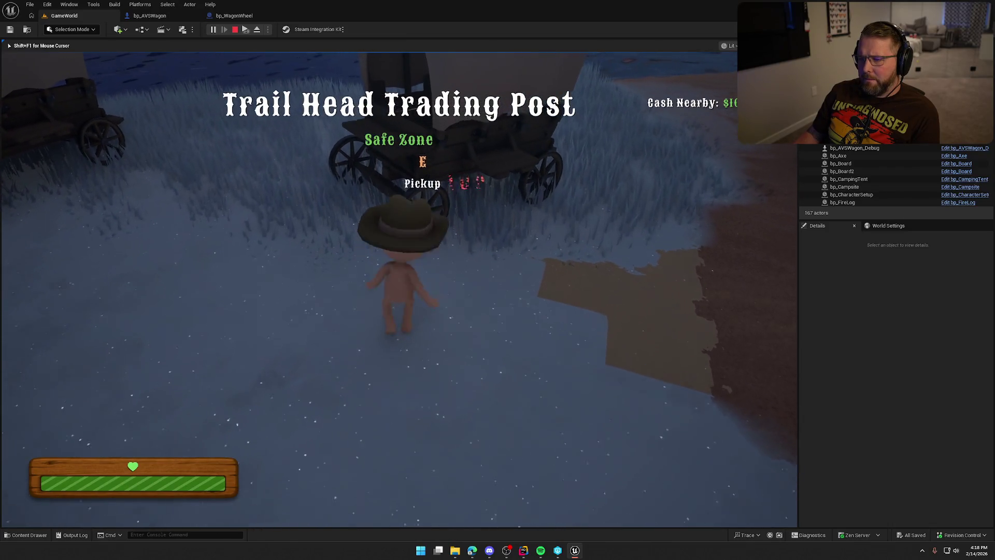
key(e)
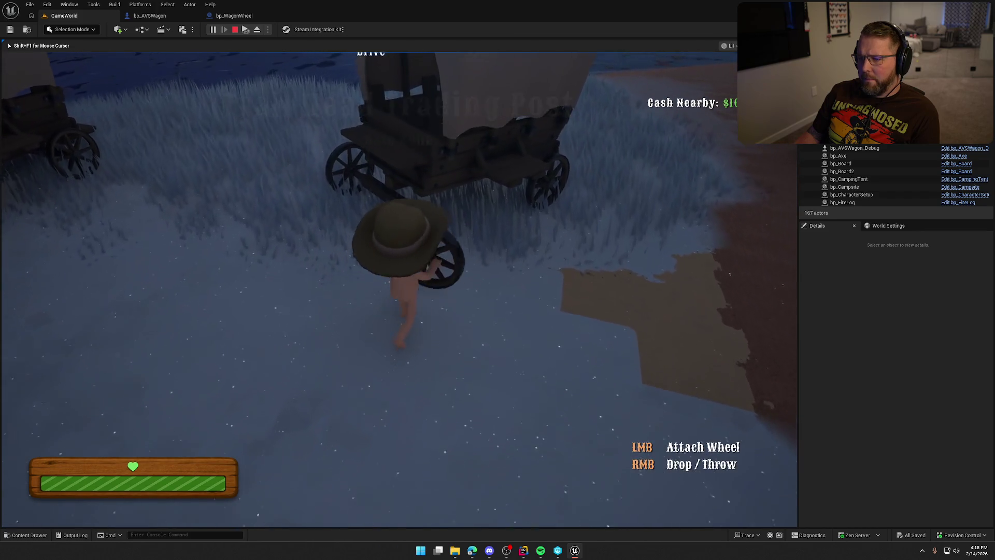
click(399, 289)
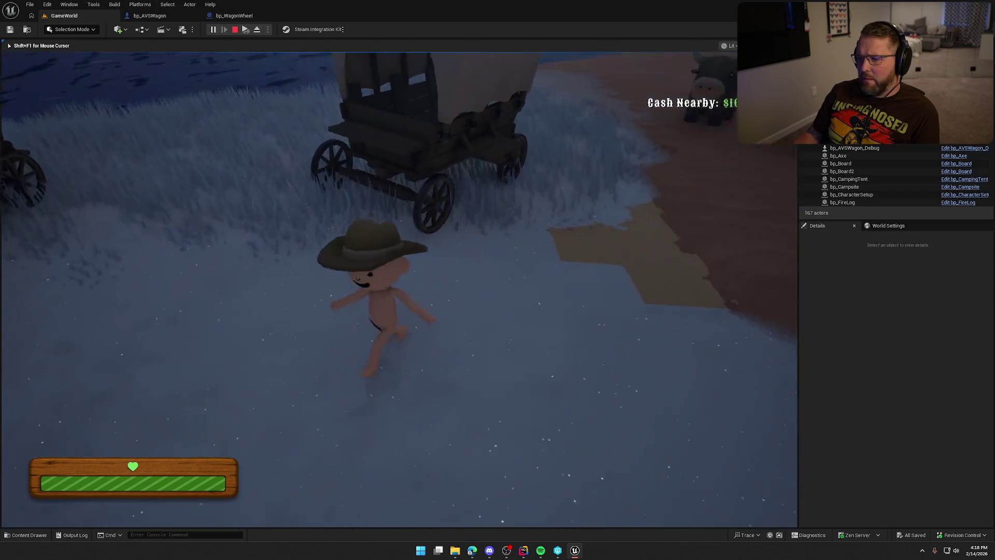
key(Escape)
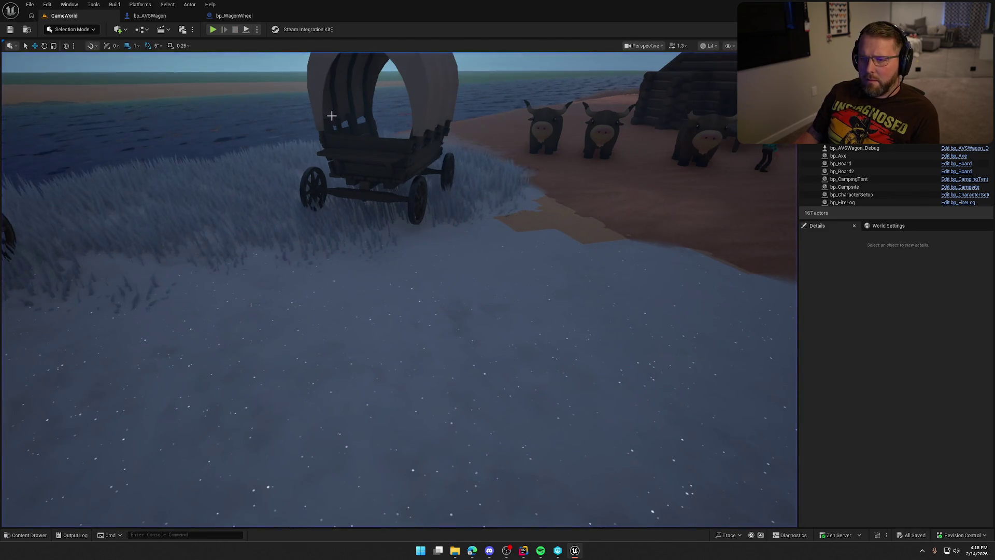
click(150, 16)
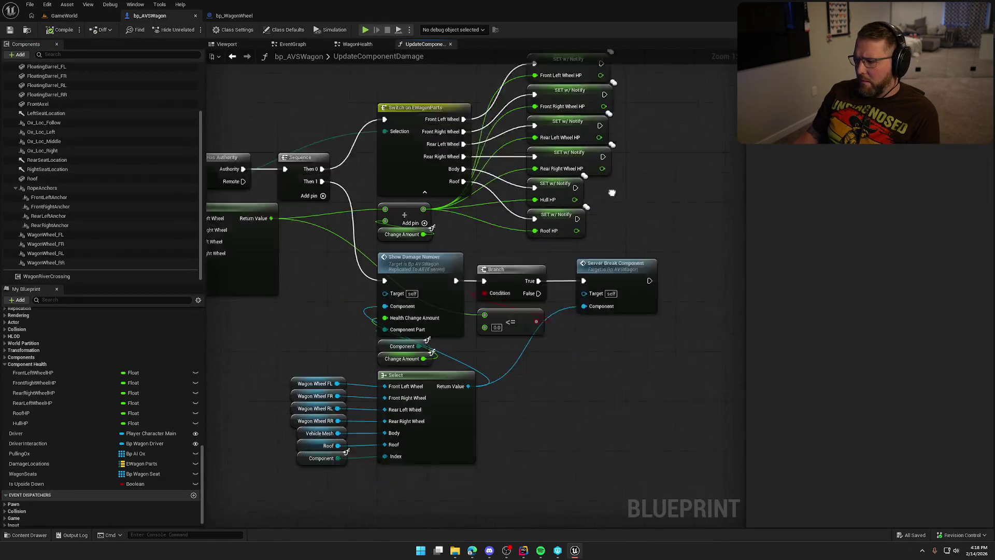
Pan through WagonHealth's roof and wheel removal, loop, delay and destroy nodes, then switch to GameWorld.
mouse_move(612, 193)
mouse_down()
mouse_move(517, 121)
mouse_move(641, 131)
mouse_move(804, 234)
mouse_move(676, 339)
mouse_up()
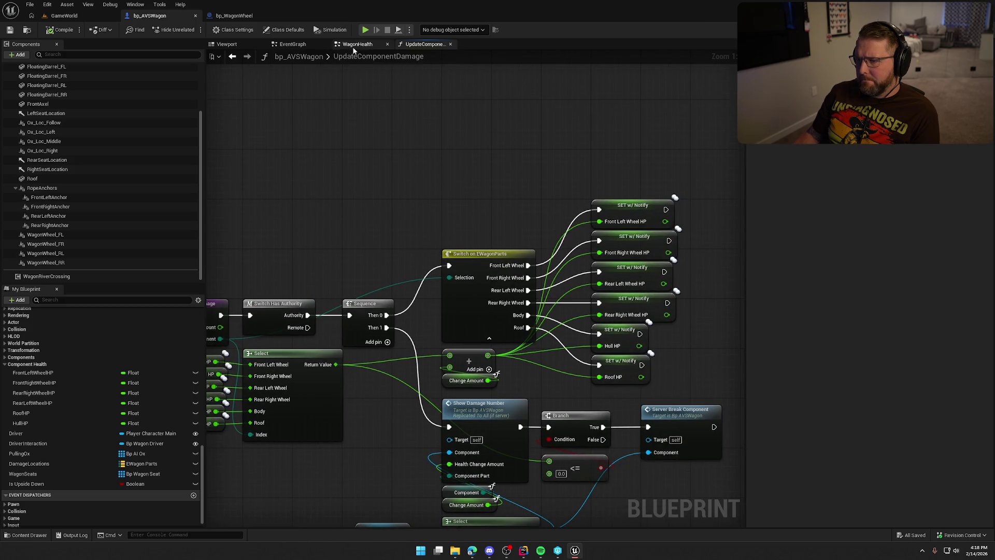
click(358, 45)
mouse_move(450, 372)
mouse_down()
mouse_move(439, 259)
mouse_move(554, 127)
mouse_up()
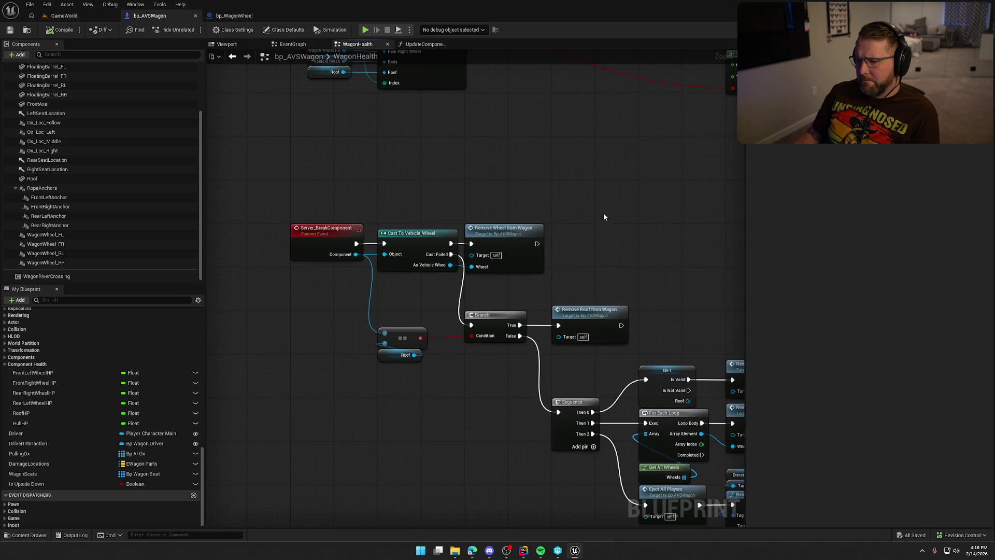
drag(604, 216, 473, 74)
mouse_move(552, 154)
mouse_down()
mouse_move(387, 106)
mouse_move(441, 115)
mouse_up()
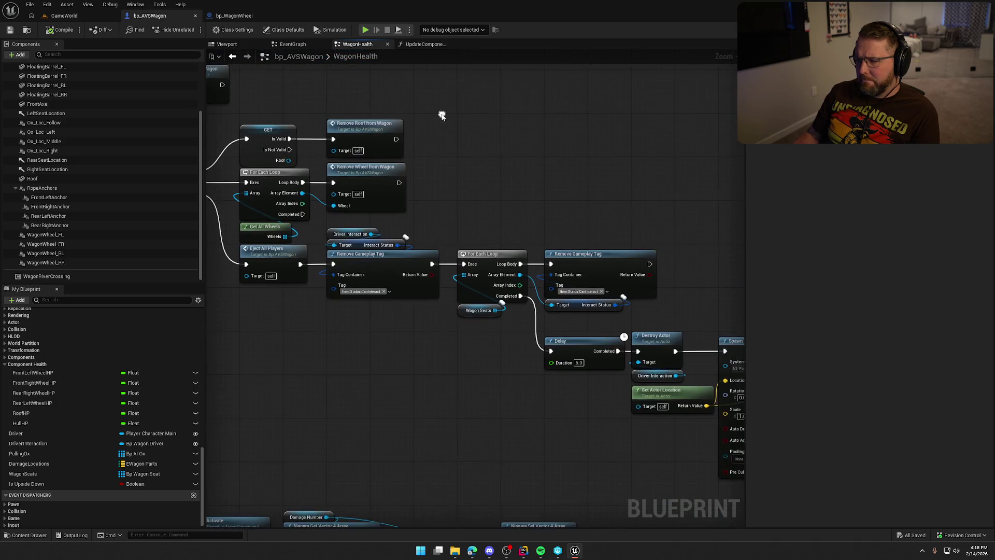
drag(485, 195, 356, 147)
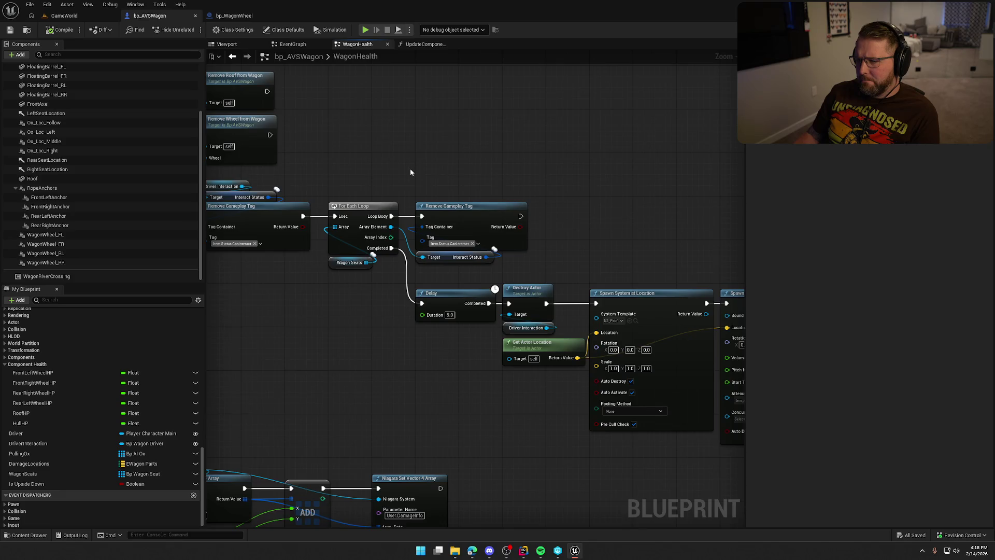
mouse_move(411, 171)
mouse_down()
mouse_move(513, 174)
mouse_move(229, 102)
mouse_move(78, 122)
mouse_move(171, 122)
mouse_up()
mouse_move(112, 99)
mouse_down()
mouse_move(563, 193)
mouse_move(615, 214)
mouse_up()
click(65, 16)
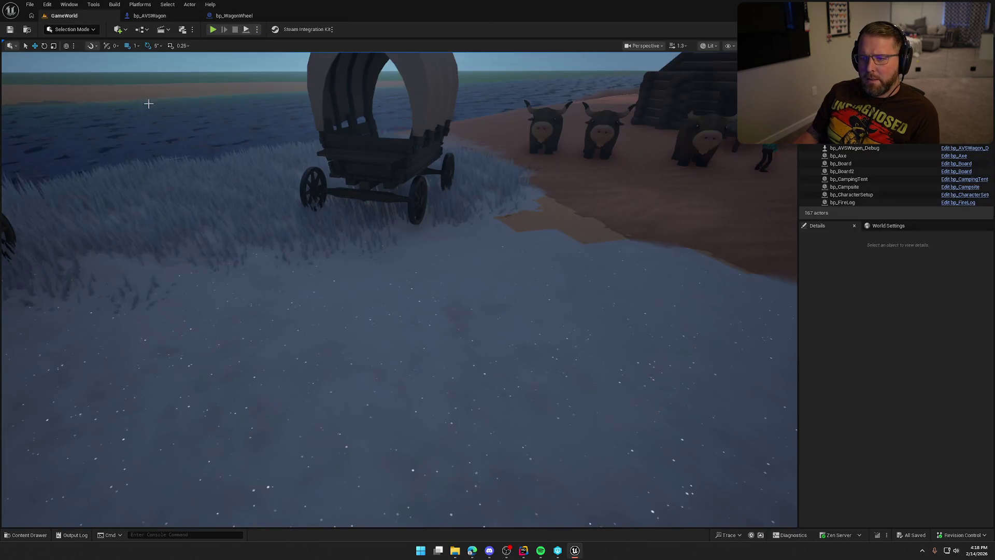
click(212, 30)
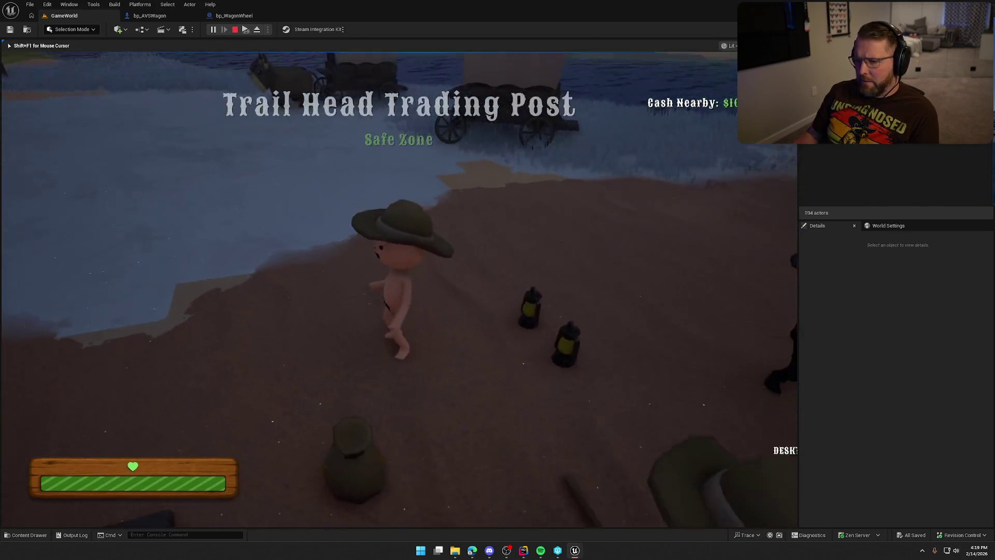
key(super)
key(Escape)
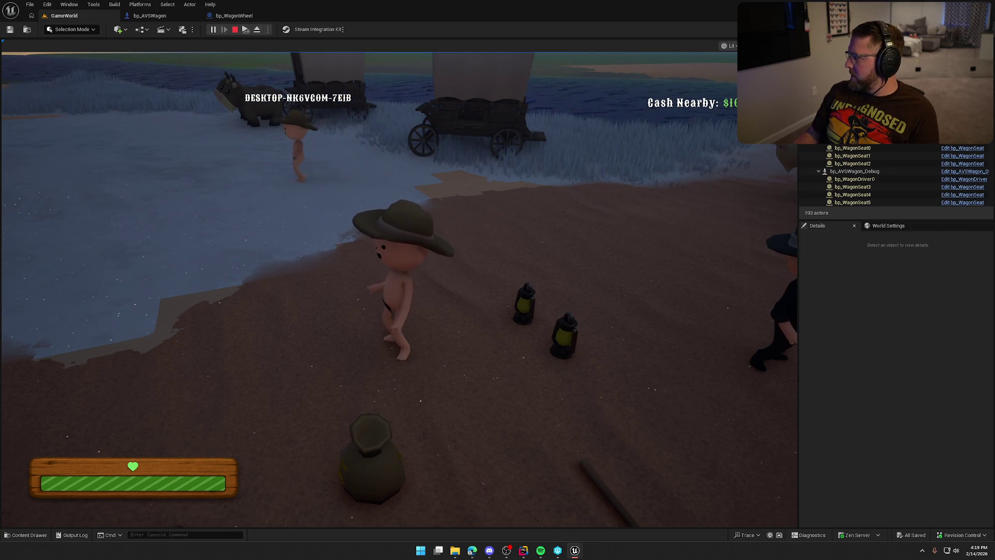
key(Escape)
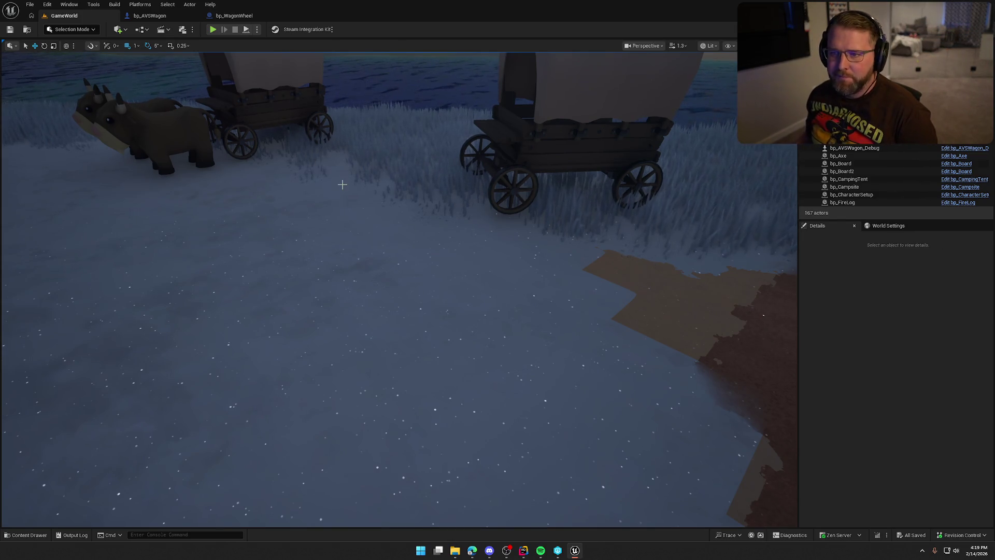
click(239, 19)
Close the bp_WagonWheel tab and inspect WagonHealth's lower damage-number node chain.
mouse_move(557, 175)
mouse_down()
mouse_move(344, 129)
mouse_move(209, 141)
mouse_move(423, 154)
mouse_up()
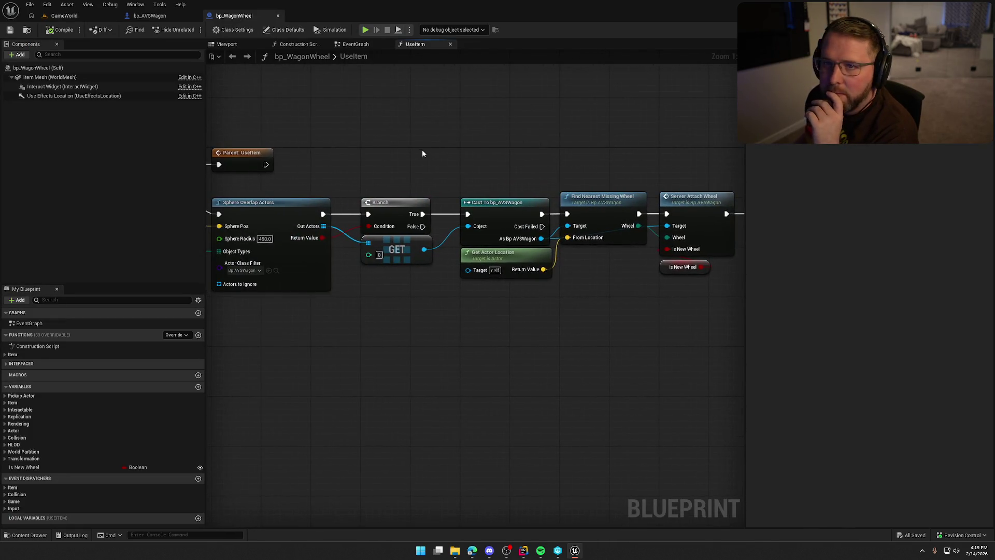
click(278, 16)
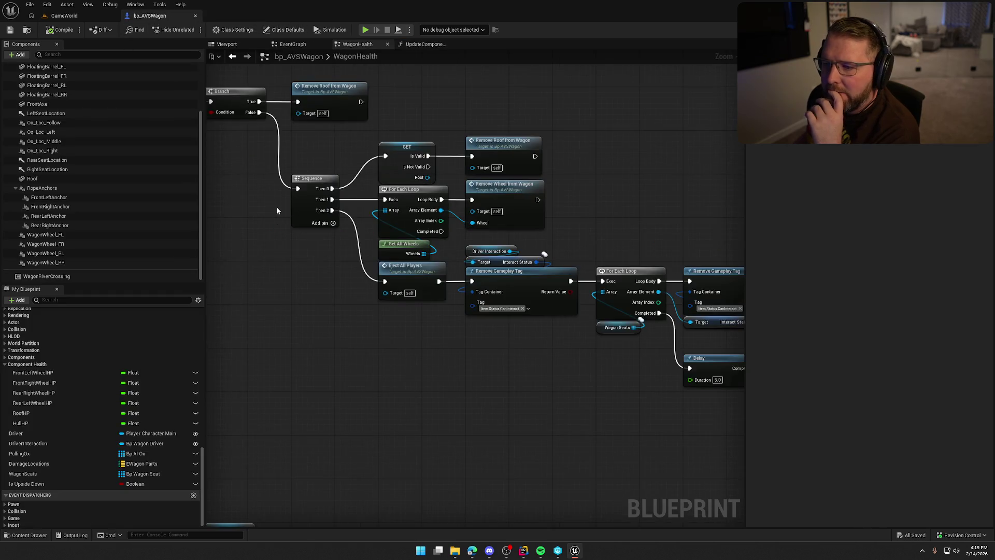
scroll(332, 268, down, 5)
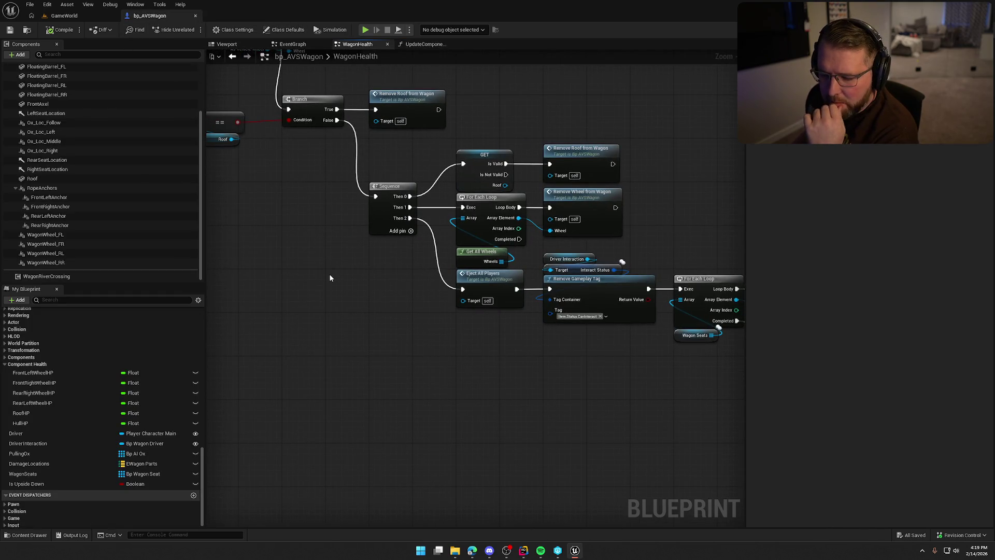
drag(377, 309, 345, 225)
scroll(286, 240, up, 5)
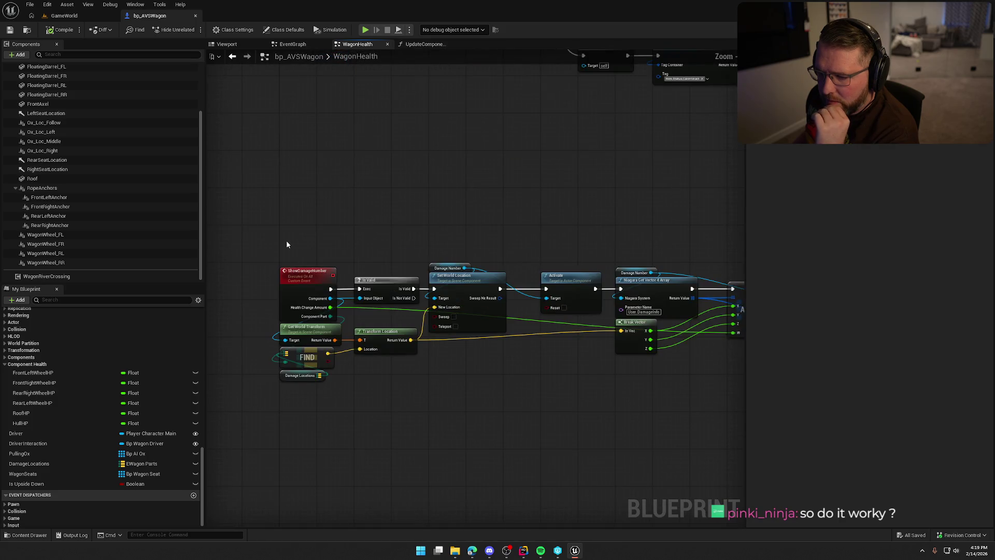
mouse_move(285, 240)
mouse_down()
mouse_move(475, 382)
mouse_move(720, 453)
mouse_move(638, 471)
mouse_move(317, 305)
mouse_up()
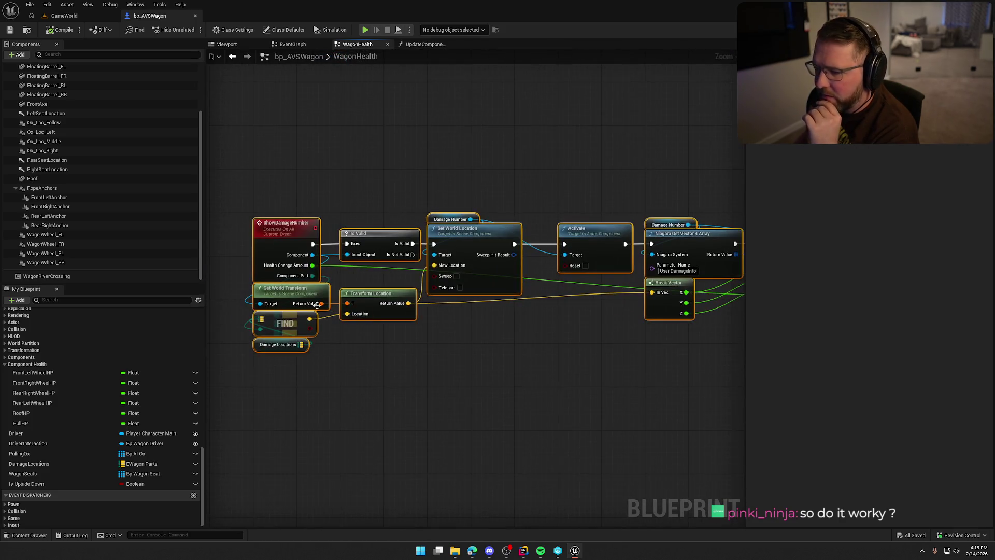
scroll(276, 230, down, 5)
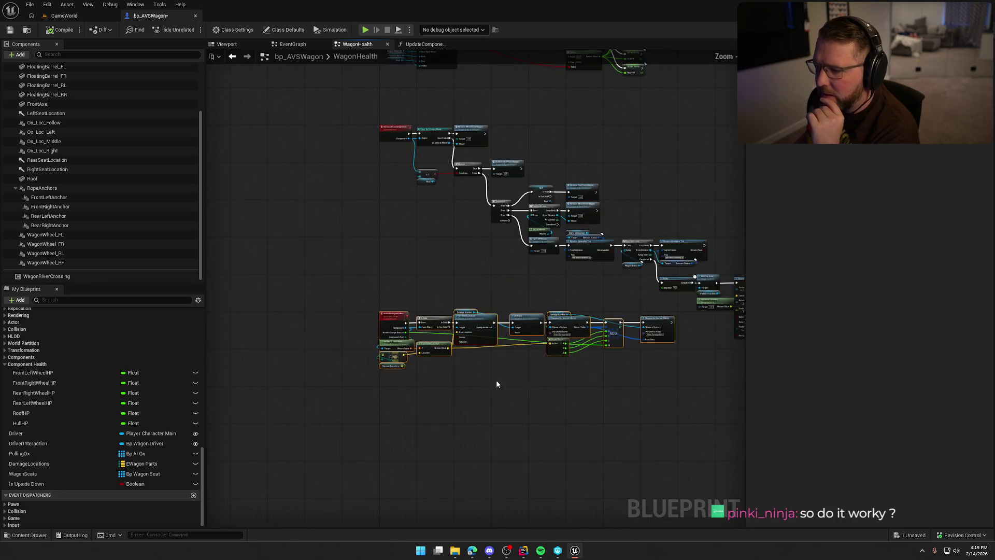
mouse_move(266, 211)
mouse_down()
mouse_move(582, 336)
mouse_move(564, 337)
mouse_up()
scroll(467, 324, up, 3)
Follow the break chain through Spawn System, Spawn Sound, Get All Wheels nodes, then open RemoveRoofFromWagon.
drag(406, 283, 394, 388)
drag(385, 204, 406, 289)
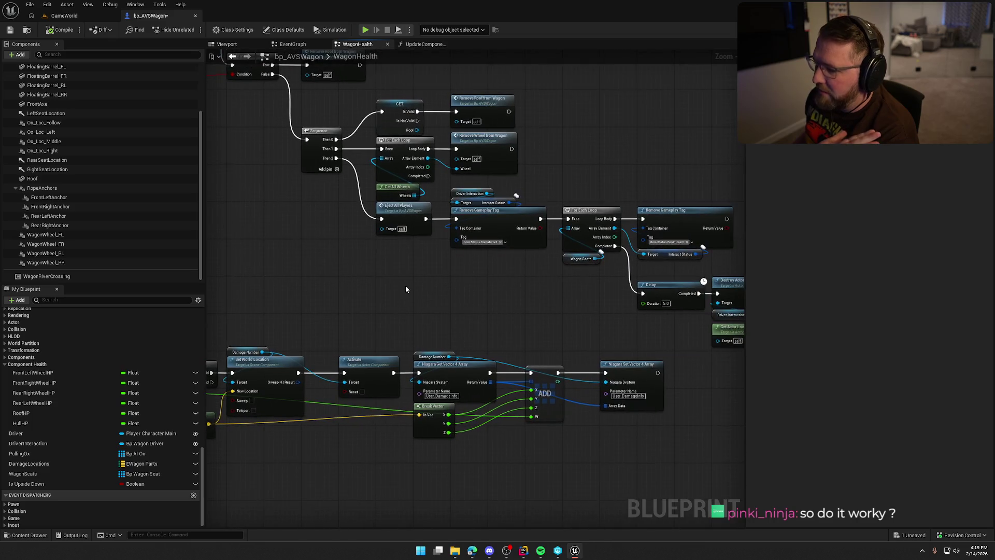
drag(527, 311, 356, 291)
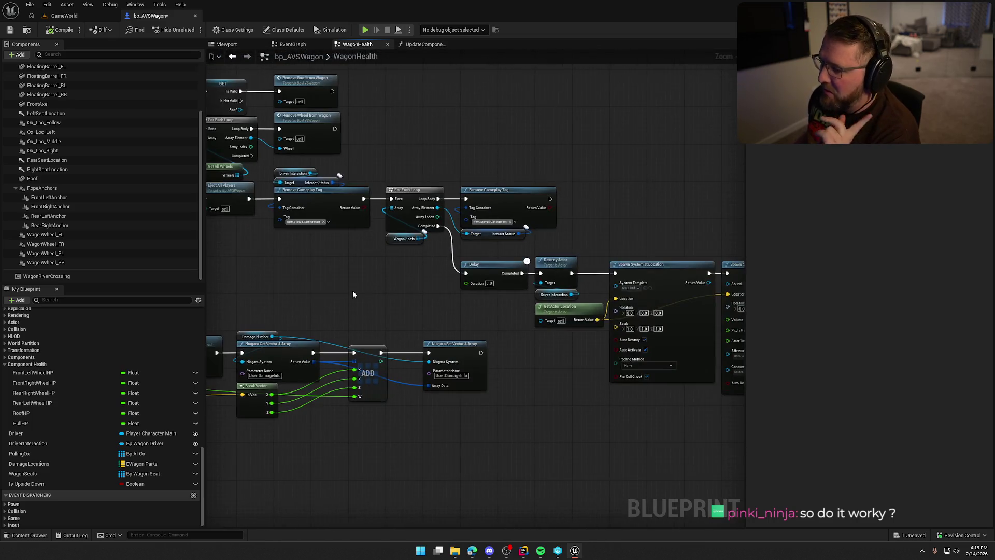
drag(432, 288, 230, 229)
mouse_move(423, 358)
mouse_down()
mouse_move(211, 340)
mouse_move(732, 440)
mouse_up()
mouse_move(469, 329)
mouse_down()
mouse_move(480, 362)
mouse_move(415, 361)
mouse_up()
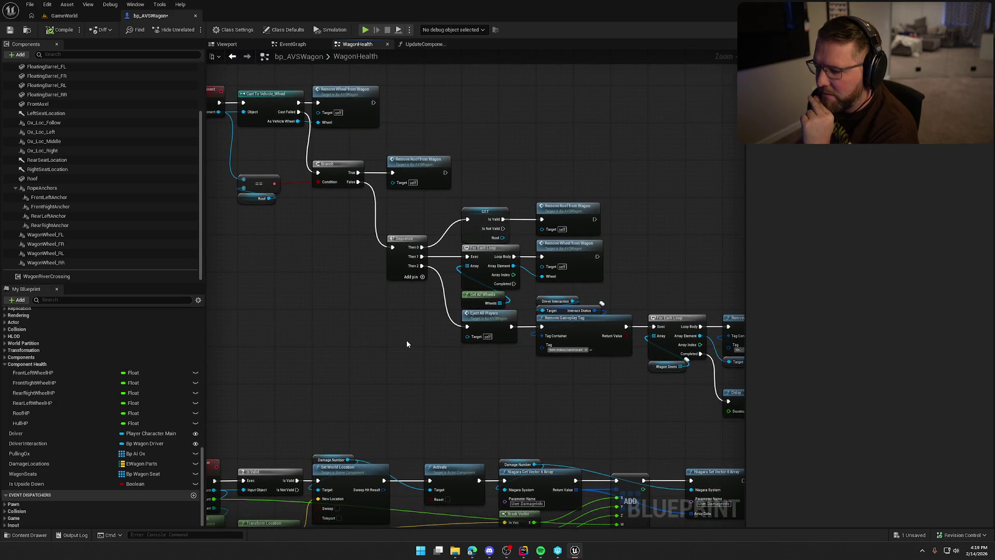
double_click(573, 209)
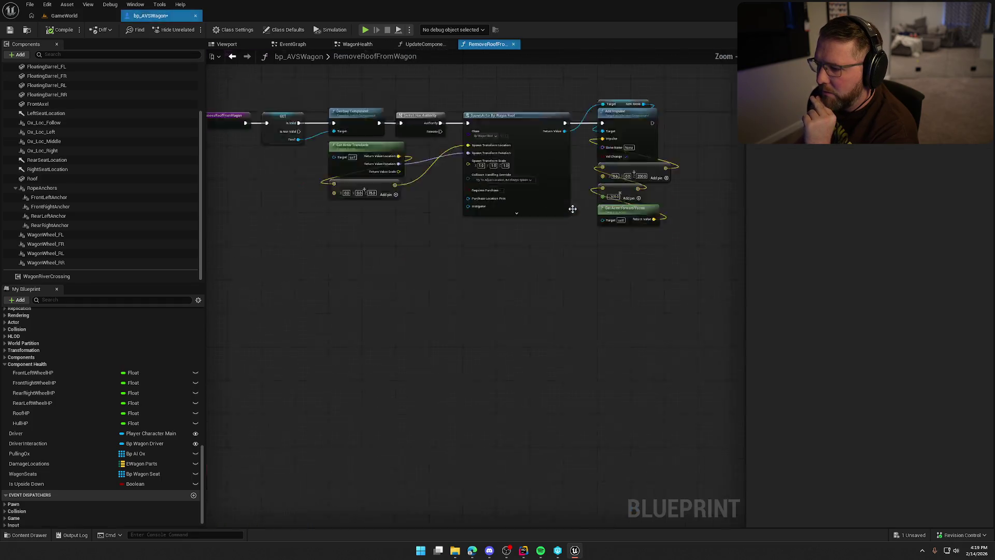
Close RemoveRoofFromWagon, look over UpdateComponentDamage, and show the EventGraph's 5.0 Delay test call.
scroll(429, 357, up, 3)
mouse_move(458, 366)
mouse_down()
mouse_move(349, 351)
mouse_move(302, 362)
mouse_move(511, 261)
mouse_up()
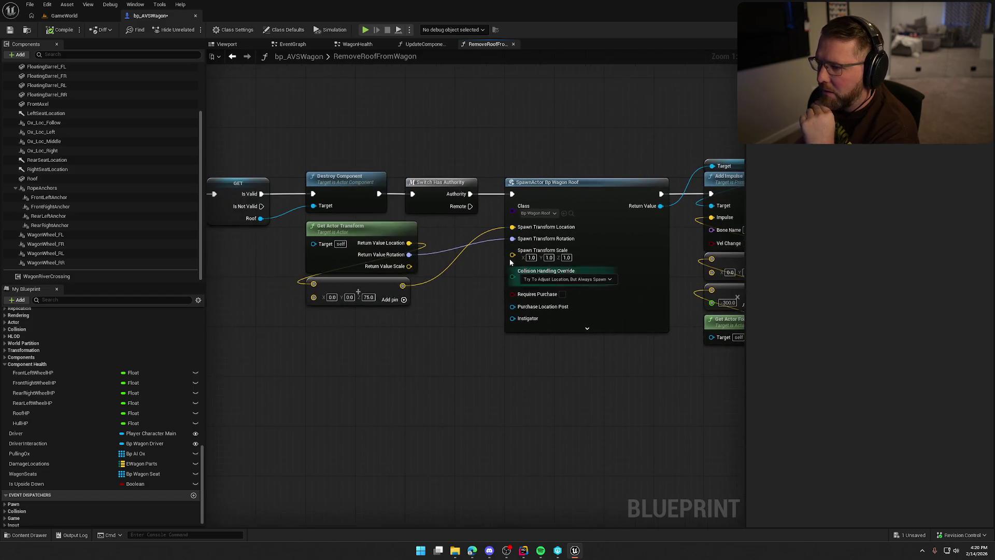
middle_click(482, 44)
mouse_move(427, 142)
mouse_down()
mouse_move(380, 334)
mouse_move(387, 314)
mouse_up()
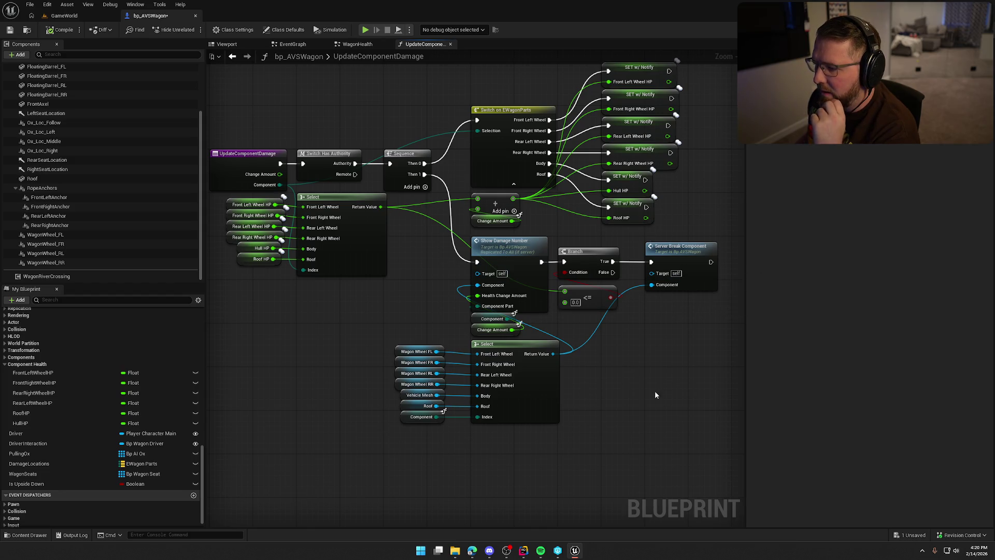
mouse_move(656, 395)
mouse_down()
mouse_move(660, 446)
mouse_move(654, 423)
mouse_up()
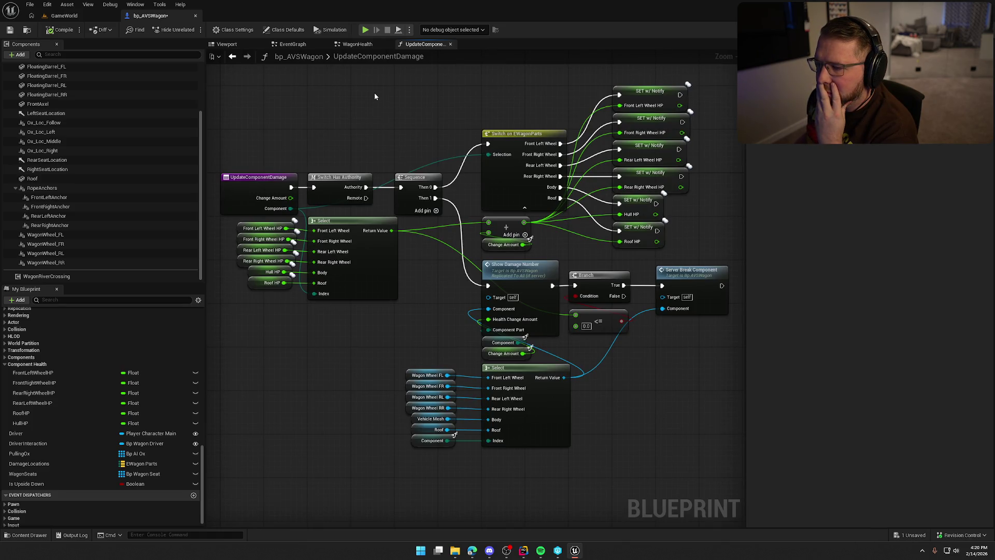
click(293, 44)
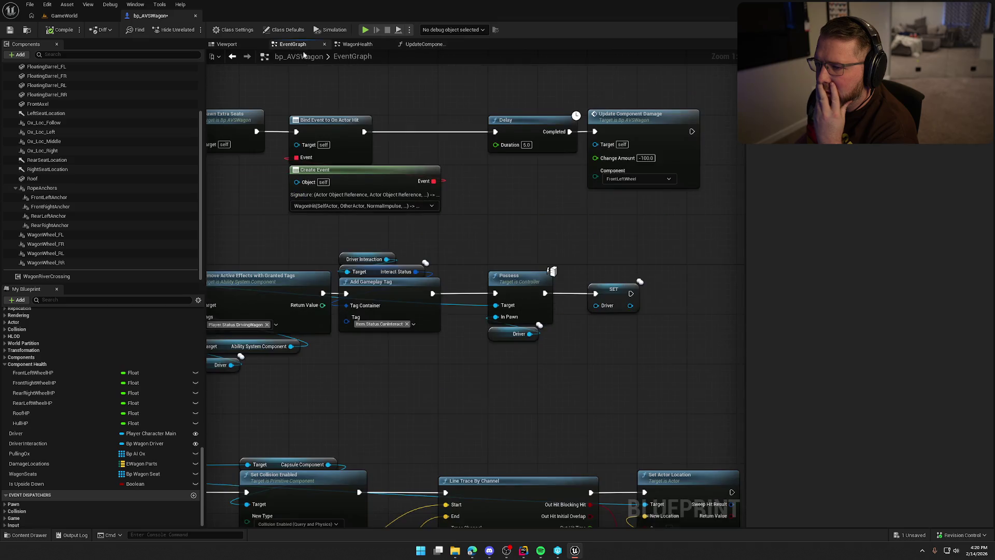
Set the test Update Component Damage target to Body and play-test the wheels breaking off.
click(616, 179)
click(631, 203)
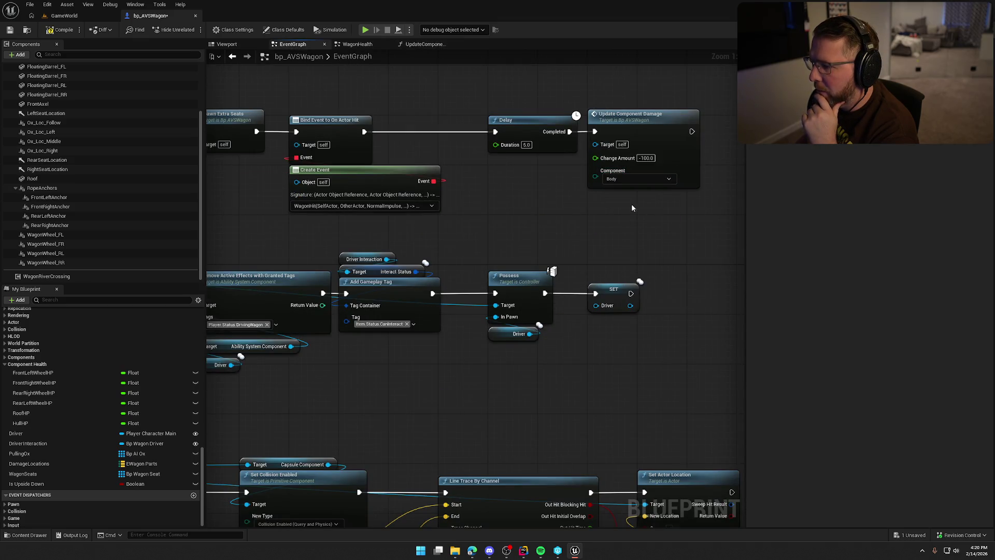
click(64, 16)
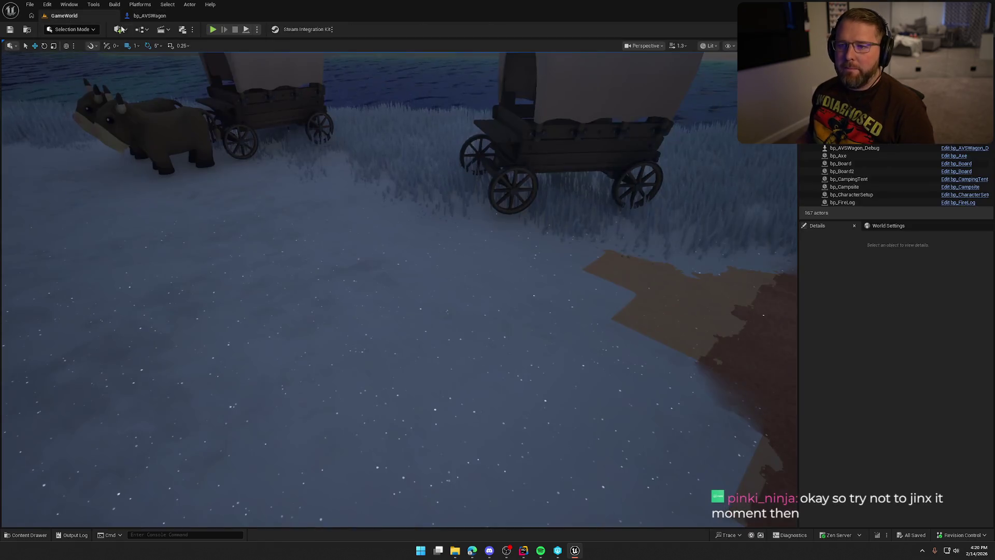
click(213, 30)
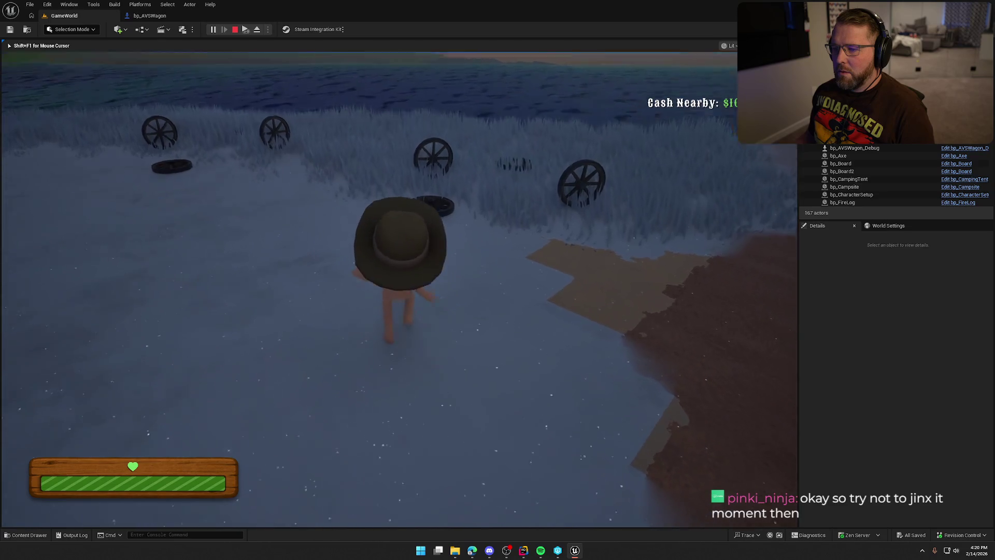
key(Escape)
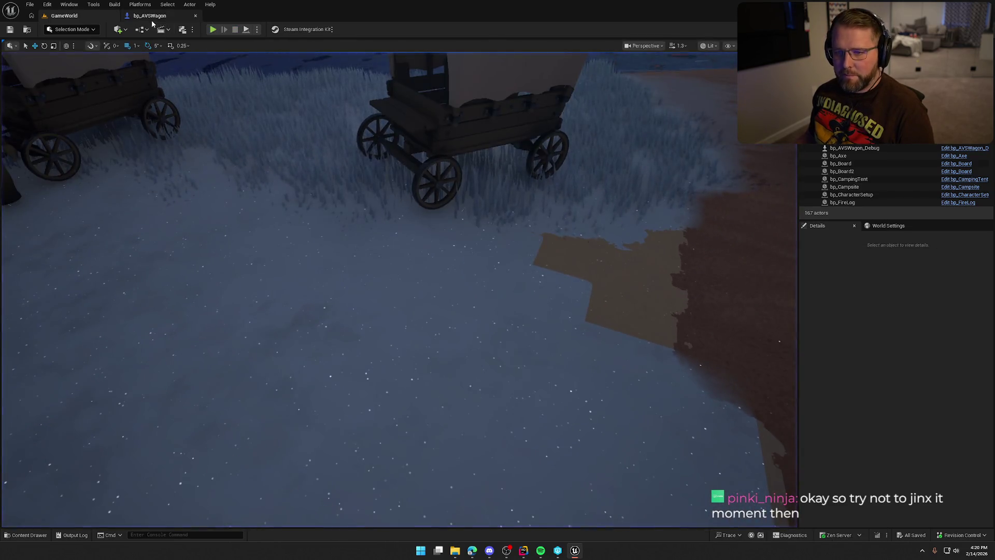
click(150, 16)
scroll(641, 120, down, 1)
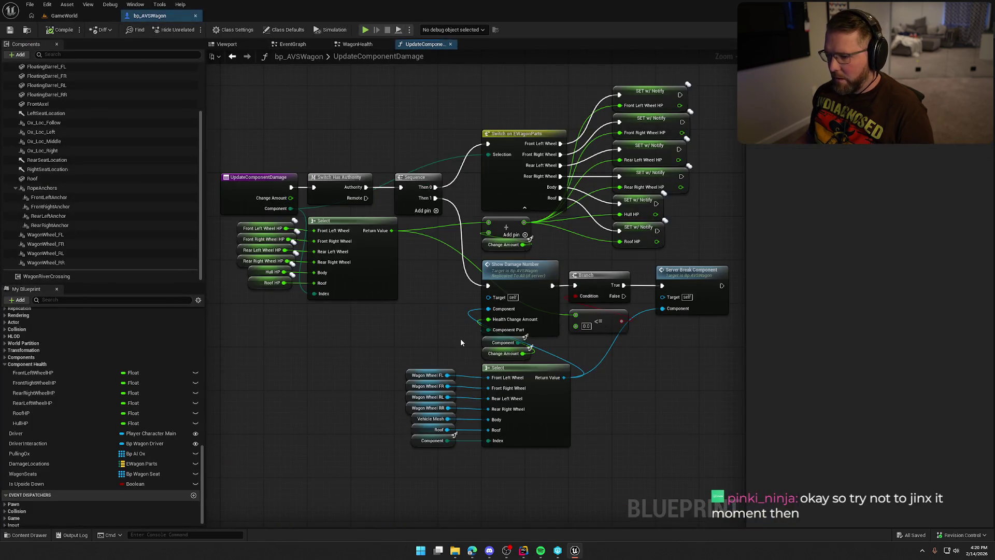
Change the EventGraph test damage component to Roof, then compile and save bp_AVSWagon.
double_click(705, 282)
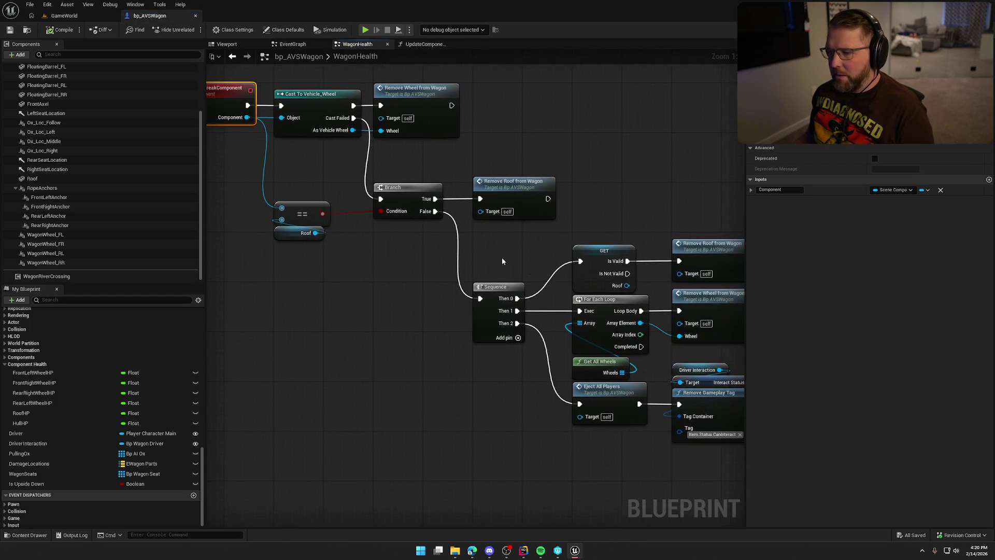
click(292, 44)
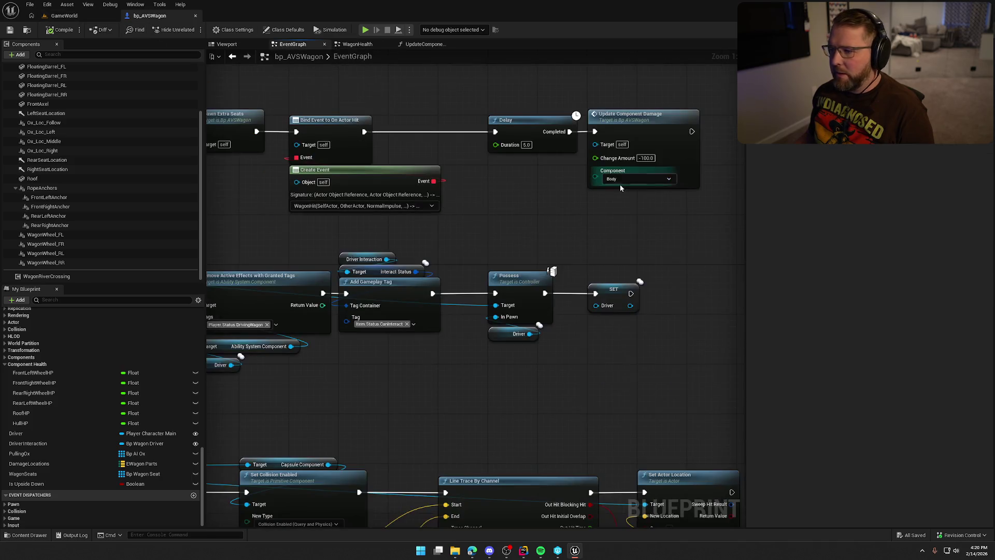
click(621, 181)
click(625, 227)
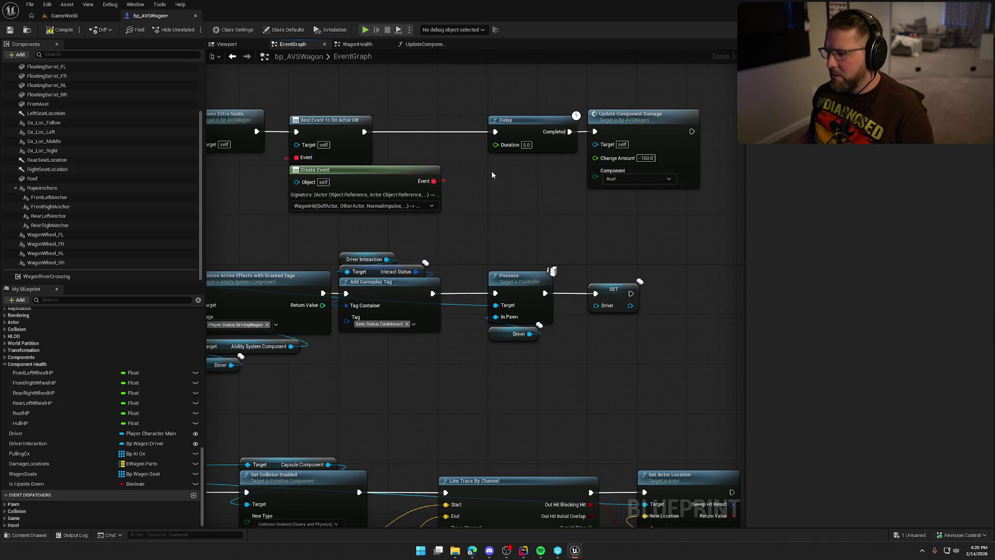
click(54, 32)
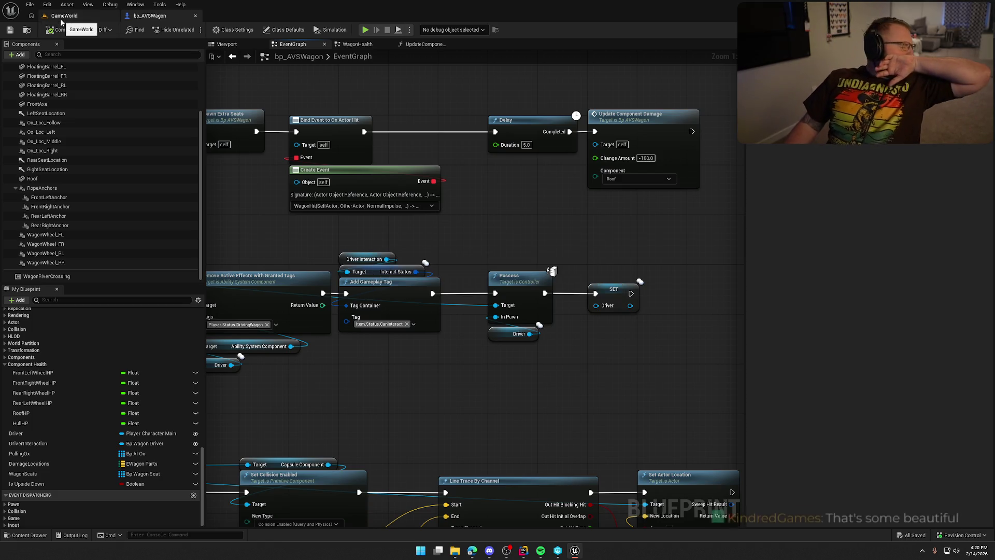
Play-test the roof coming off in GameWorld, then return to bp_AVSWagon.
click(61, 17)
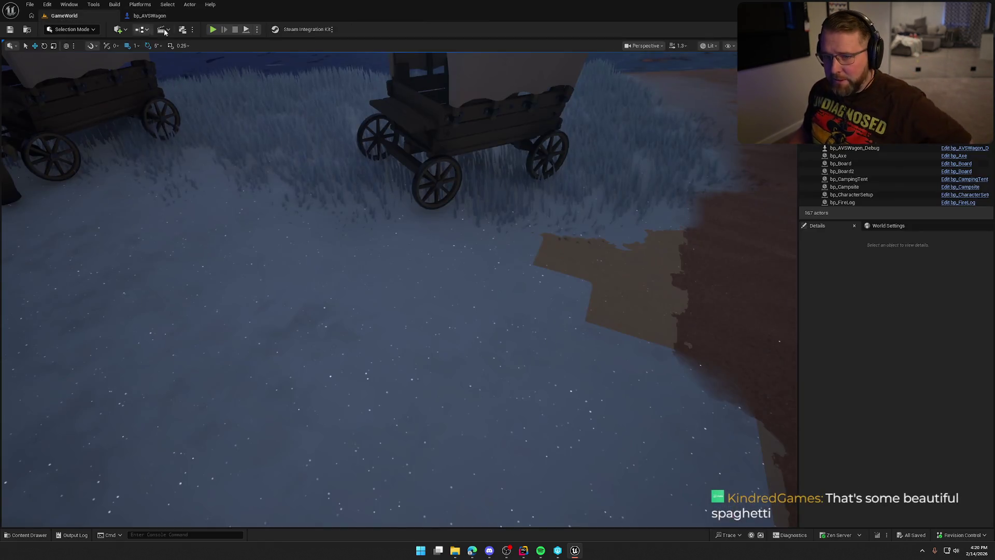
click(213, 30)
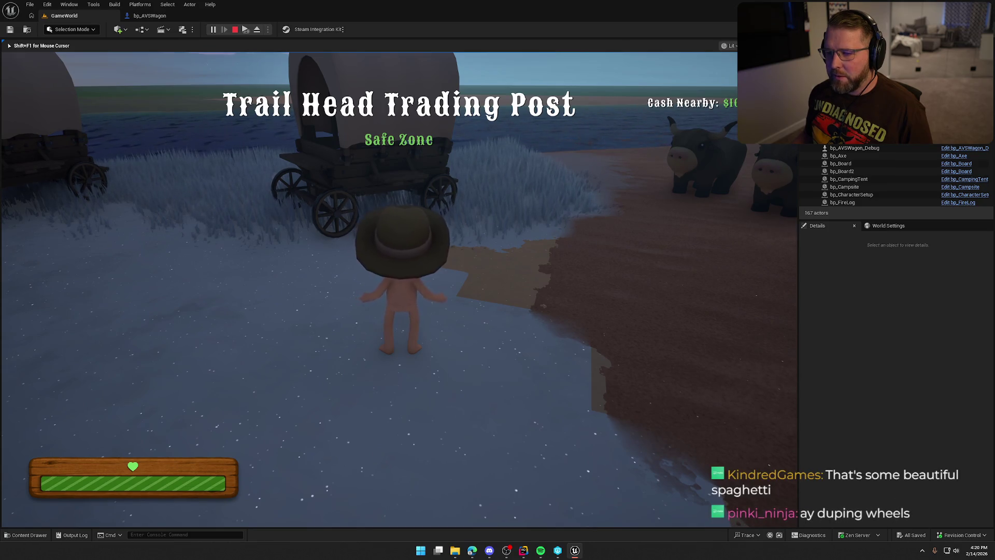
key(a)
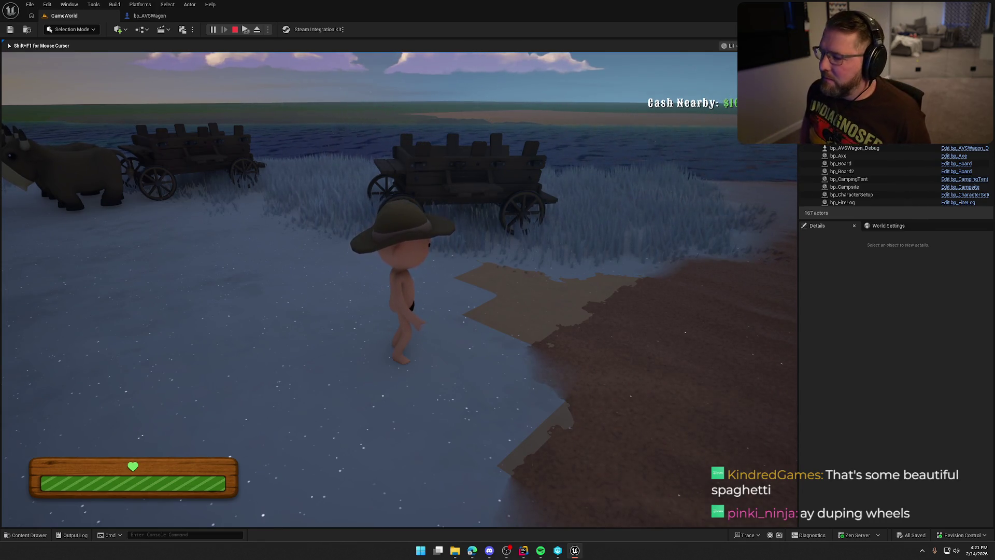
key(shift+F1)
click(154, 17)
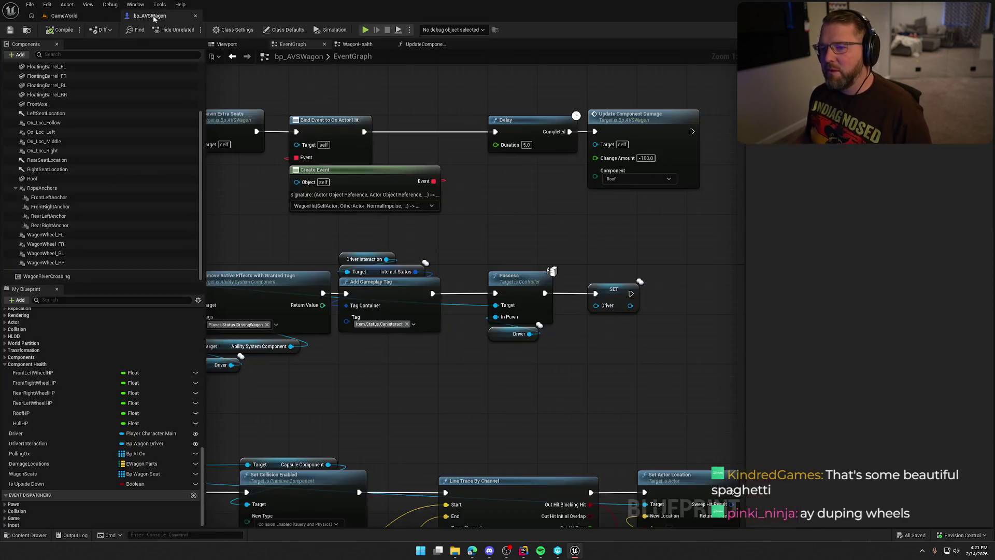
Jump from UpdateComponentDamage to the Server_BreakComponent event and follow its branch and sequence.
drag(422, 258, 436, 276)
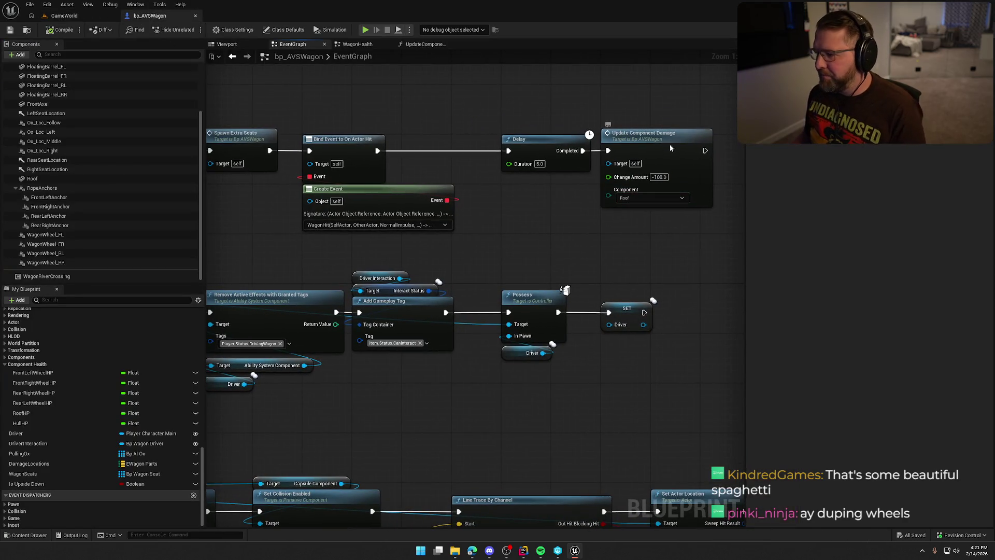
double_click(670, 148)
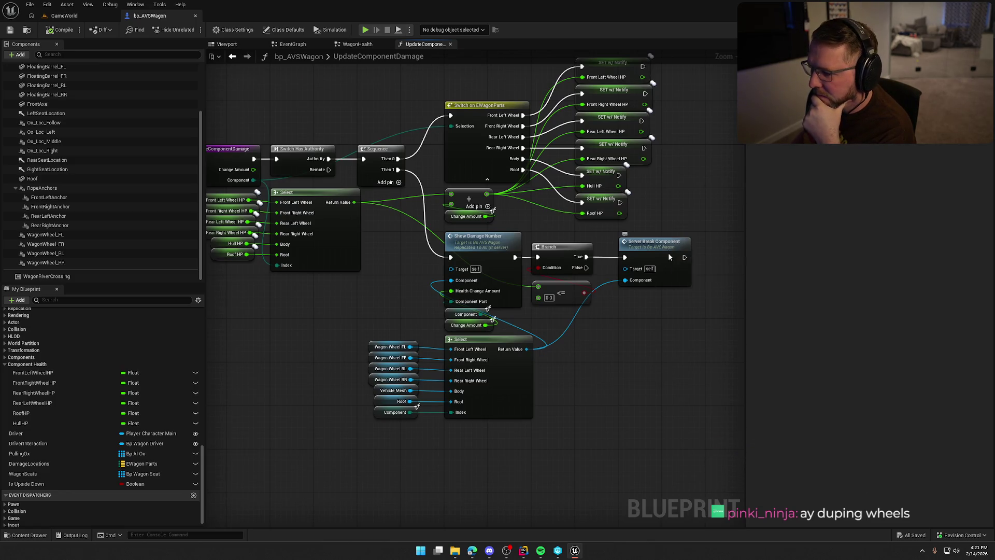
double_click(668, 253)
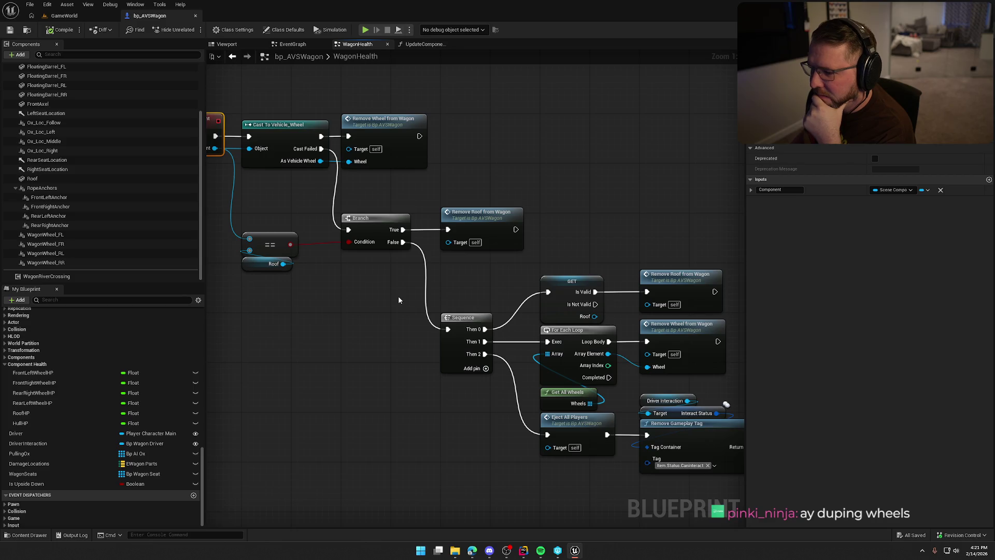
mouse_move(430, 195)
mouse_down()
mouse_move(568, 191)
mouse_move(266, 267)
mouse_move(303, 269)
mouse_up()
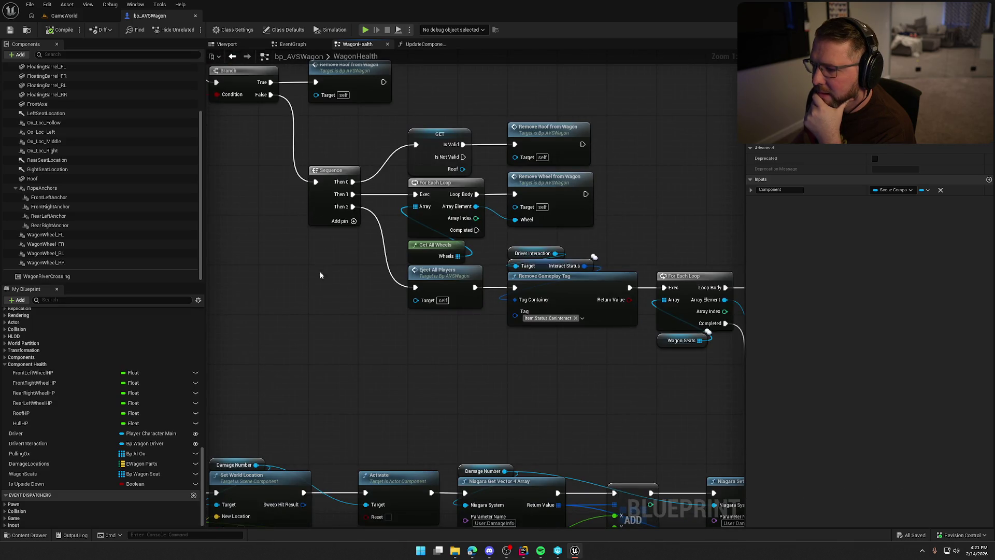
drag(432, 144, 610, 262)
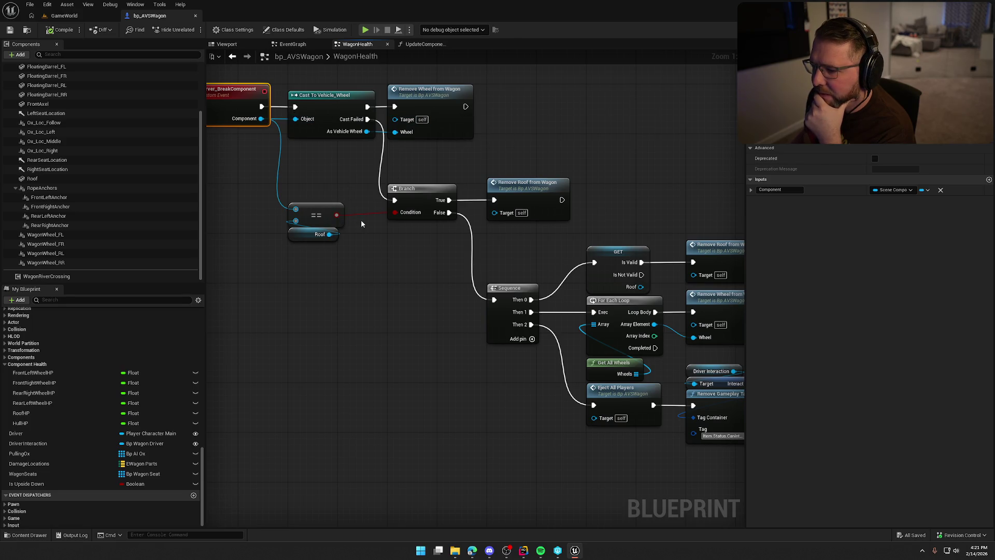
drag(578, 196, 523, 134)
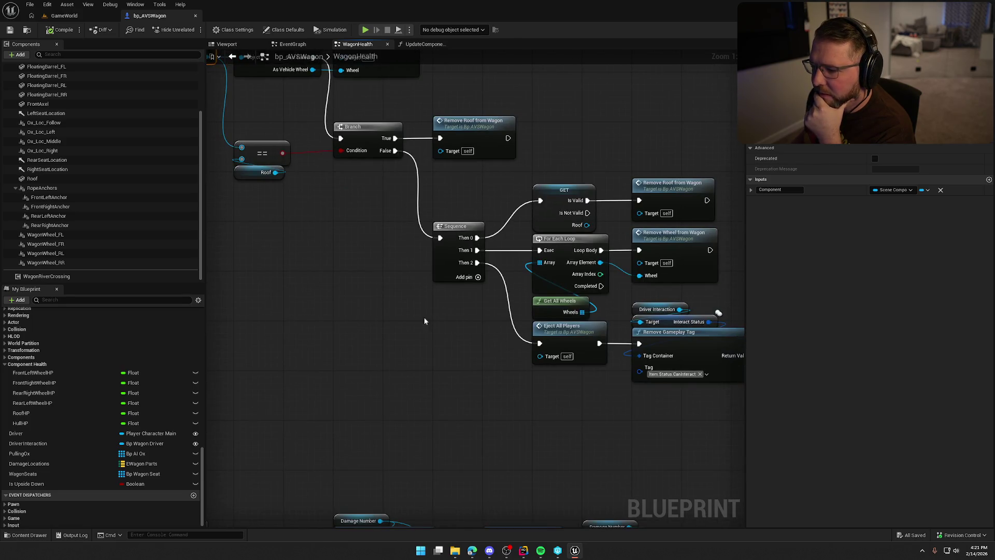
drag(424, 317, 350, 303)
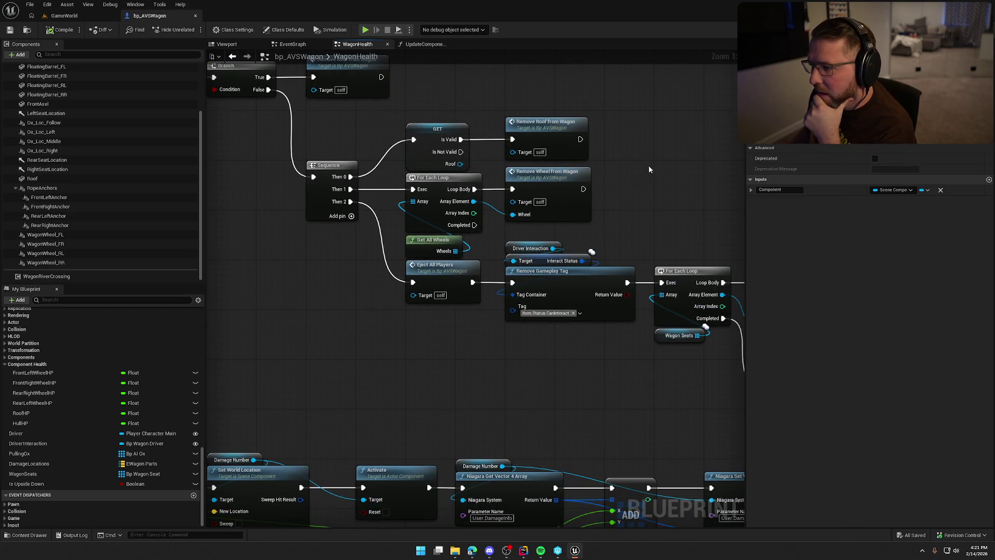
drag(620, 167, 585, 151)
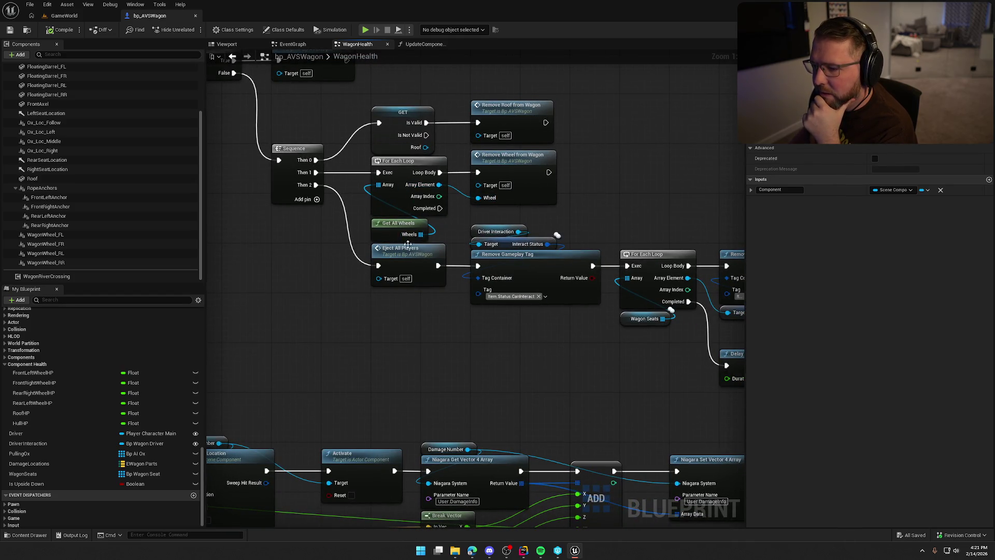
Review the eject-players, delay, spawn-effect and destroy nodes, then open RemoveWheelFromWagon.
click(503, 161)
mouse_move(504, 161)
mouse_down()
mouse_move(711, 317)
mouse_move(629, 266)
mouse_move(573, 160)
mouse_up()
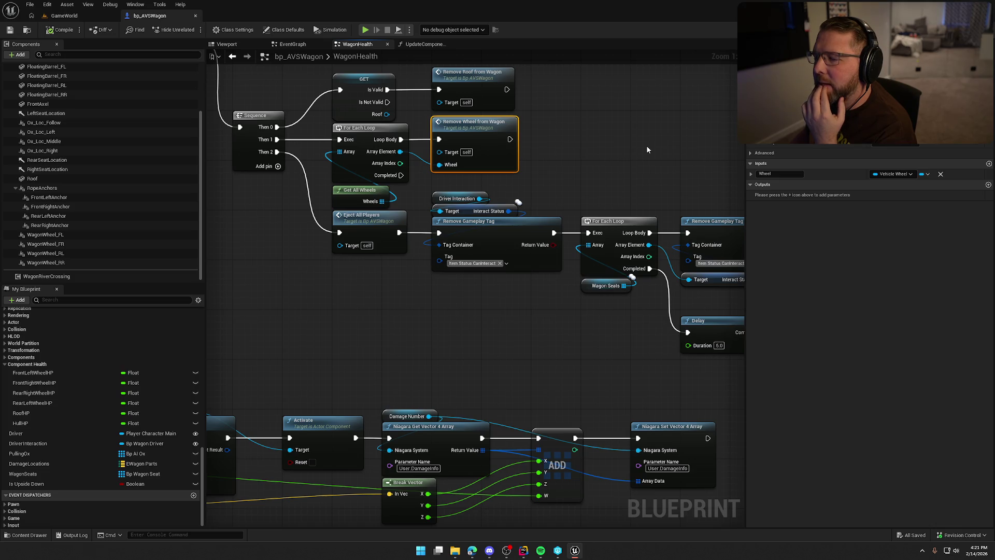
drag(602, 170, 589, 114)
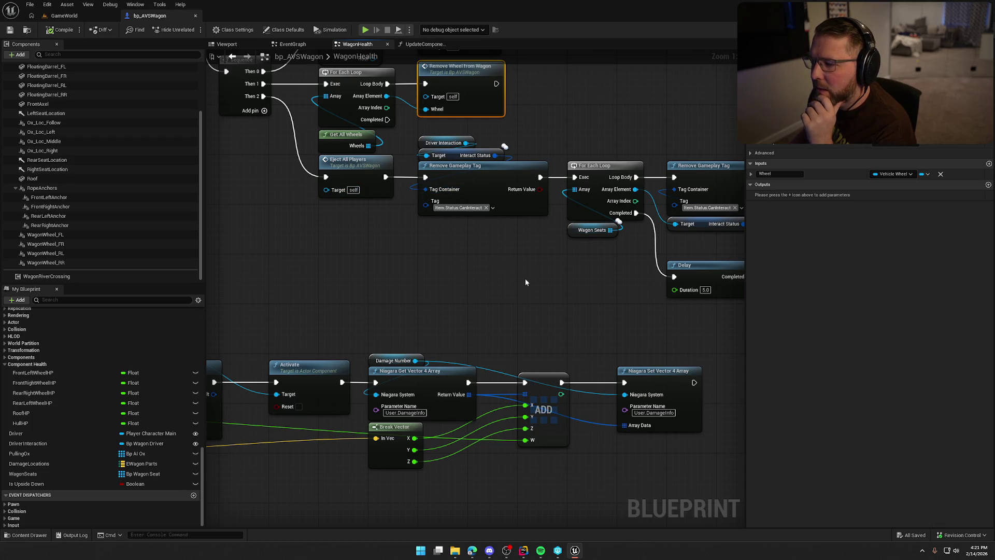
drag(525, 282, 341, 259)
drag(655, 210, 543, 151)
drag(416, 247, 259, 239)
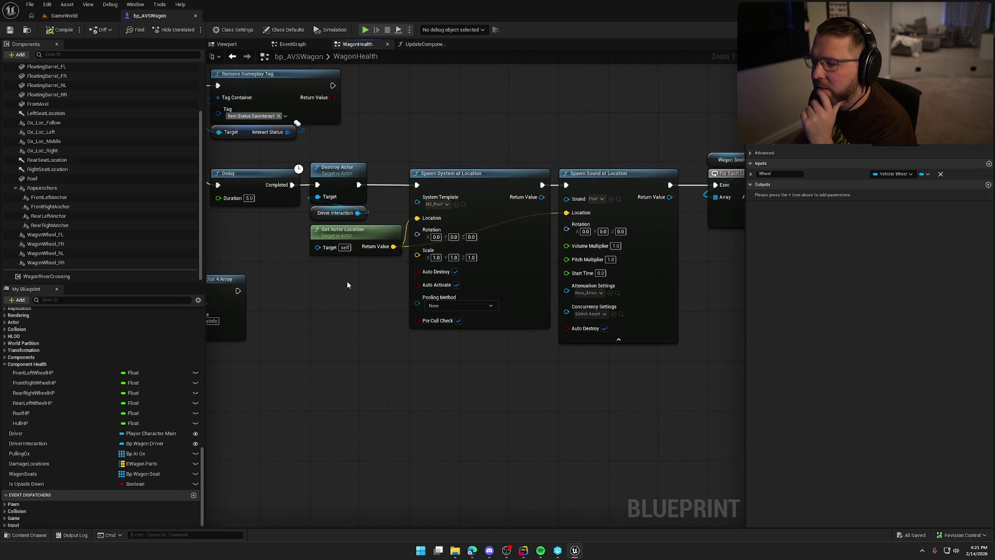
drag(351, 305, 192, 288)
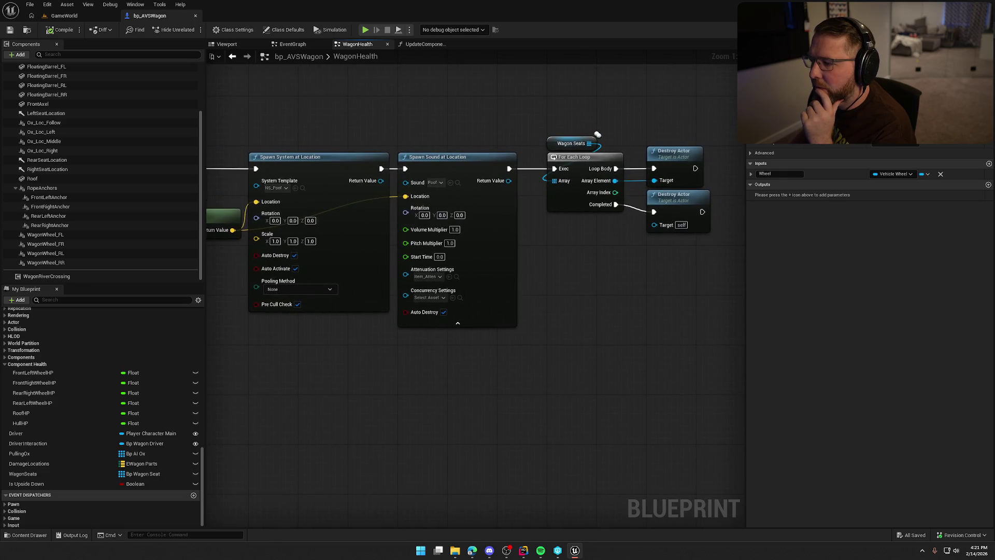
mouse_move(260, 83)
mouse_down()
mouse_move(473, 161)
mouse_move(545, 232)
mouse_move(502, 152)
mouse_move(326, 119)
mouse_move(306, 142)
mouse_move(625, 182)
mouse_move(628, 226)
mouse_move(399, 155)
mouse_move(688, 147)
mouse_move(656, 166)
mouse_move(687, 281)
mouse_move(852, 308)
mouse_up()
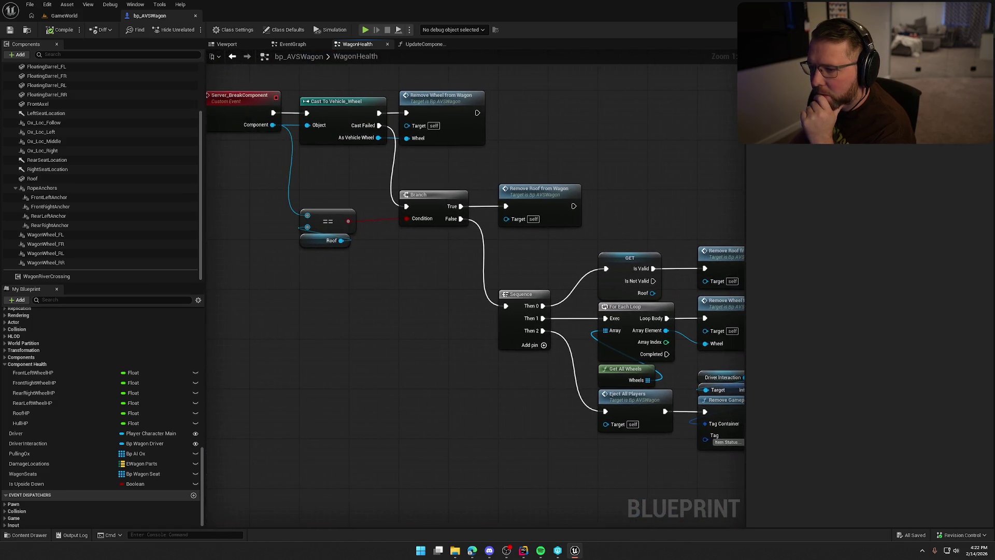
drag(399, 171, 469, 197)
double_click(469, 197)
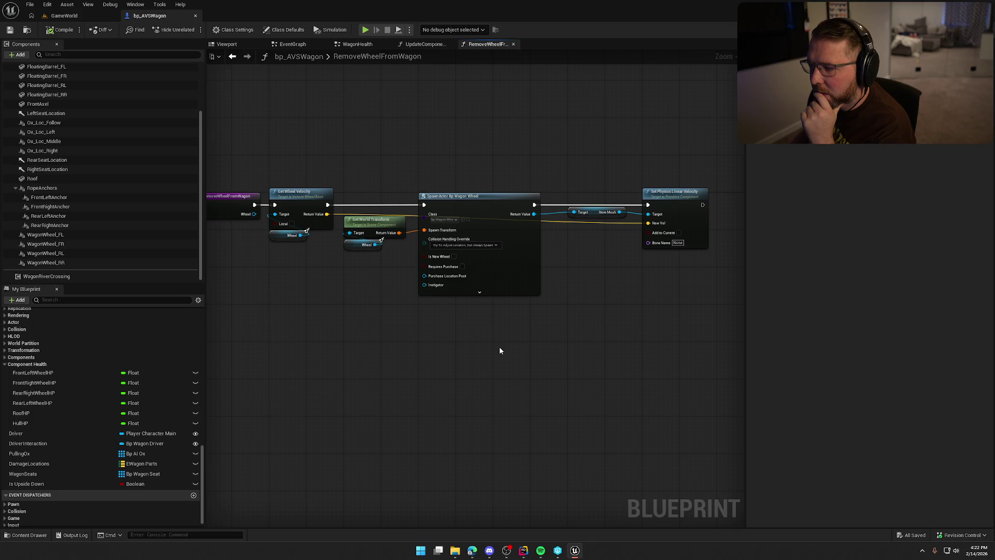
Box-select the RemoveWheelFromWagon nodes, then step back to WagonHealth's wheel loop and removal nodes.
drag(221, 144, 700, 357)
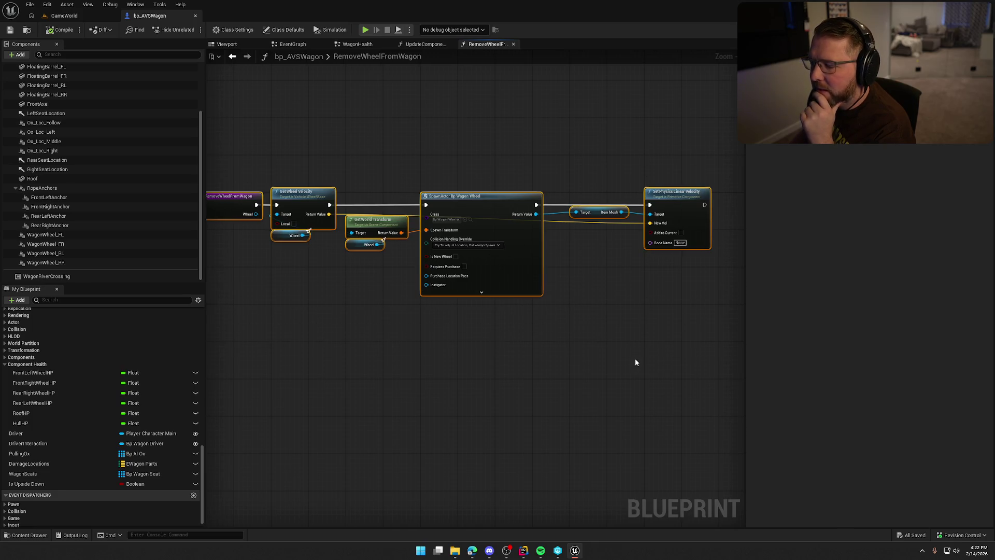
click(585, 341)
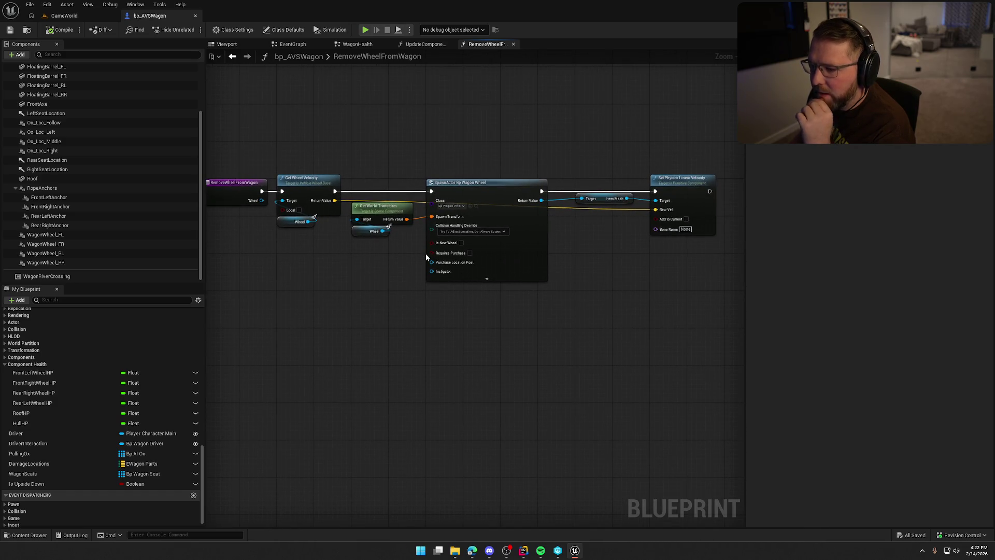
click(420, 45)
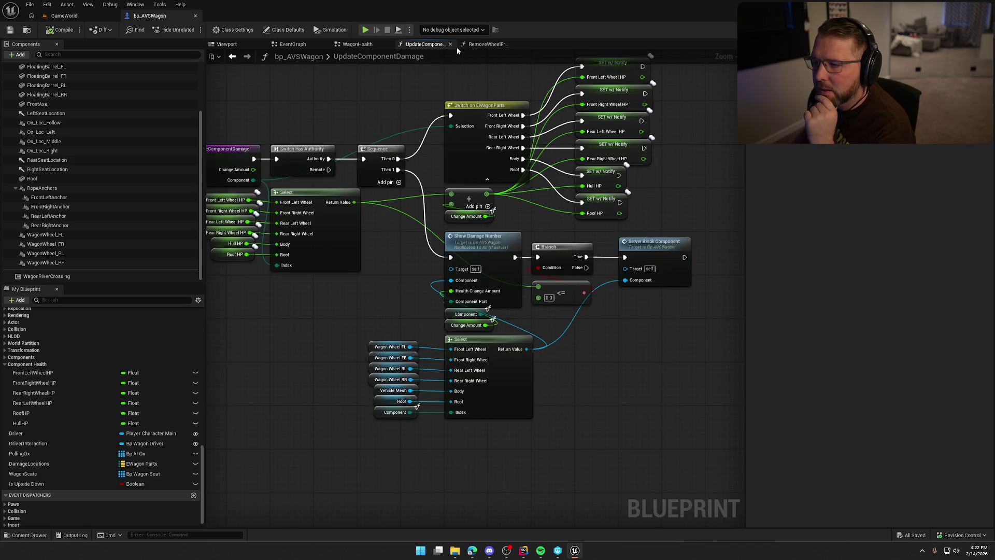
click(466, 45)
click(233, 57)
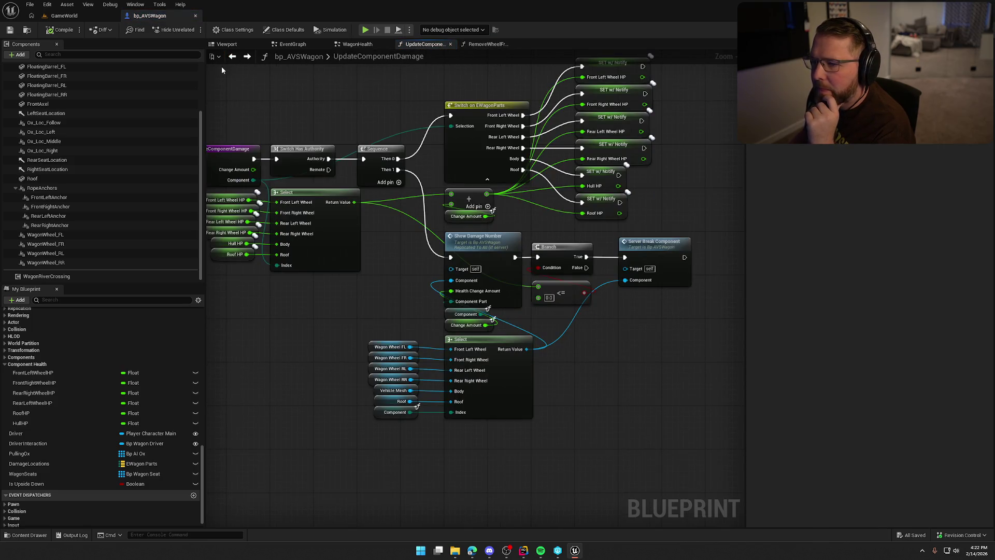
click(234, 58)
click(234, 59)
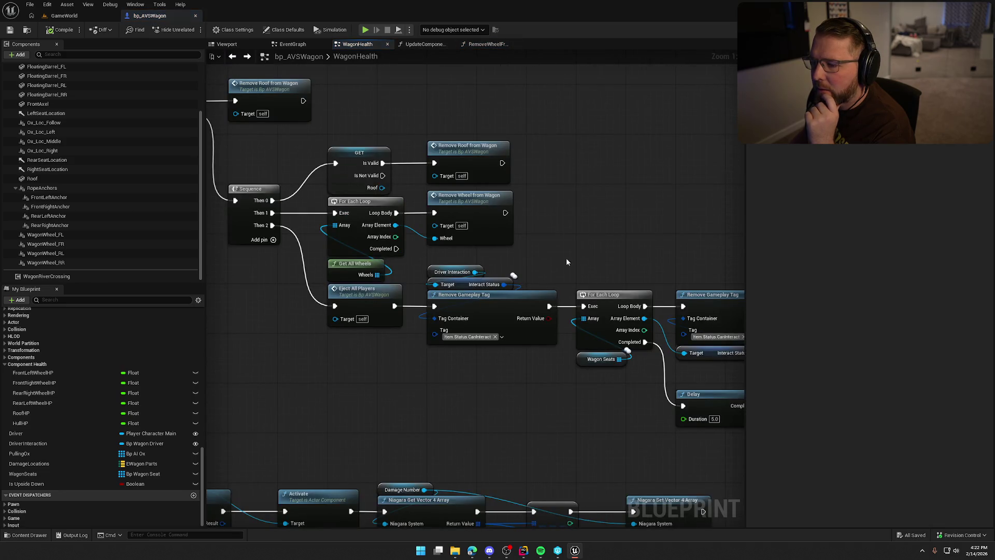
drag(532, 237, 422, 217)
click(618, 195)
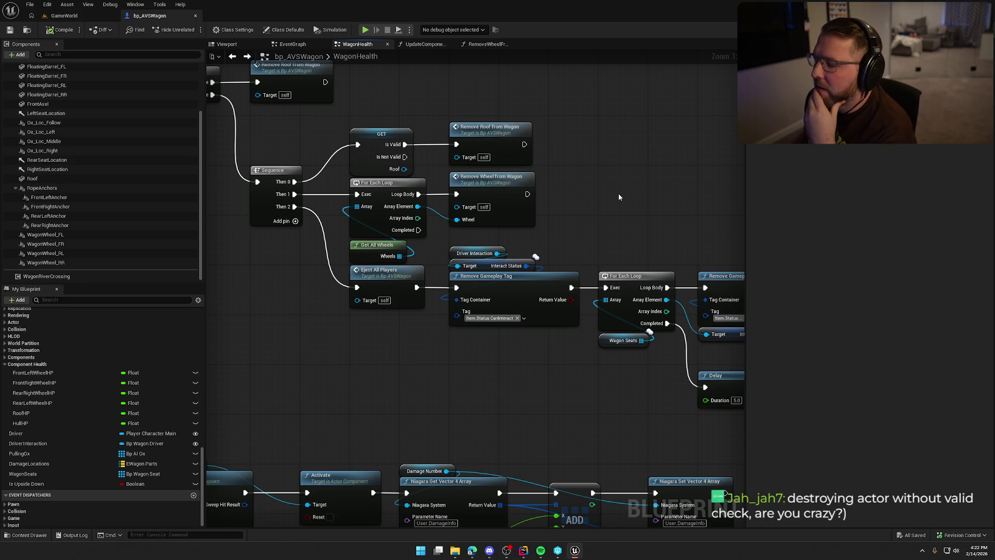
Move the lower self-destroying Destroy Actor node slightly down beneath the seat loop.
drag(618, 197, 307, 120)
drag(706, 199, 328, 121)
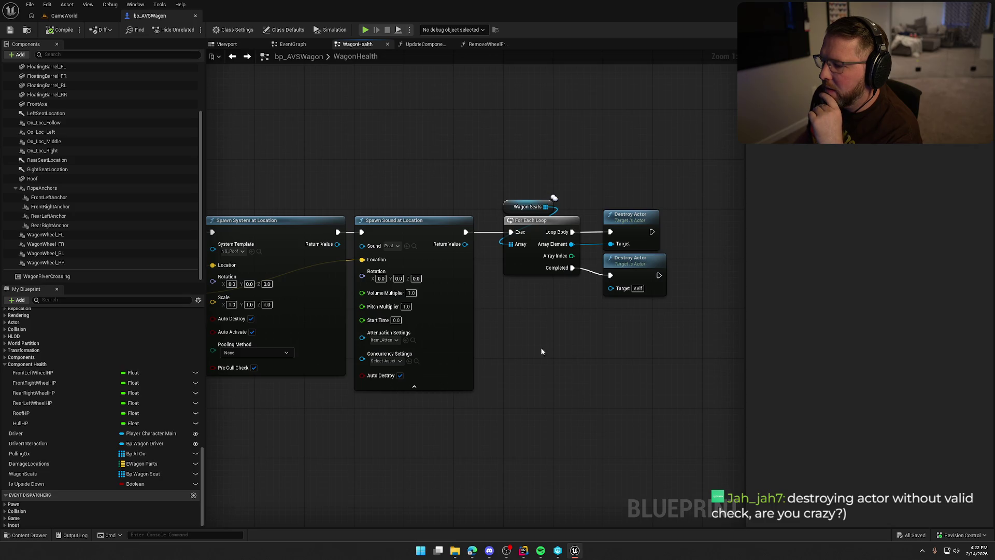
mouse_move(293, 156)
mouse_down()
mouse_move(665, 218)
mouse_move(654, 205)
mouse_move(447, 171)
mouse_move(663, 346)
mouse_up()
scroll(466, 177, down, 1)
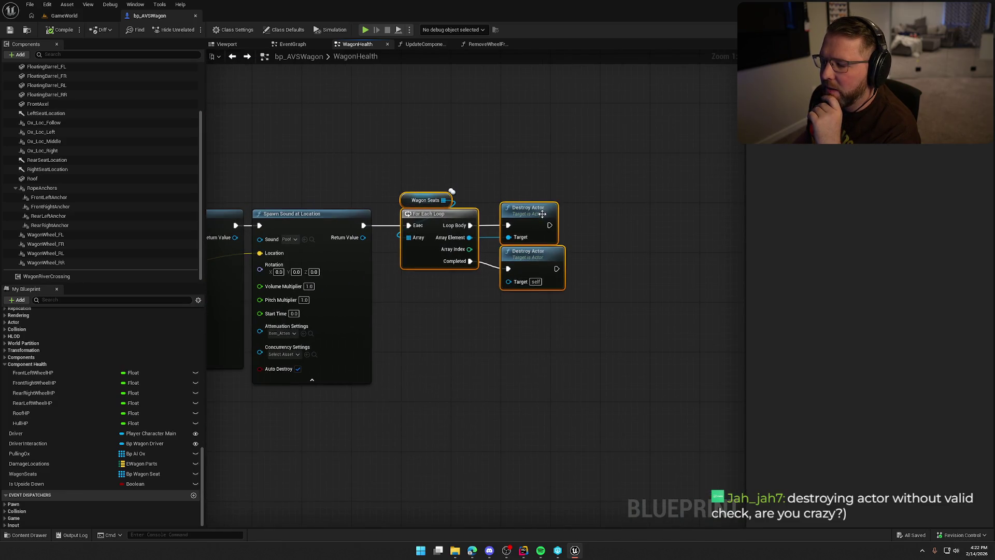
drag(498, 175, 595, 228)
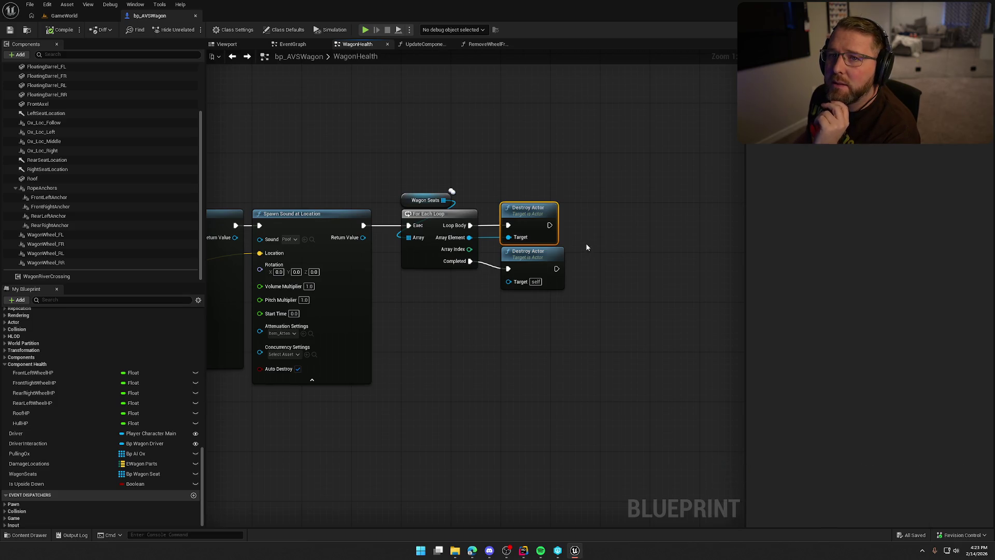
drag(539, 269, 539, 281)
drag(615, 343, 532, 263)
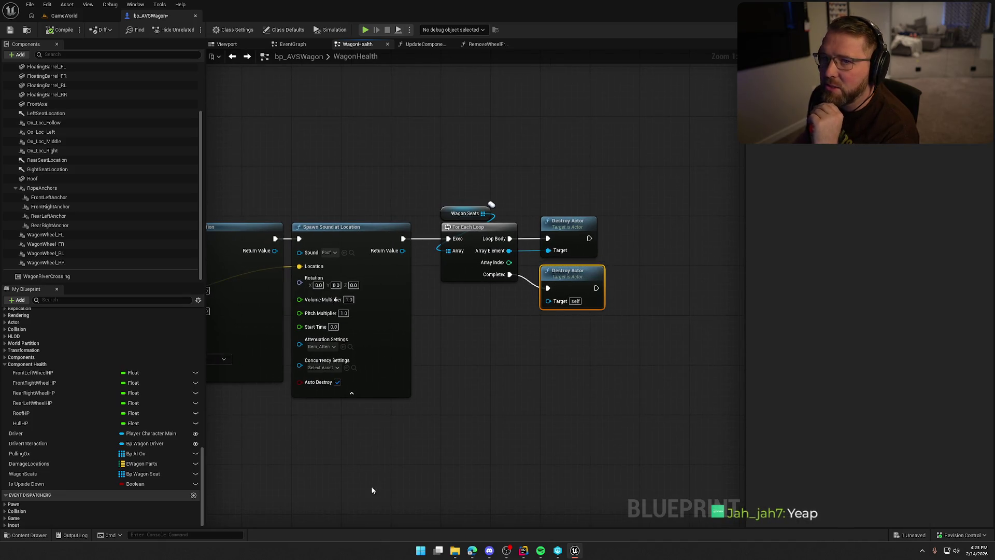
Inspect the Wagon Seats getter and For Each Loop, then pan back to the Branch and Sequence.
mouse_move(544, 181)
mouse_down()
mouse_move(550, 208)
mouse_move(631, 225)
mouse_up()
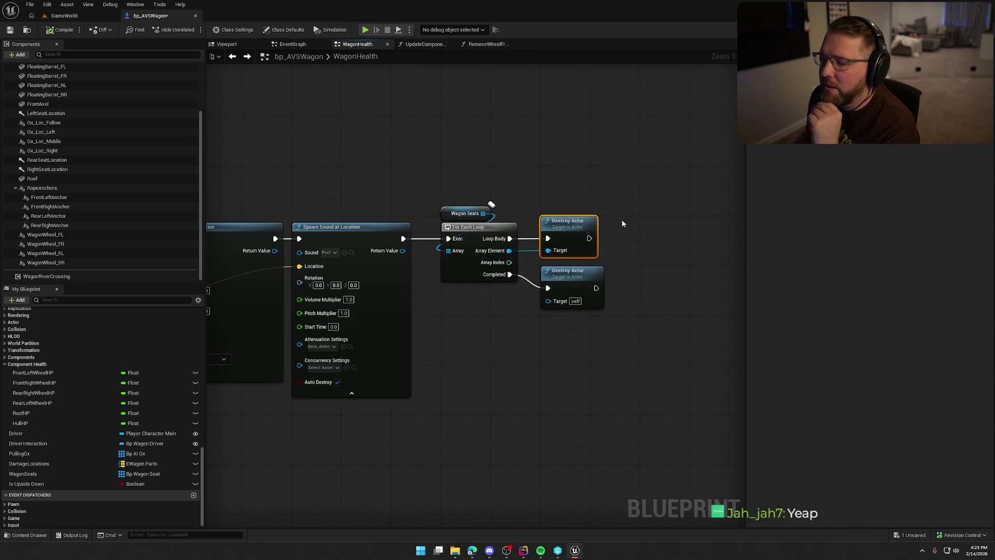
click(466, 213)
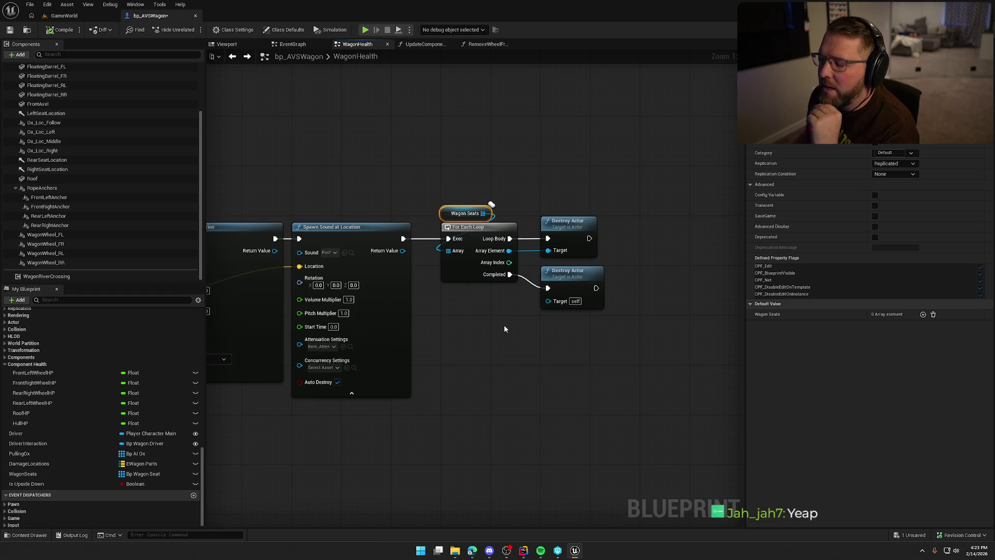
shift+click(482, 228)
click(486, 332)
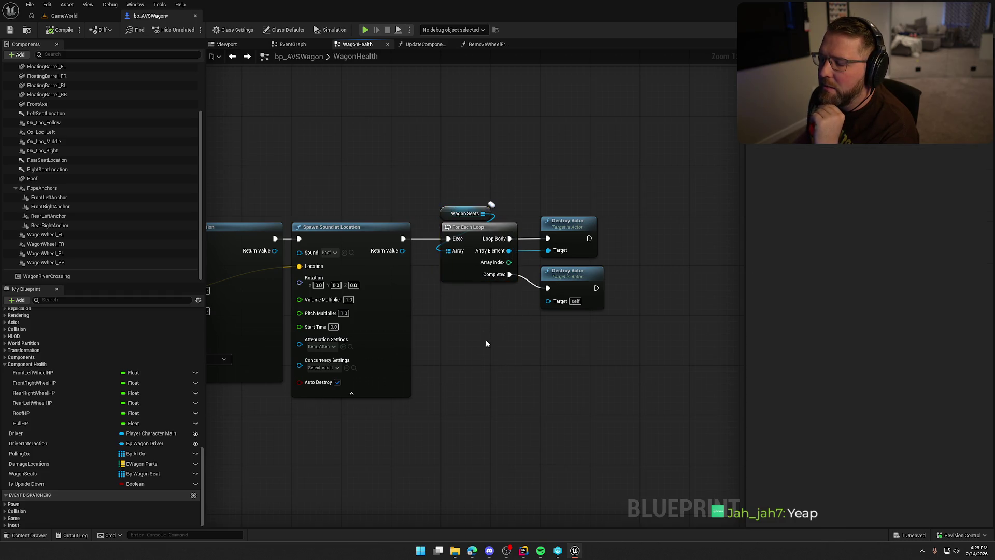
drag(445, 194, 617, 241)
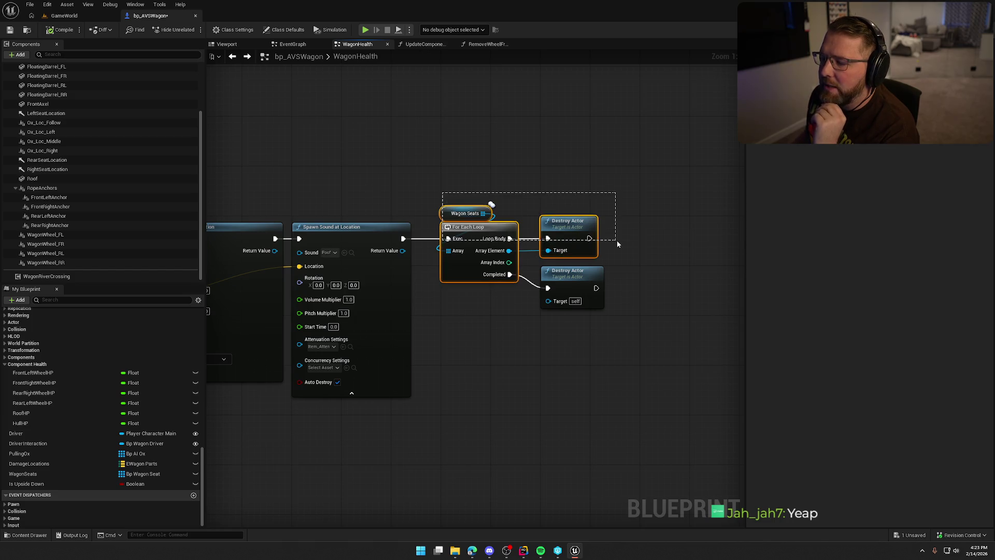
click(456, 168)
drag(457, 168, 511, 179)
click(542, 197)
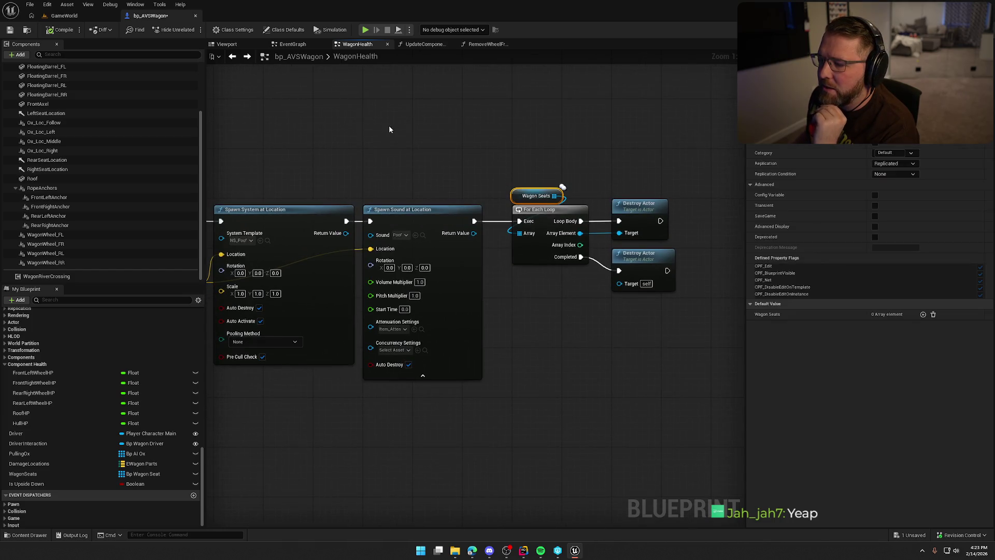
drag(389, 126, 342, 151)
click(410, 138)
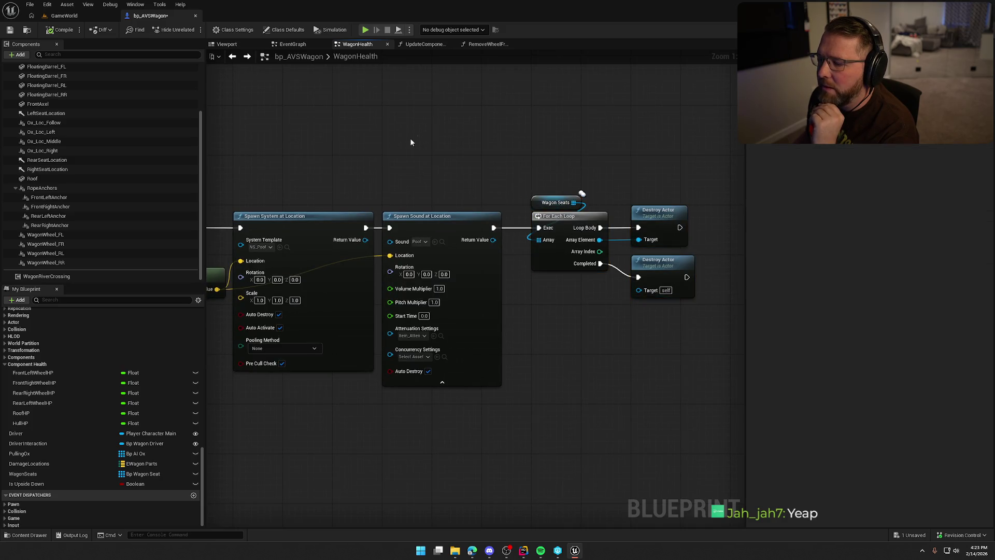
mouse_move(410, 138)
mouse_down()
mouse_move(410, 159)
mouse_move(513, 160)
mouse_move(552, 179)
mouse_move(463, 91)
mouse_move(619, 168)
mouse_move(677, 126)
mouse_move(459, 125)
mouse_move(250, 101)
mouse_move(462, 148)
mouse_move(626, 163)
mouse_move(689, 263)
mouse_move(662, 272)
mouse_up()
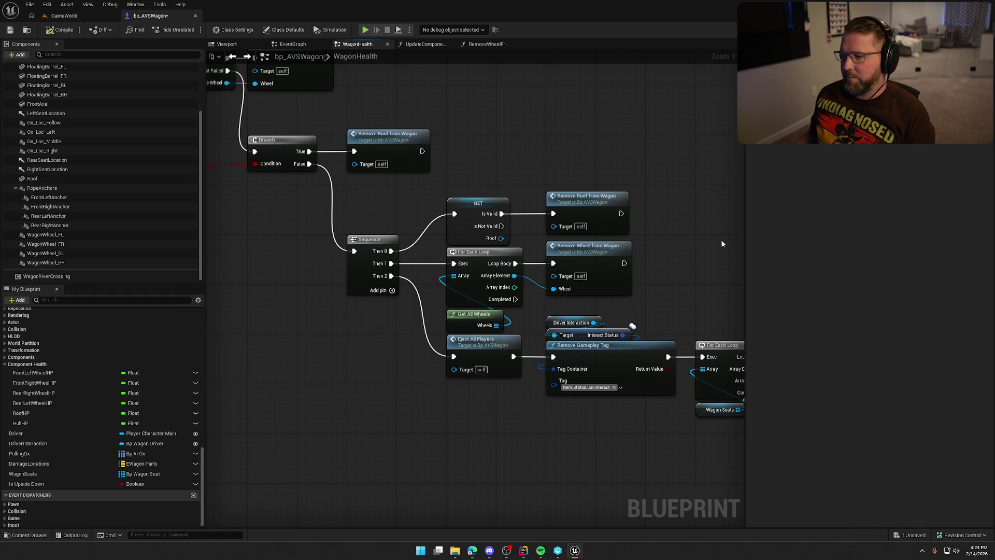
drag(690, 248, 675, 193)
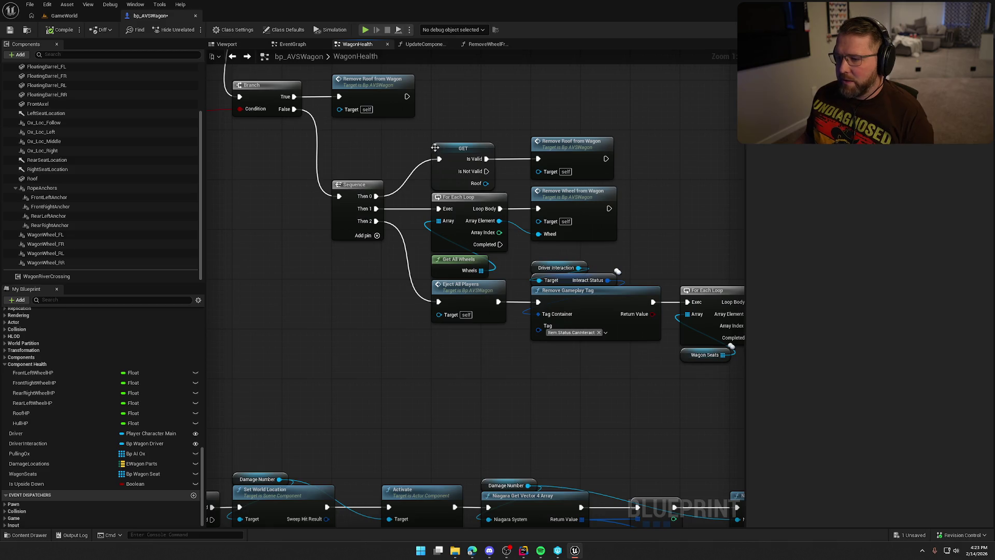
drag(438, 129, 604, 262)
click(664, 217)
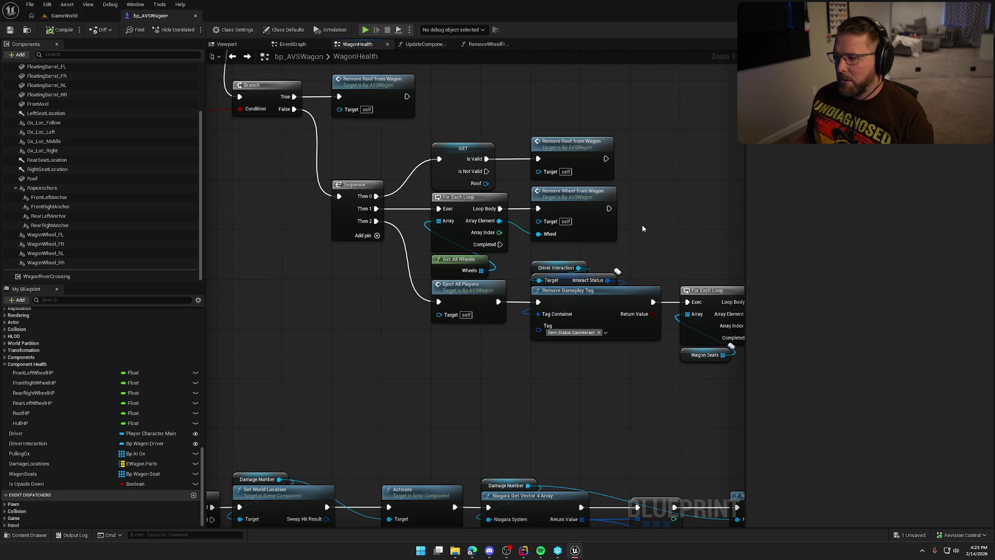
drag(651, 242, 460, 209)
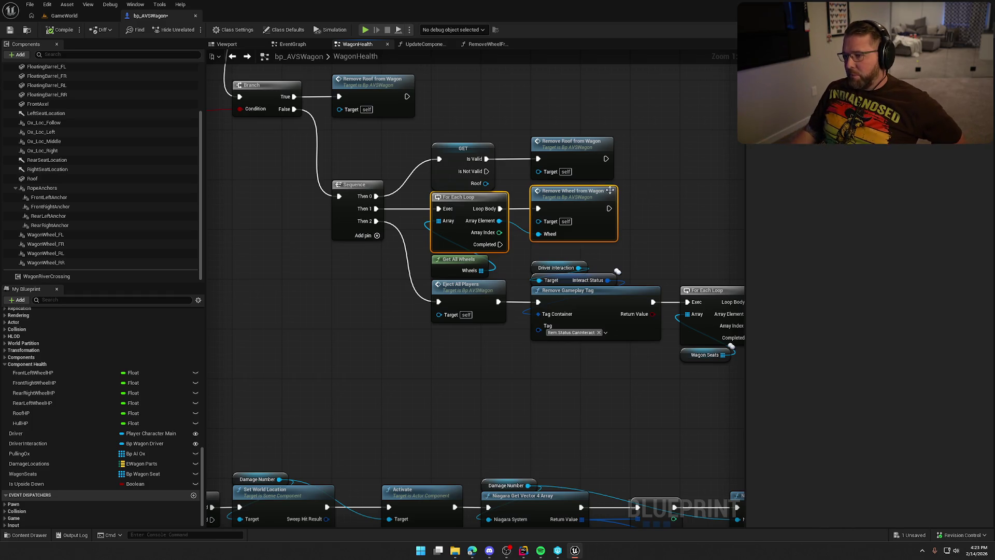
drag(556, 203, 509, 198)
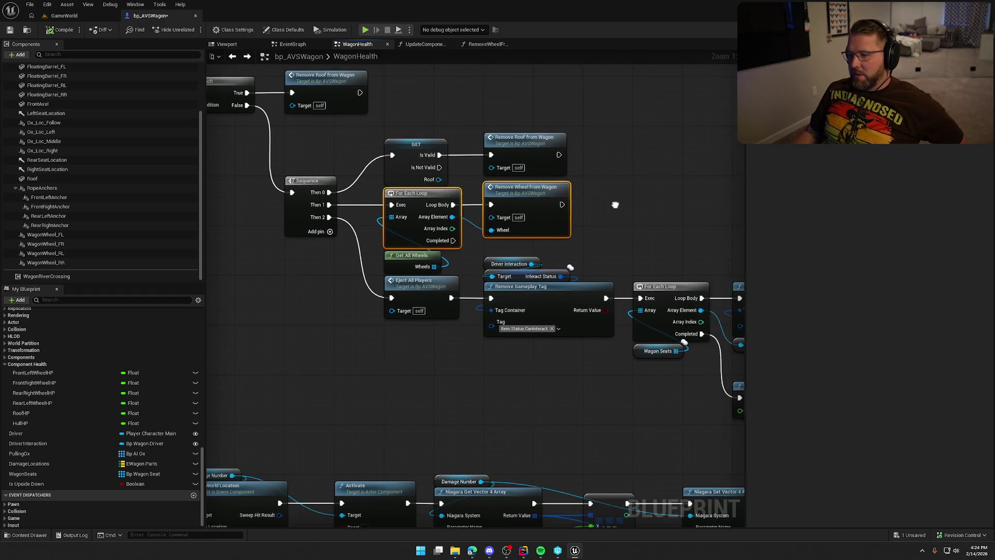
mouse_move(622, 204)
mouse_down()
mouse_move(634, 294)
mouse_move(598, 193)
mouse_move(605, 211)
mouse_move(653, 212)
mouse_up()
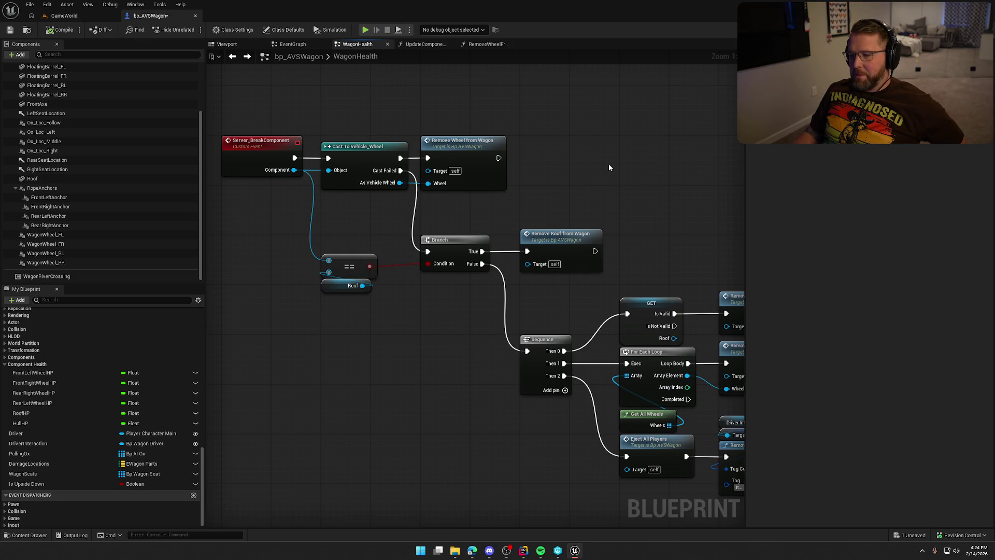
click(253, 141)
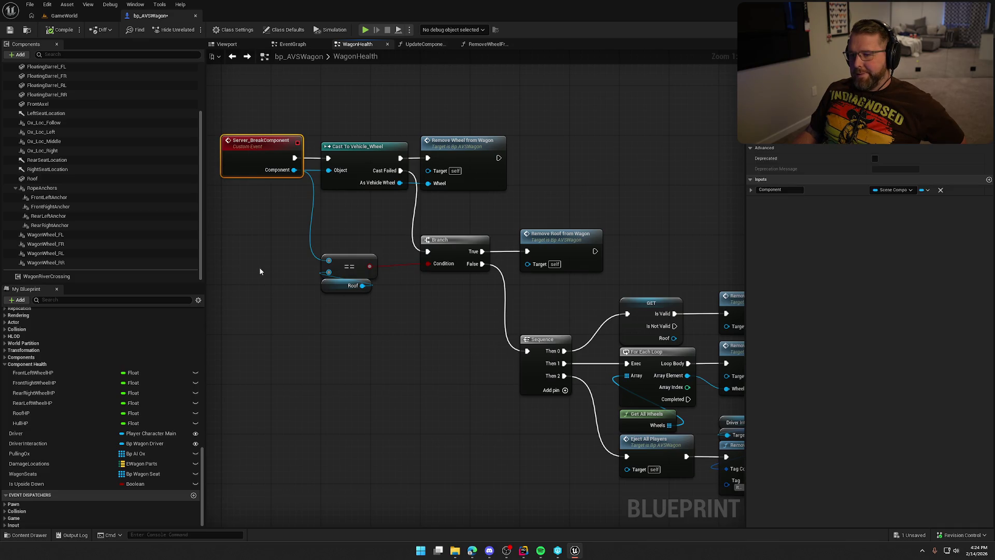
click(259, 267)
mouse_move(579, 186)
mouse_down()
mouse_move(451, 207)
mouse_move(595, 220)
mouse_move(613, 393)
mouse_move(579, 511)
mouse_move(551, 442)
mouse_move(488, 151)
mouse_up()
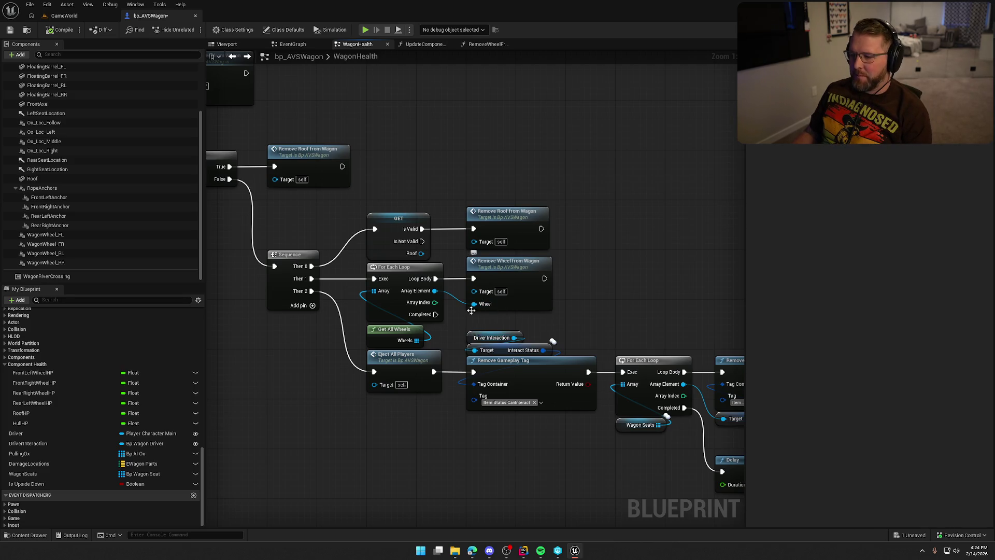
Select the wheel For Each Loop, Get All Wheels and Remove Wheel from Wagon nodes for removal.
drag(352, 284, 430, 337)
ctrl+click(515, 274)
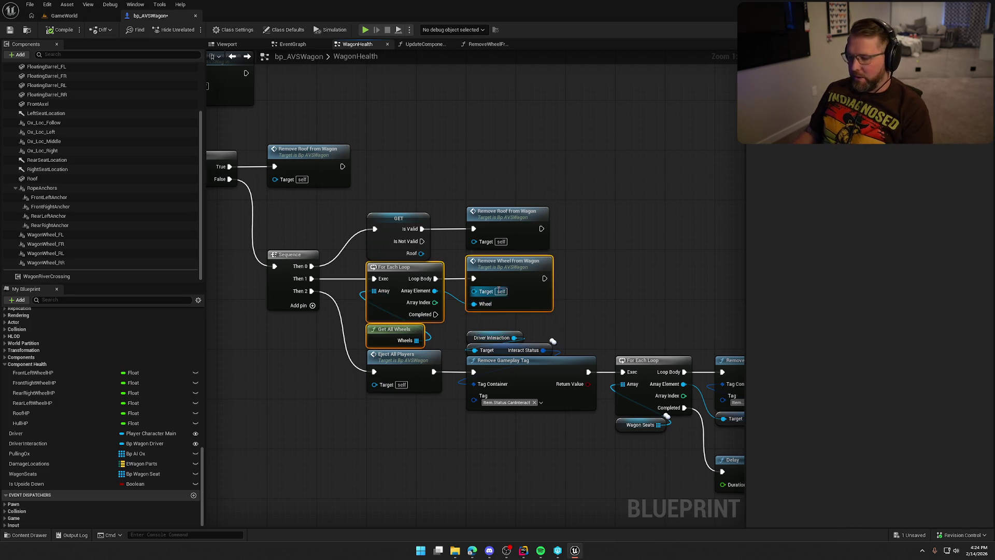
click(481, 45)
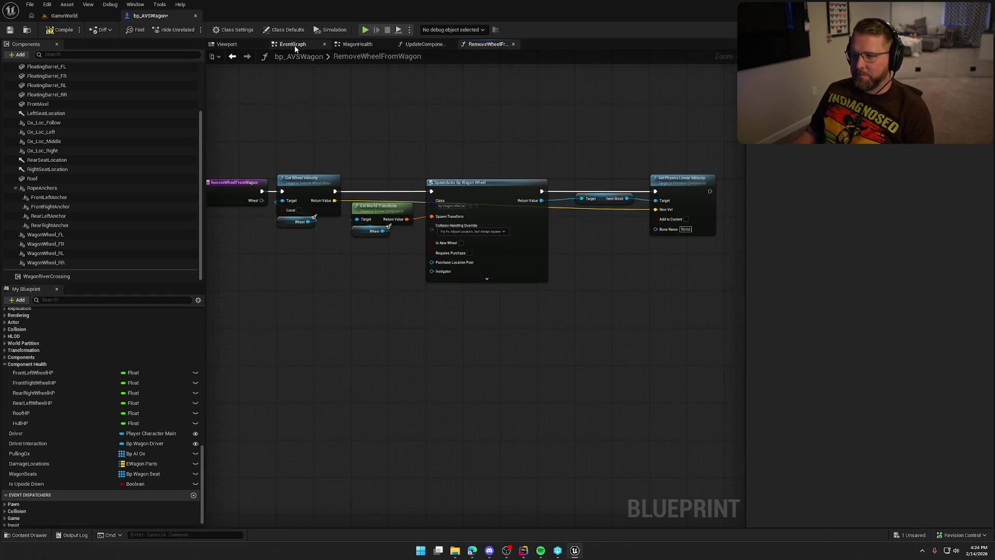
Copy Update Component Damage from the EventGraph and paste it beside the Sequence in WagonHealth.
click(293, 44)
drag(614, 104, 669, 219)
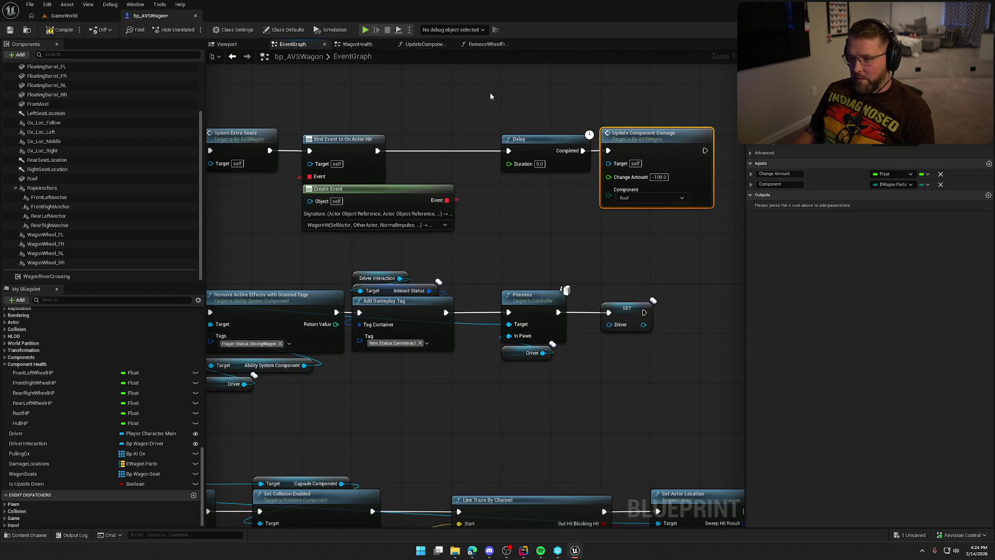
click(425, 44)
click(358, 44)
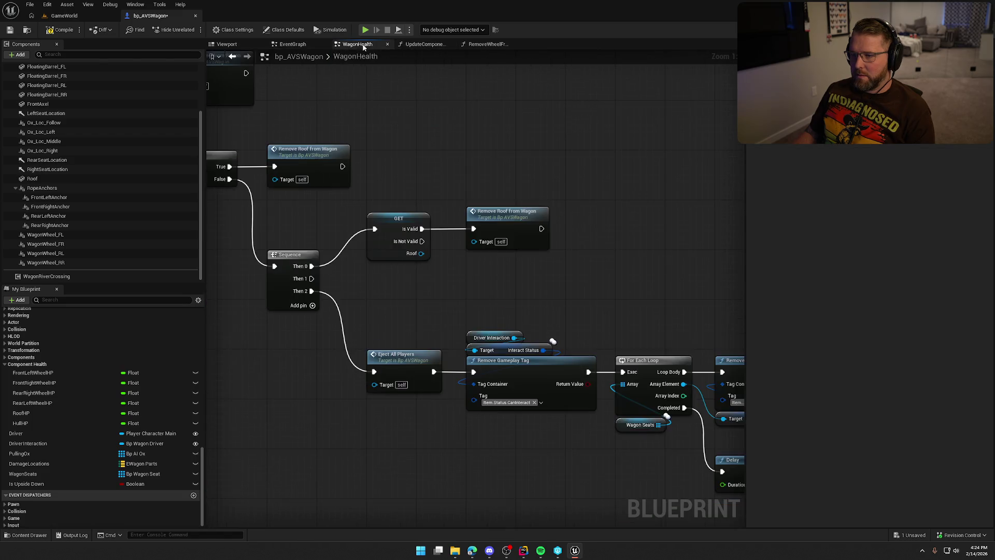
scroll(493, 242, down, 3)
scroll(485, 241, up, 3)
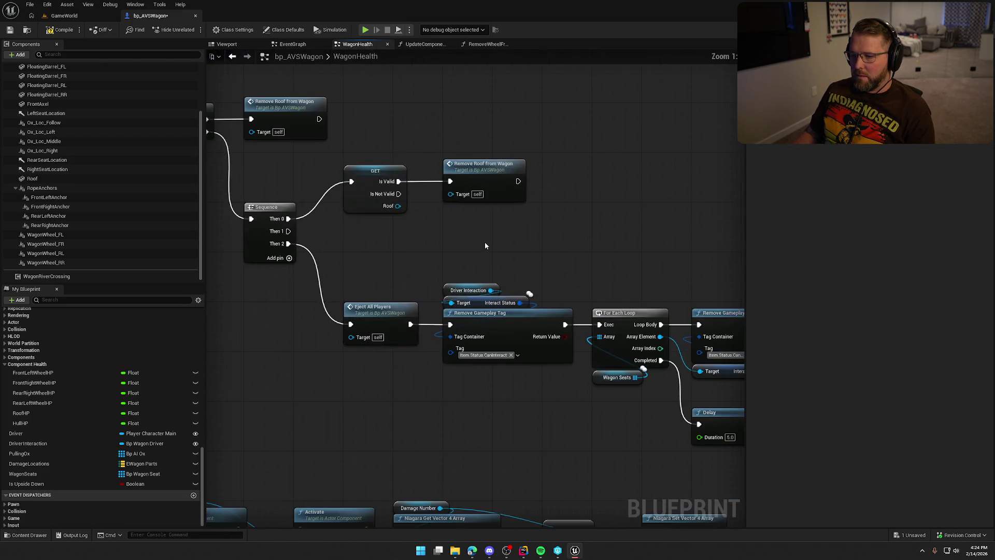
drag(484, 228, 337, 147)
drag(369, 178, 369, 165)
click(372, 232)
key(ctrl+v)
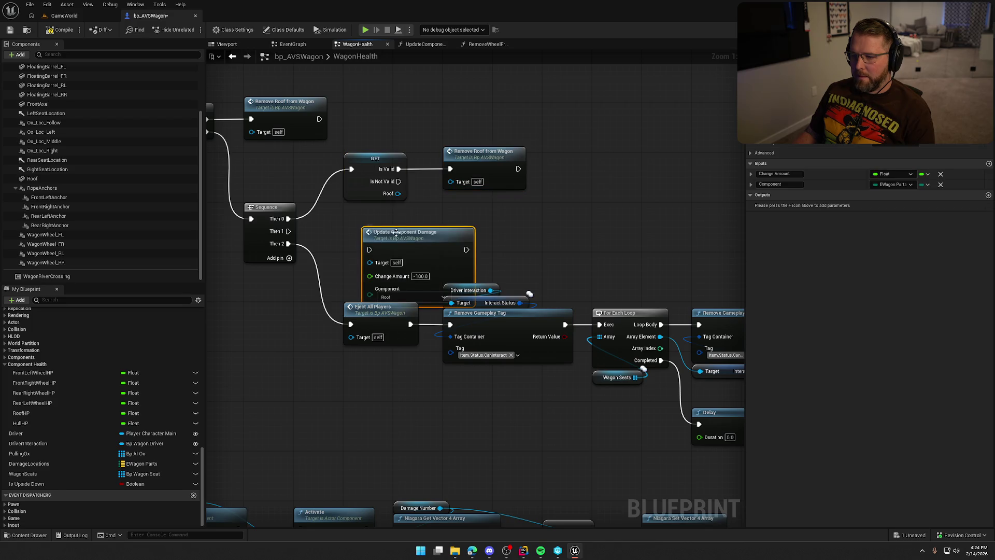
mouse_move(411, 236)
mouse_down()
mouse_move(382, 224)
mouse_move(390, 218)
mouse_move(353, 232)
mouse_move(288, 231)
mouse_up()
Shift the roof nodes and the damage node up, leaving space to the right for copies.
drag(355, 136, 529, 223)
drag(375, 161, 375, 111)
click(500, 194)
mouse_move(390, 175)
mouse_down()
mouse_move(390, 211)
mouse_move(391, 194)
mouse_up()
drag(511, 207, 400, 207)
Duplicate the damage node into four Update Component Damage nodes and chain their execution pins.
key(ctrl+d)
key(ctrl+d)
key(ctrl+d)
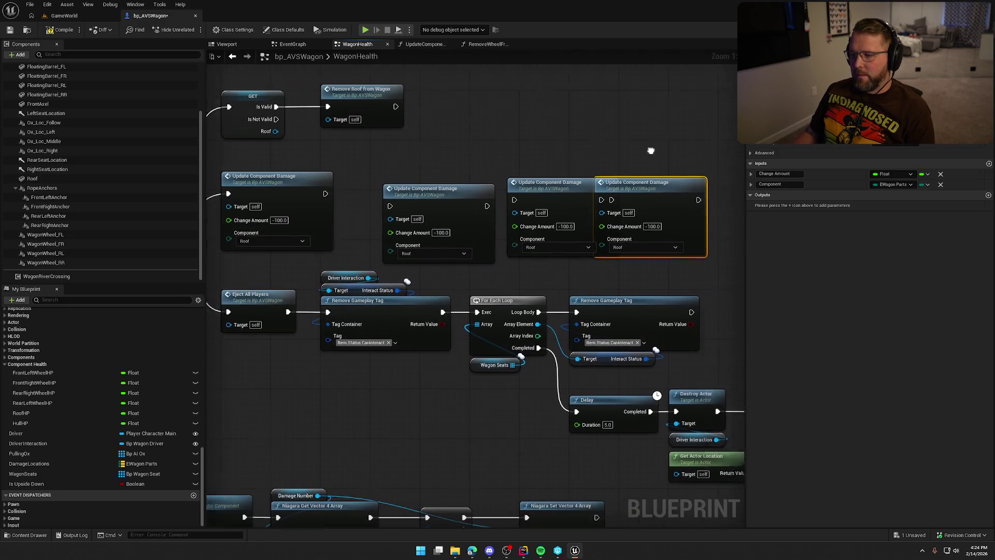
click(468, 195)
drag(419, 192, 359, 192)
drag(451, 174, 436, 174)
drag(499, 147, 449, 145)
drag(524, 188, 536, 182)
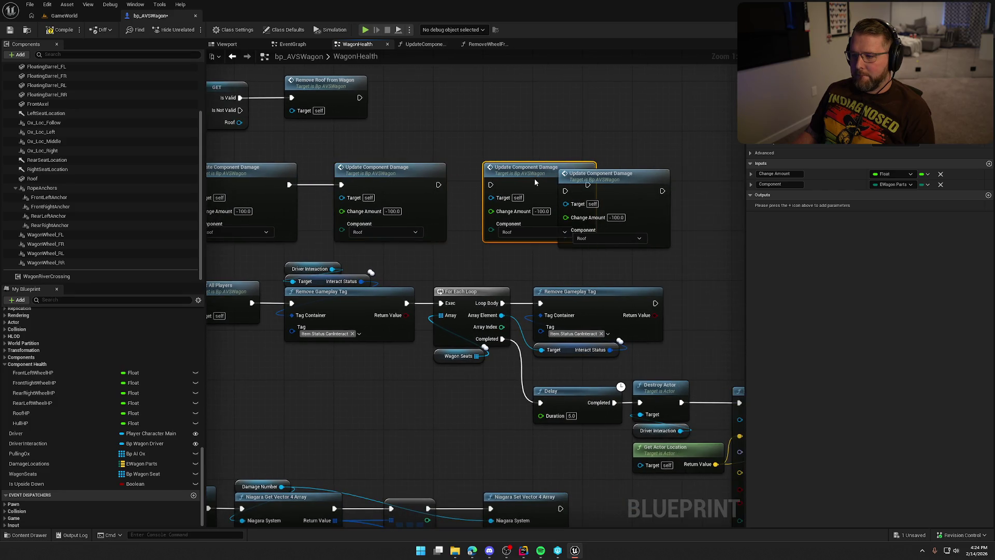
drag(635, 185, 709, 184)
mouse_move(587, 185)
mouse_down()
mouse_move(645, 197)
mouse_move(581, 188)
mouse_up()
click(490, 185)
drag(491, 184, 440, 187)
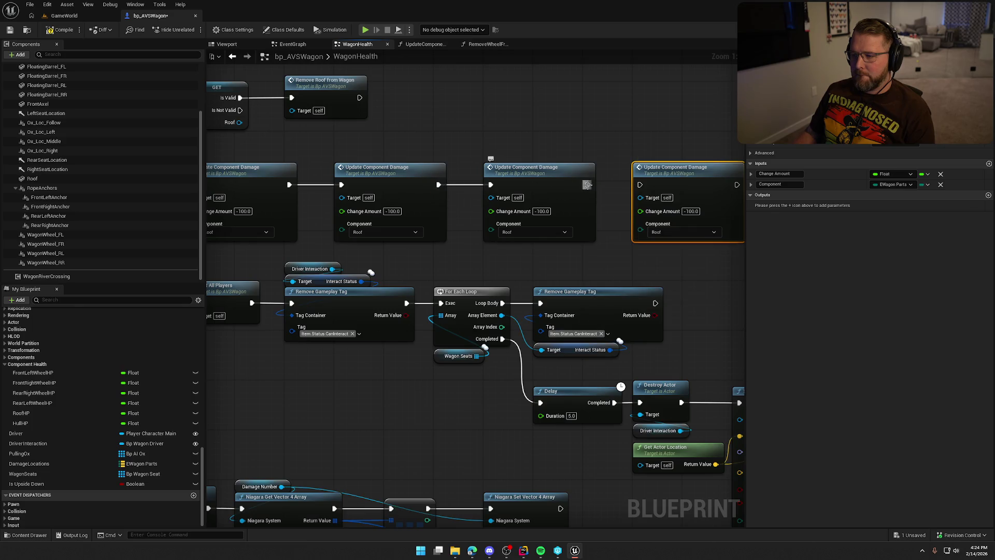
drag(587, 185, 640, 184)
drag(236, 249, 332, 246)
Target FrontLeftWheel, FrontRightWheel, RearLeftWheel and RearRightWheel on the four nodes, then compile and save.
click(332, 229)
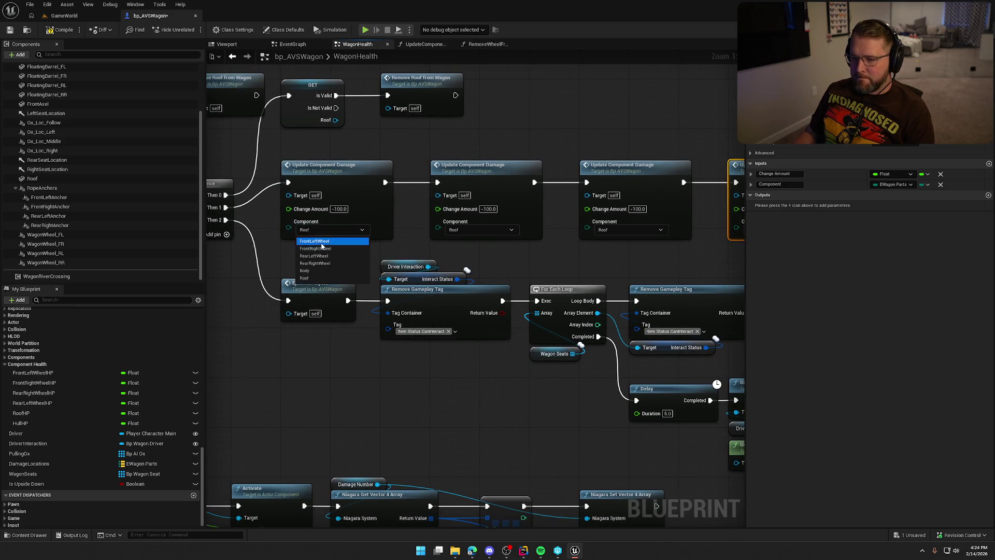
click(314, 241)
click(453, 232)
click(461, 248)
drag(568, 257, 506, 255)
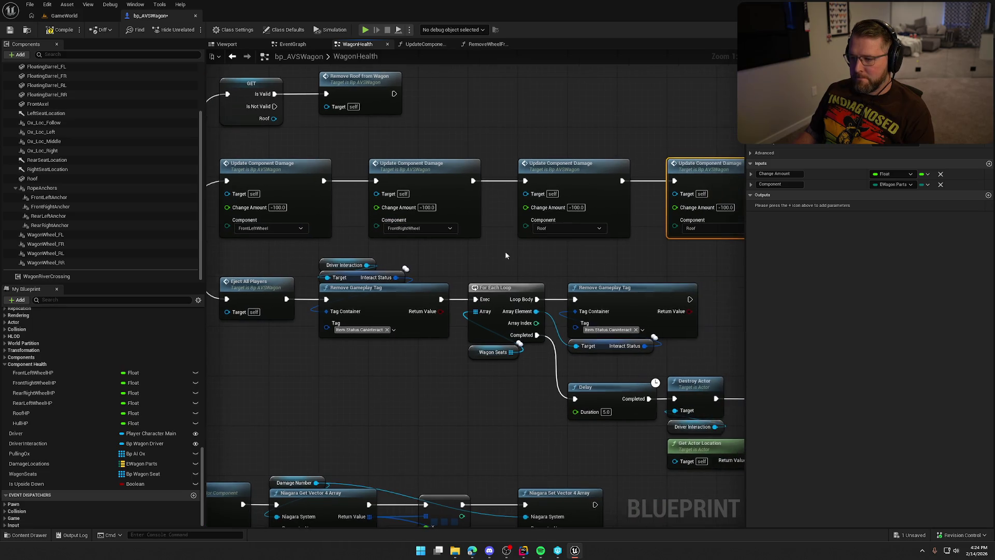
click(548, 231)
click(553, 255)
drag(596, 253, 503, 261)
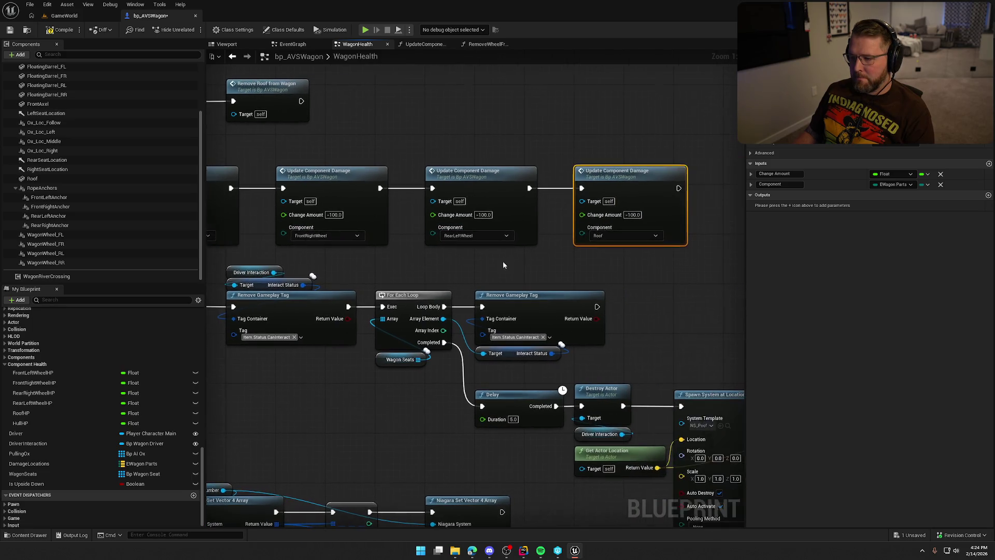
click(603, 236)
click(608, 270)
scroll(567, 266, down, 3)
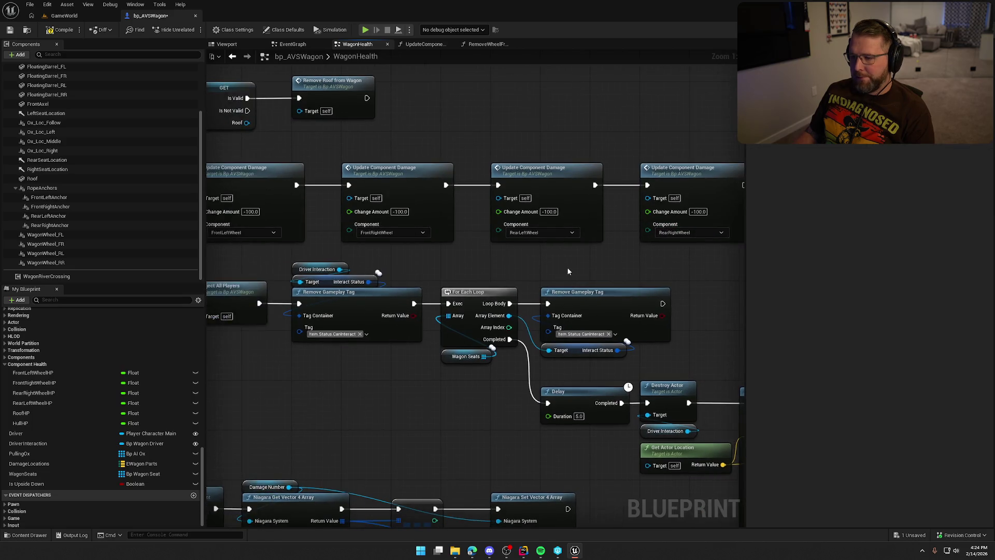
drag(579, 270, 582, 270)
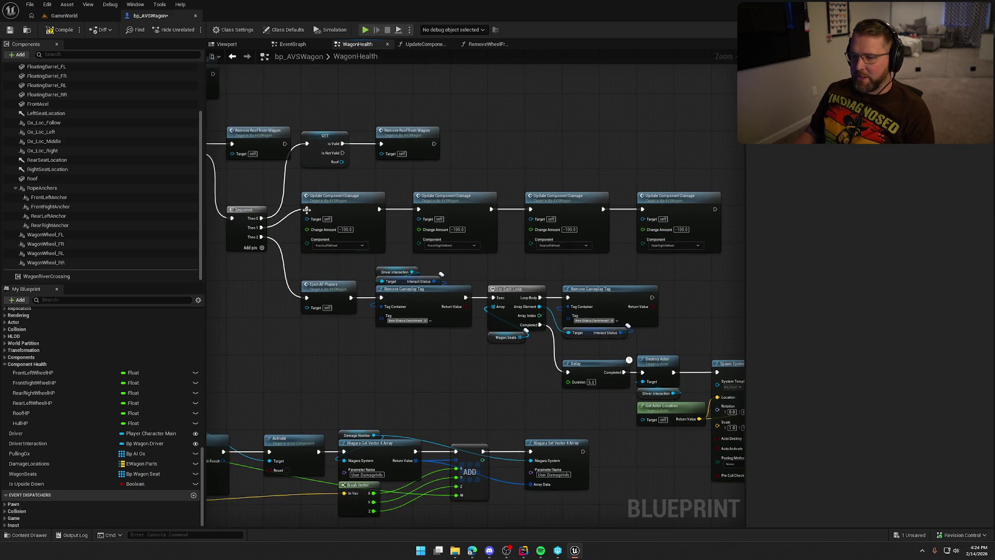
click(61, 29)
click(64, 15)
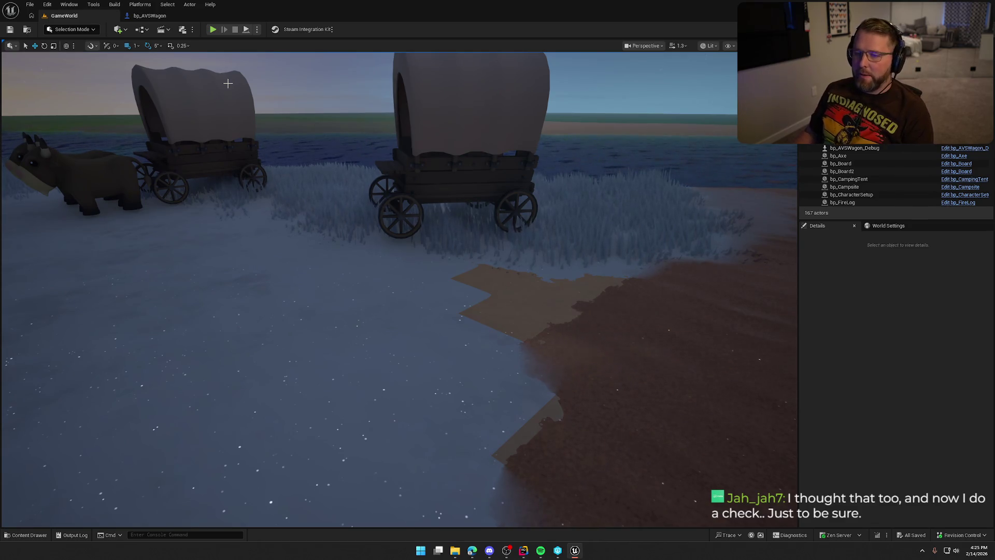
Run a quick Play test of the level, stop it, and go back to bp_AVSWagon.
click(212, 29)
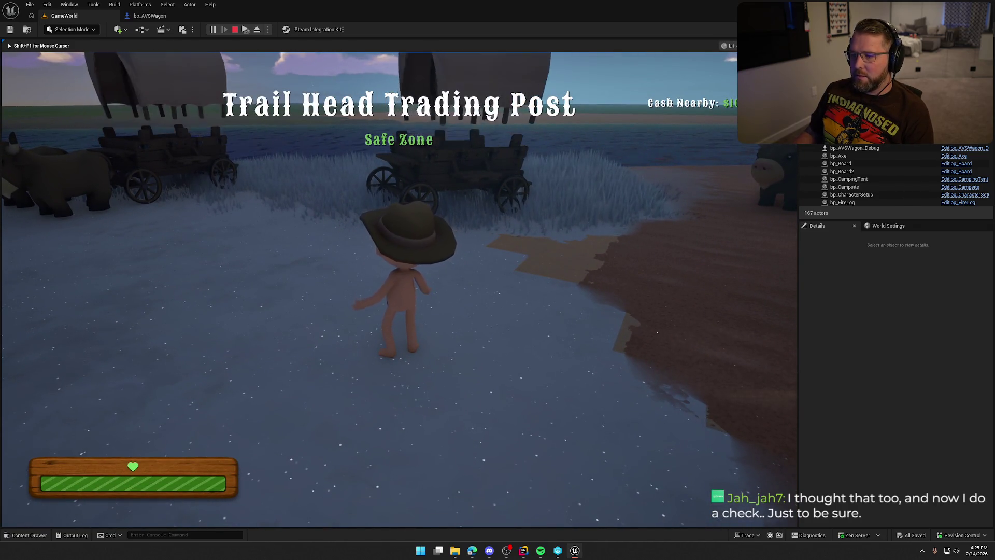
key(Escape)
click(182, 16)
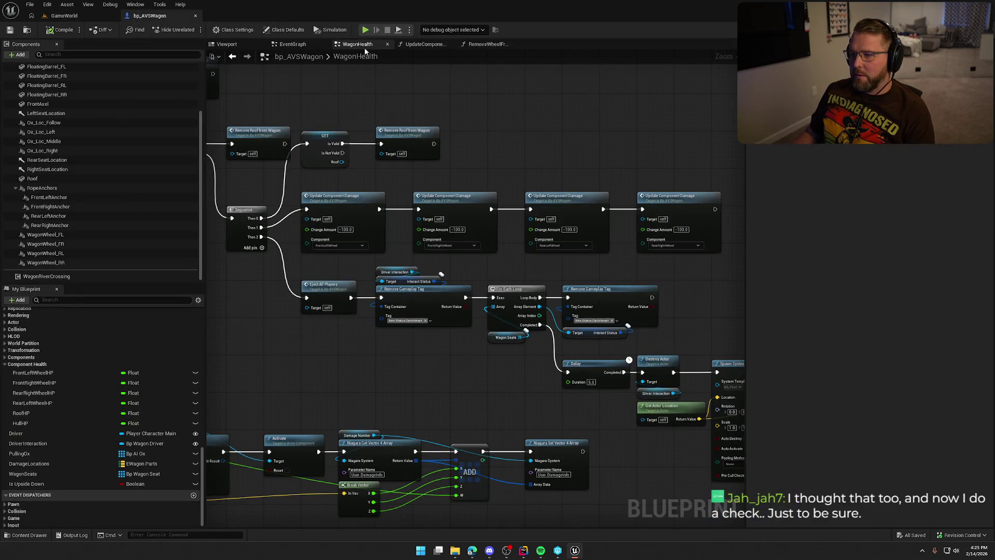
Set the EventGraph test Update Component Damage Component to Body and save.
click(291, 44)
click(648, 198)
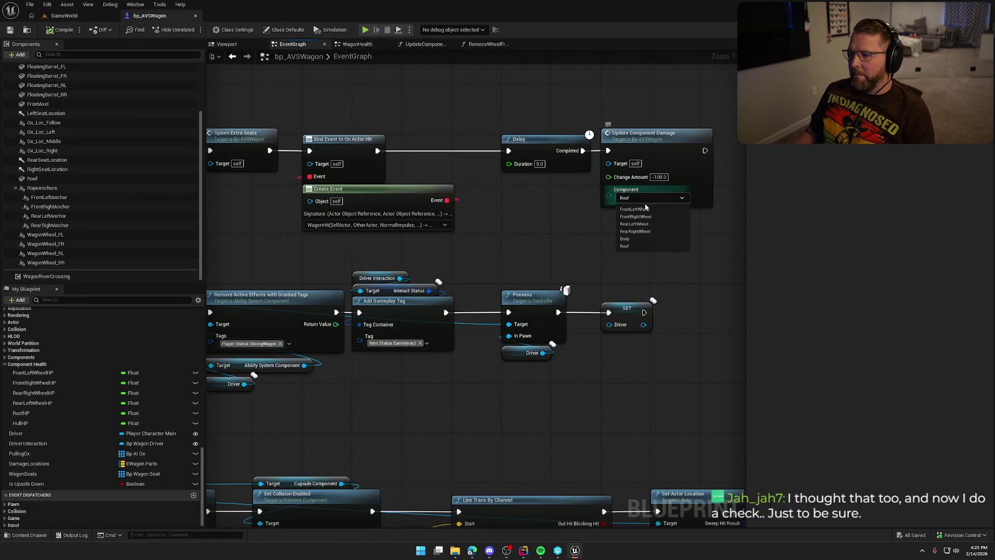
click(643, 238)
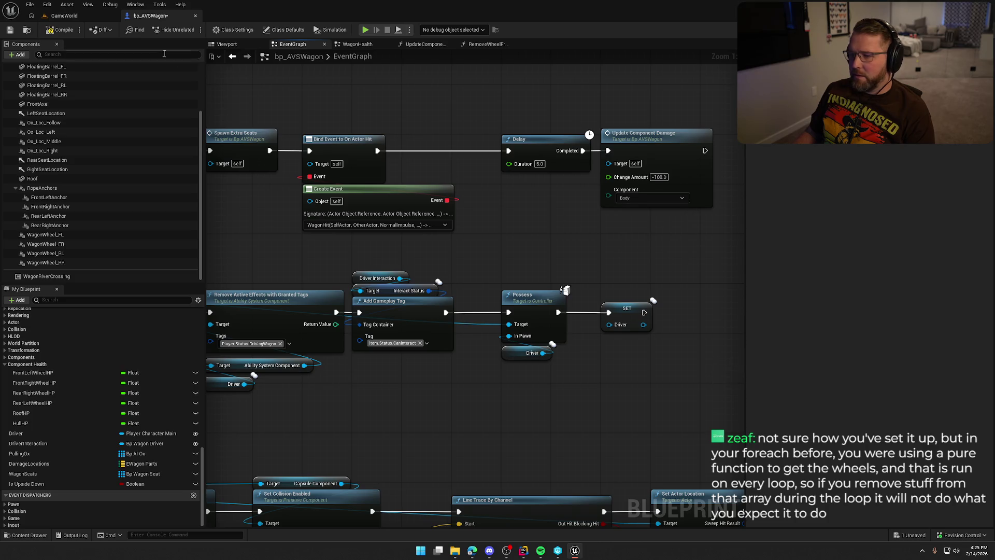
key(ctrl+s)
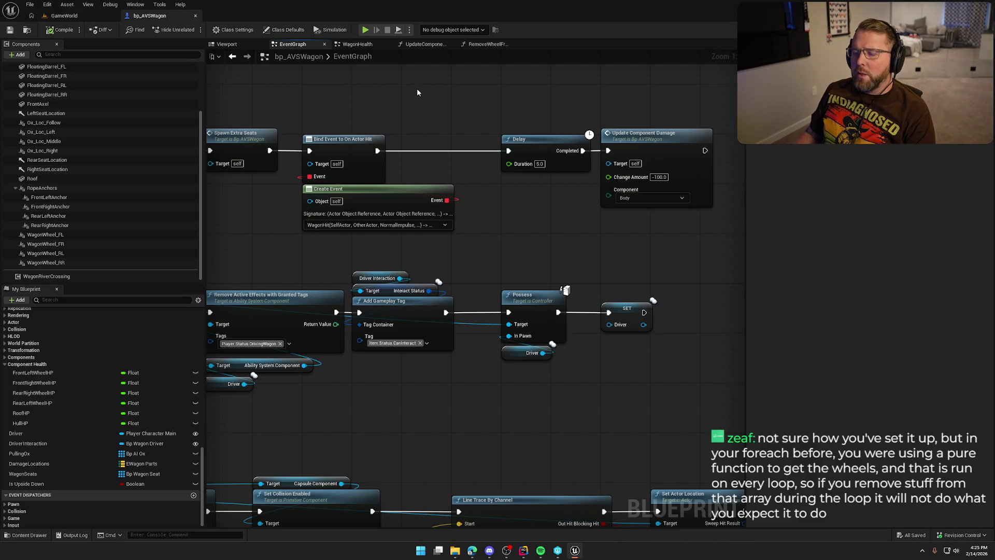
Shift the Delay and damage nodes left, then inspect the Wagon Seats destroy loop in WagonHealth.
drag(515, 117, 617, 155)
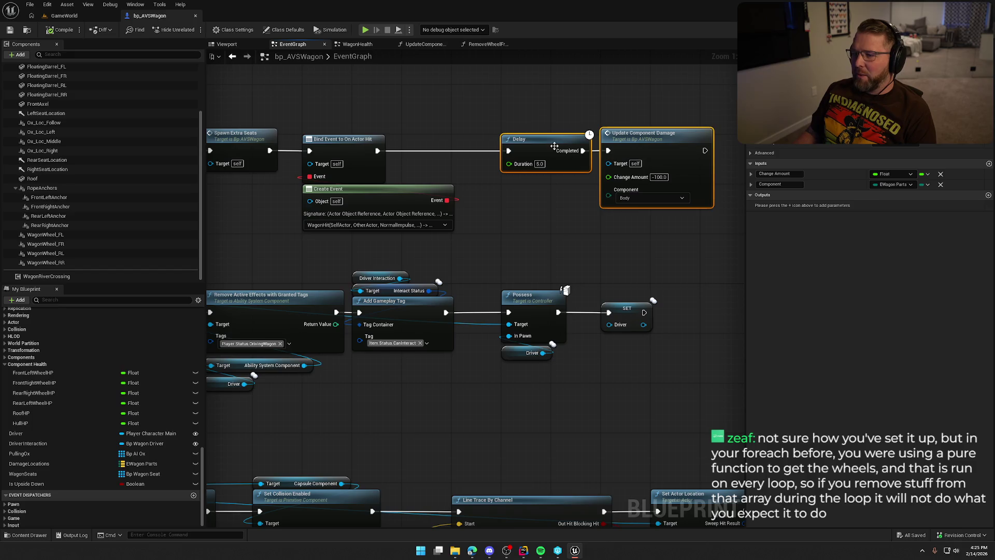
drag(550, 139, 503, 139)
click(502, 116)
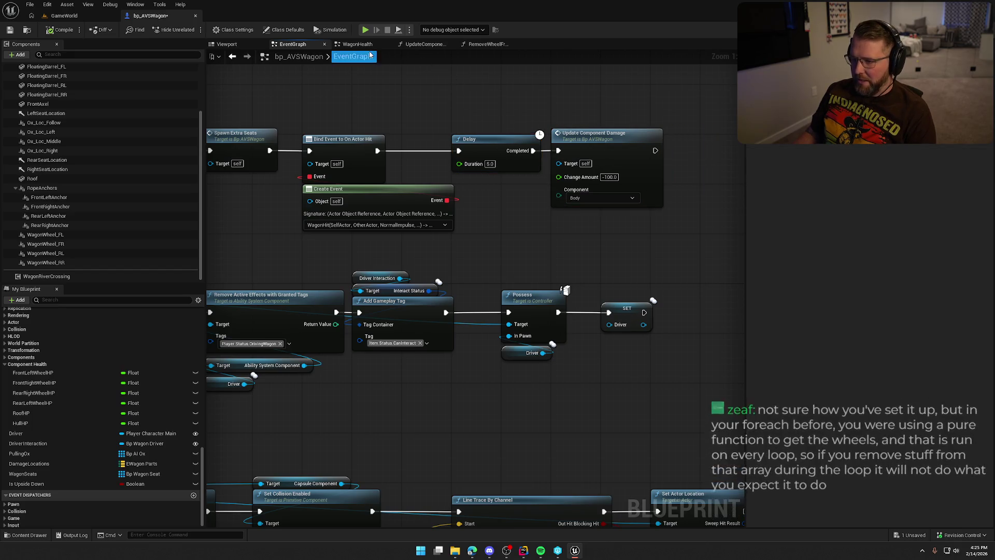
click(358, 45)
scroll(565, 108, up, 2)
mouse_move(565, 108)
mouse_down()
mouse_move(467, 129)
mouse_move(433, 203)
mouse_up()
mouse_move(542, 185)
mouse_down()
mouse_move(610, 270)
mouse_move(666, 309)
mouse_move(520, 349)
mouse_move(430, 336)
mouse_up()
click(666, 309)
scroll(641, 325, up, 1)
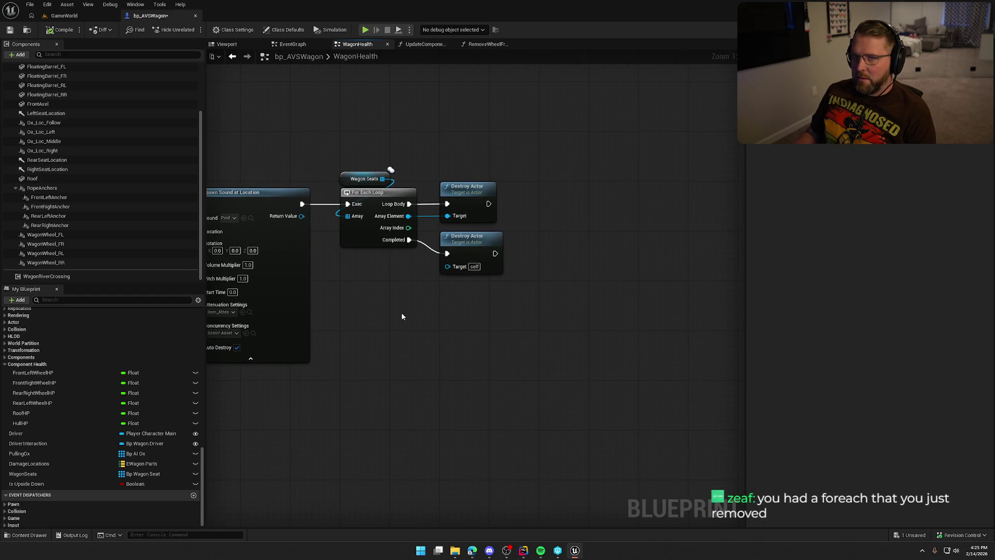
mouse_move(394, 135)
mouse_down()
mouse_move(415, 179)
mouse_move(456, 218)
mouse_up()
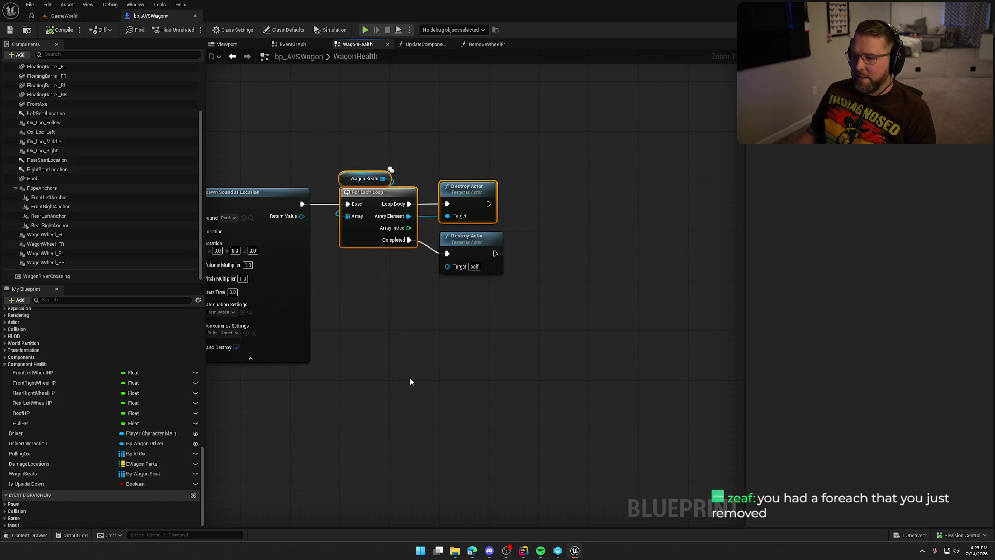
click(387, 378)
drag(401, 321, 569, 382)
mouse_move(359, 192)
mouse_down()
mouse_move(469, 210)
mouse_move(556, 318)
mouse_move(519, 361)
mouse_up()
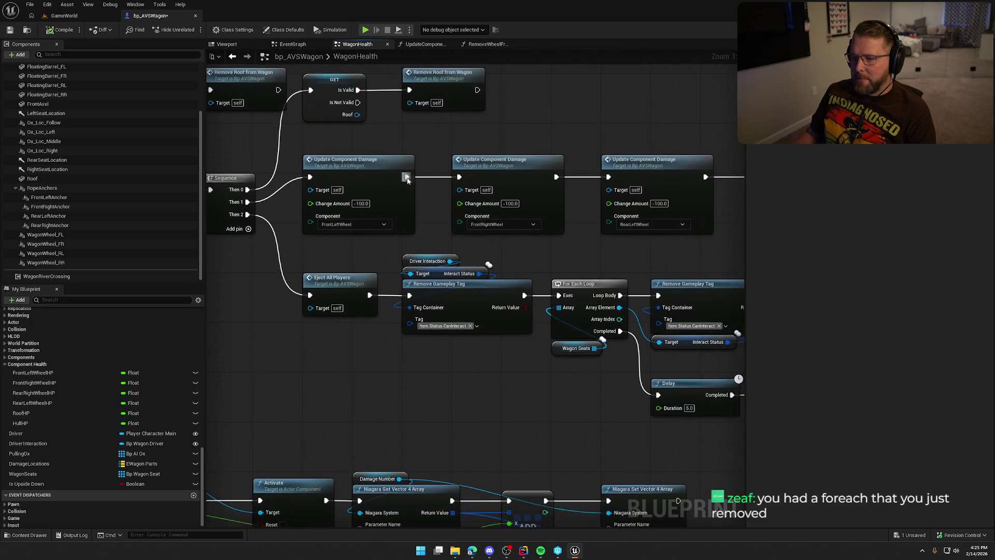
mouse_move(465, 145)
mouse_down()
mouse_move(369, 177)
mouse_move(352, 146)
mouse_up()
mouse_move(267, 143)
mouse_down()
mouse_move(513, 187)
mouse_move(704, 187)
mouse_up()
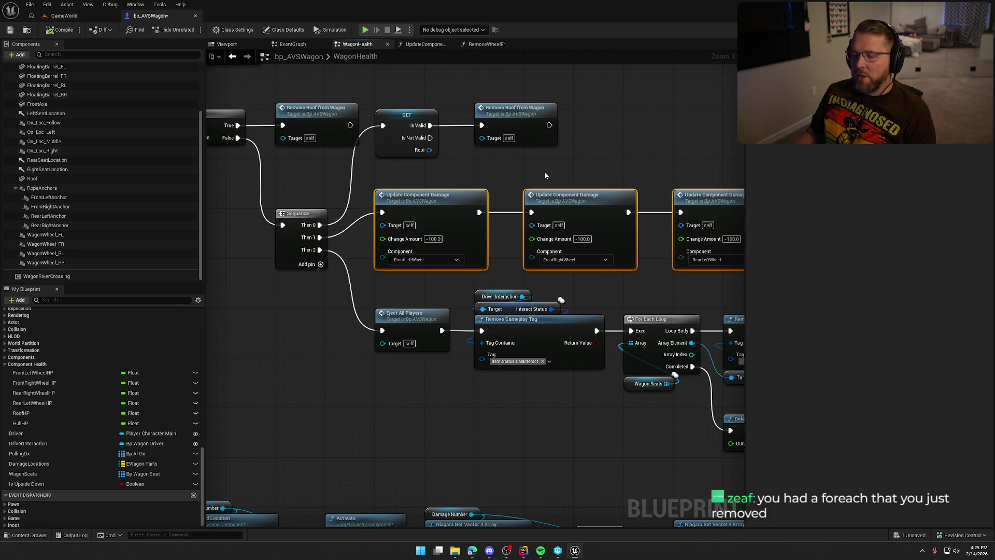
click(581, 167)
drag(503, 176, 536, 216)
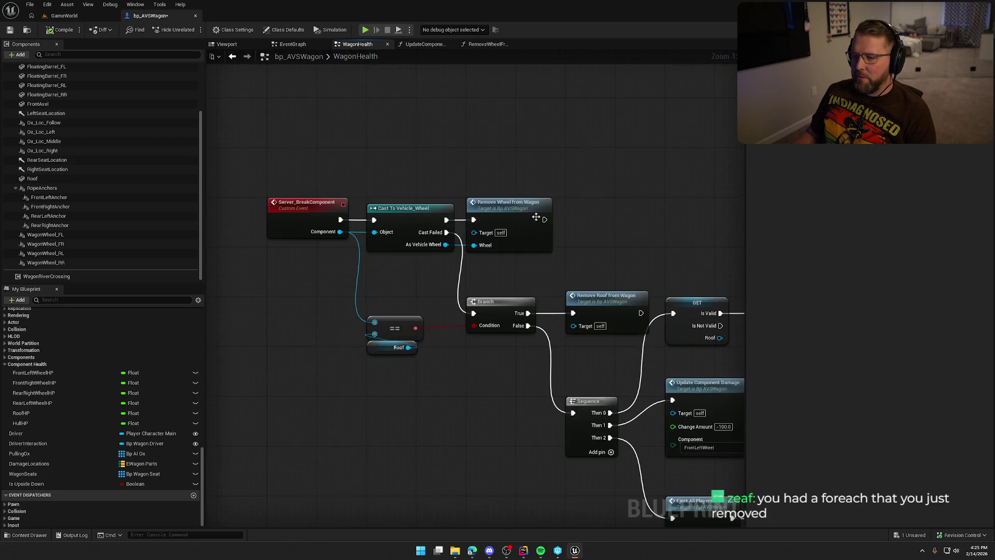
double_click(536, 217)
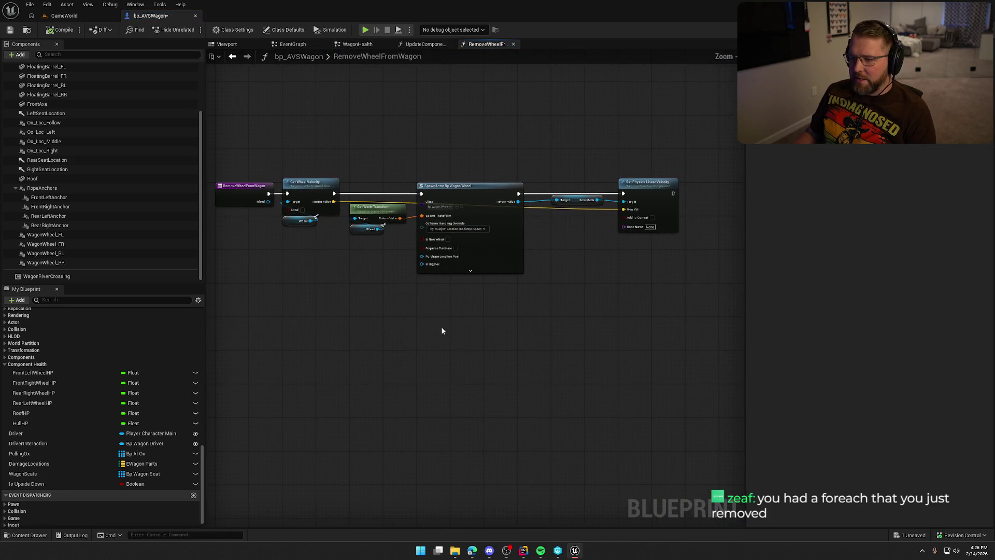
mouse_move(280, 153)
mouse_down()
mouse_move(573, 275)
mouse_move(637, 291)
mouse_up()
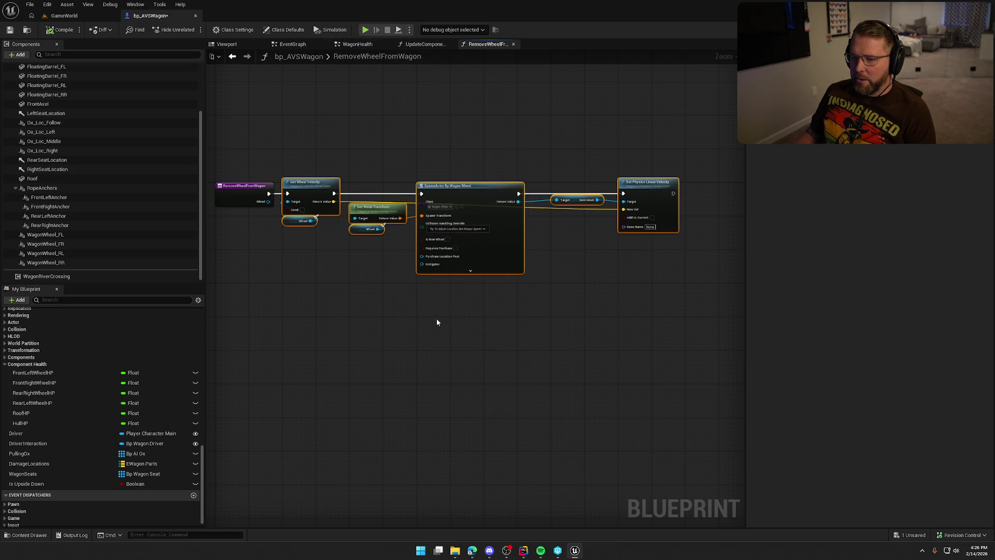
click(364, 312)
drag(295, 144, 634, 318)
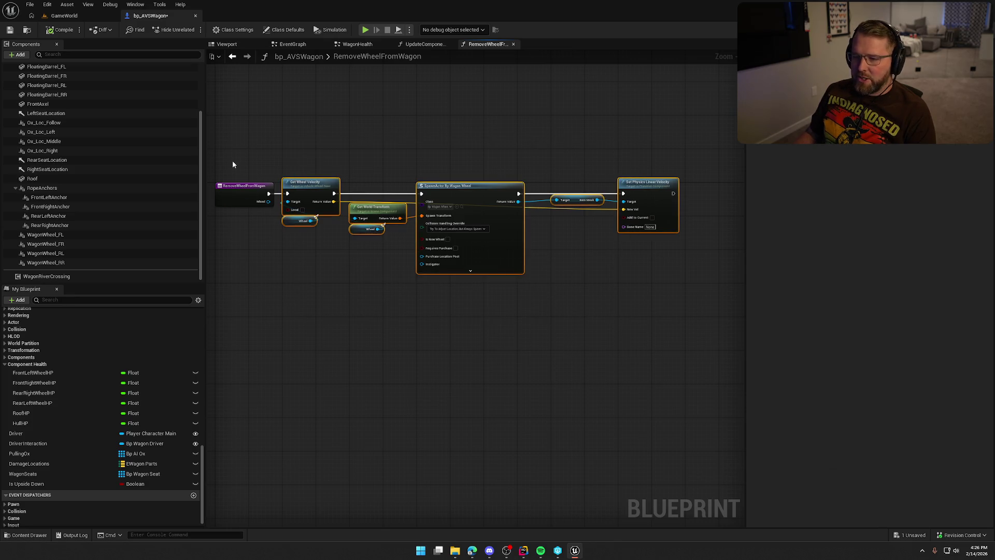
mouse_move(232, 160)
mouse_down()
mouse_move(235, 251)
mouse_move(233, 208)
mouse_up()
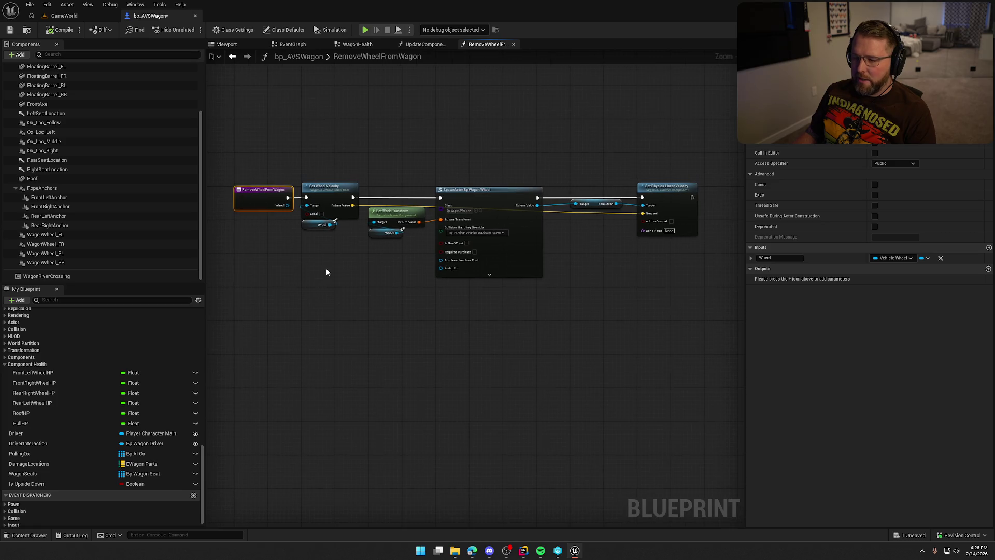
drag(240, 152, 710, 310)
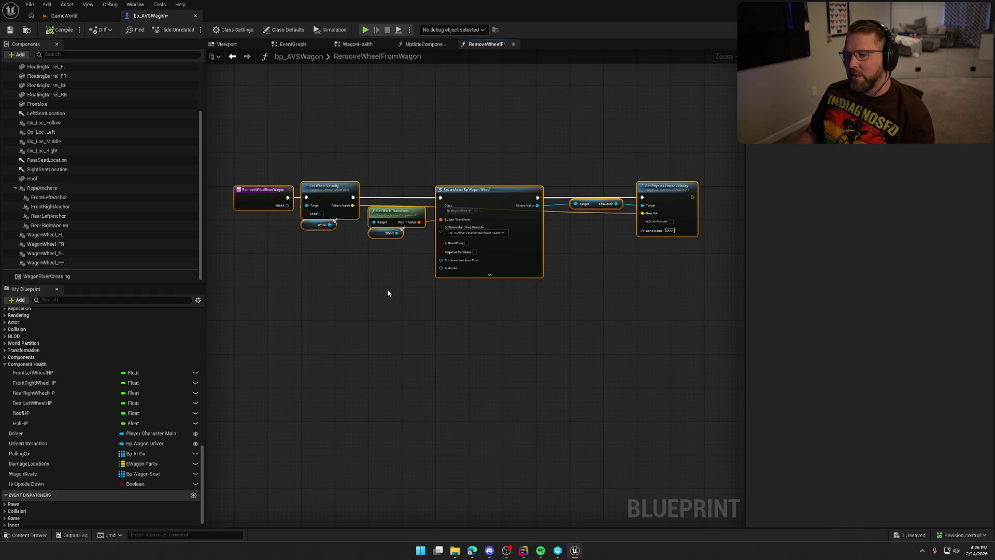
click(363, 244)
drag(322, 163, 697, 315)
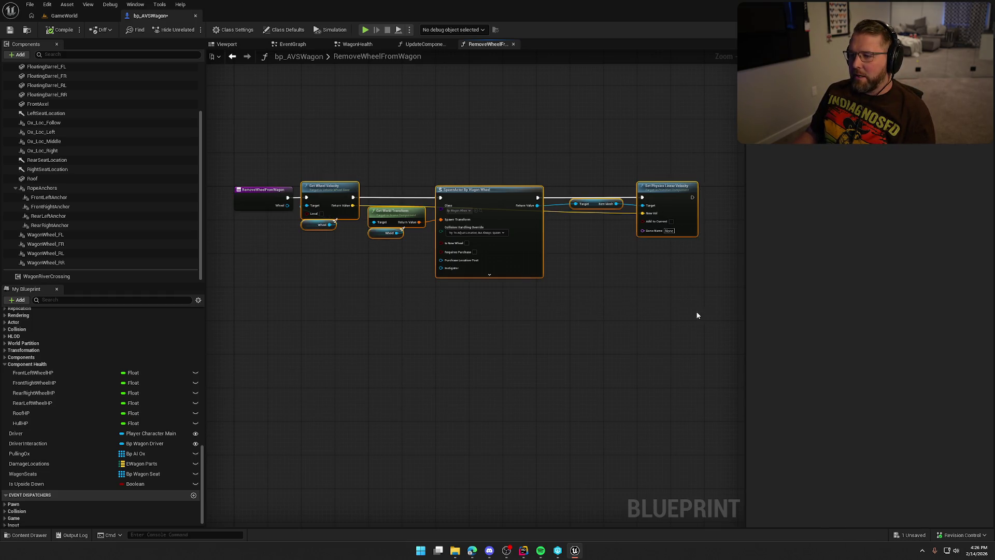
click(573, 362)
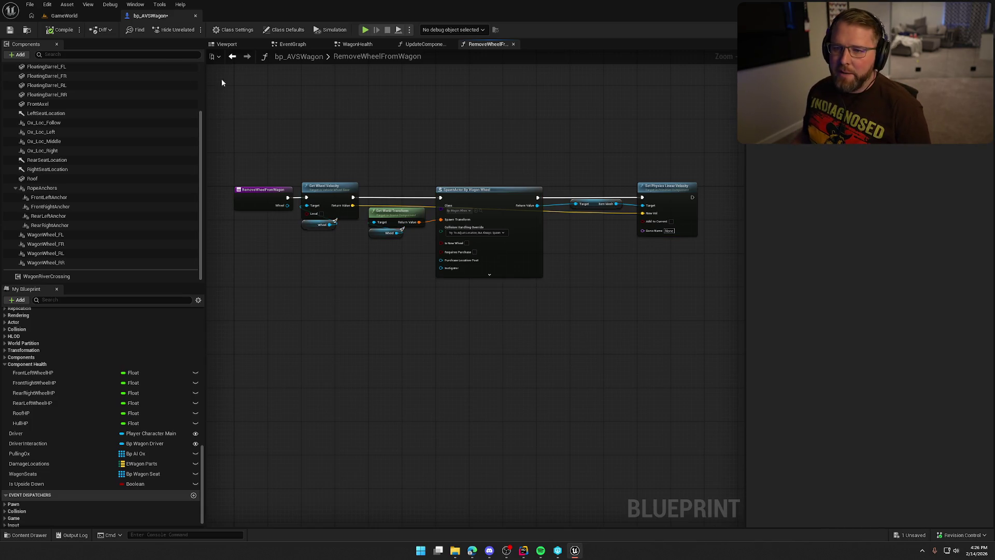
click(232, 56)
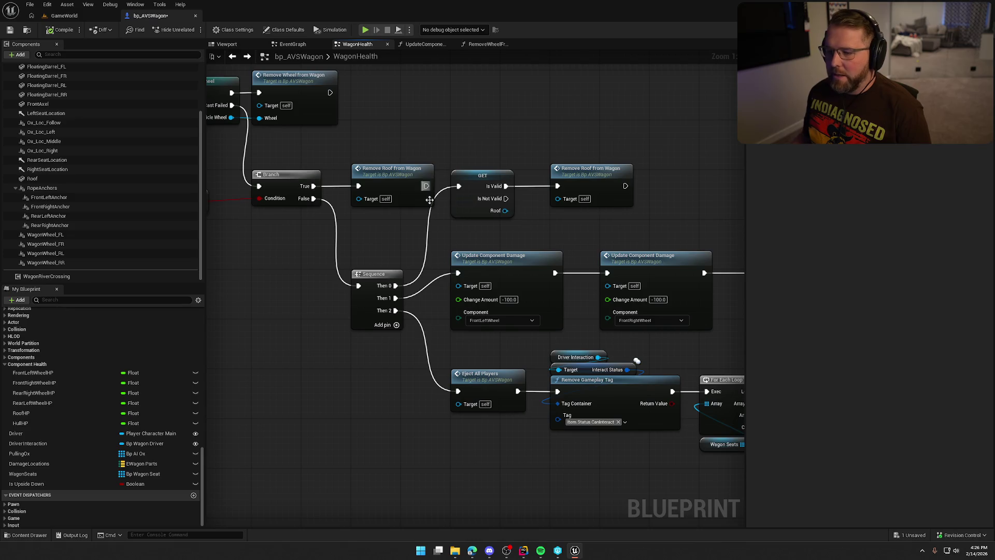
Play the GameWorld level with Alt+P, run through the scattered wagon wheels, then stop.
click(65, 15)
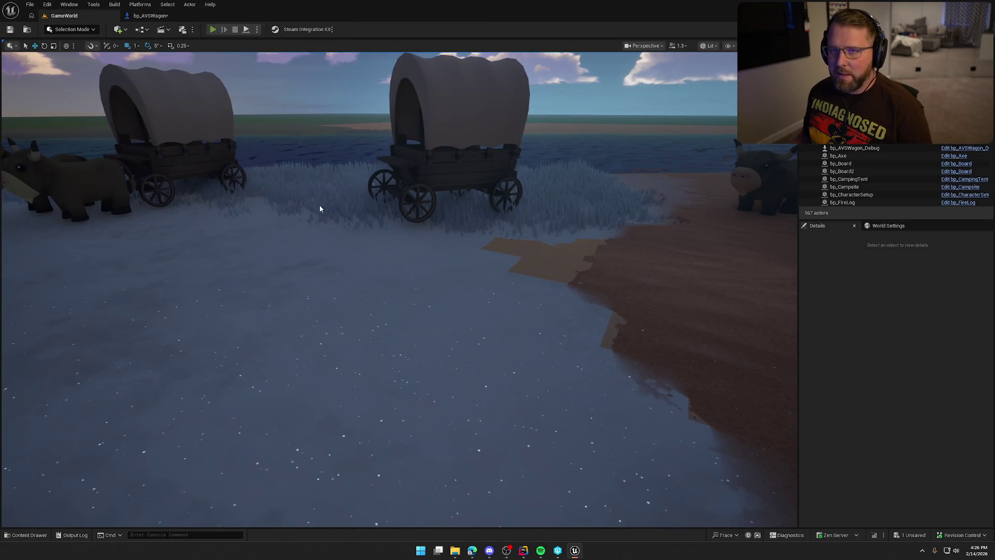
key(alt+p)
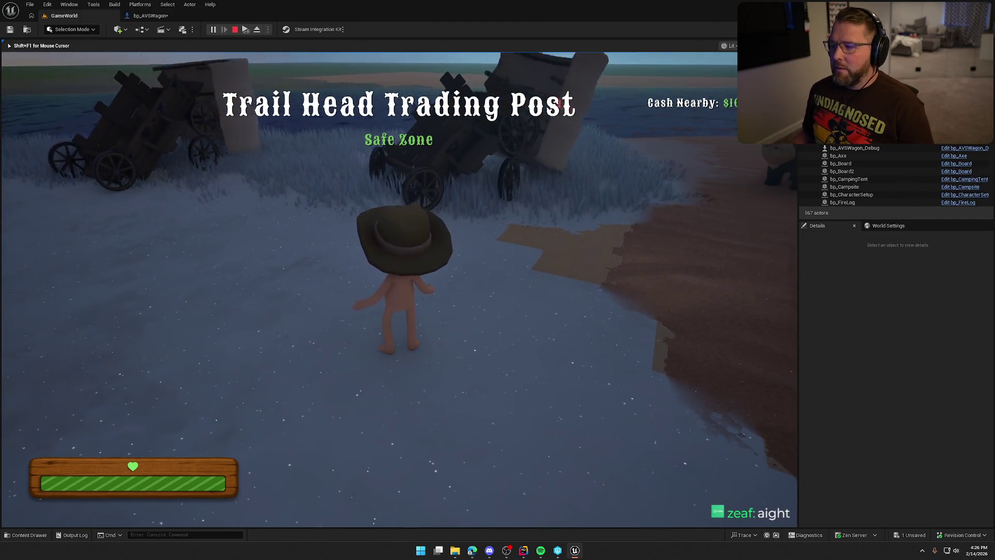
key(w)
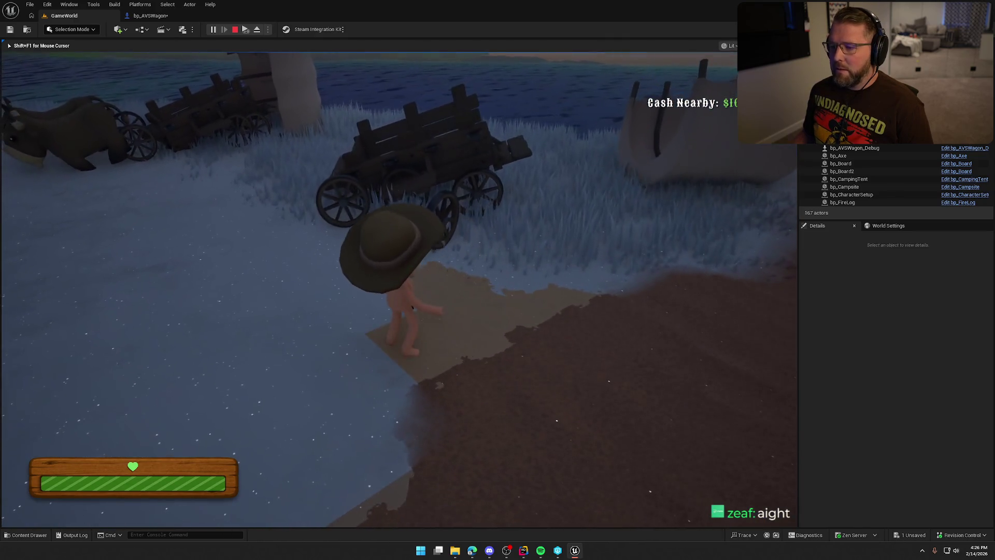
key(w)
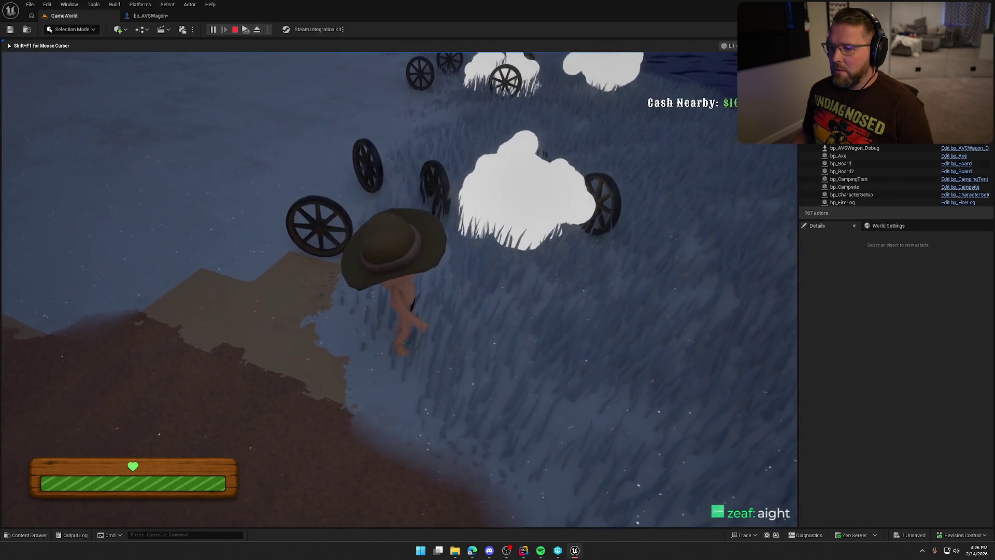
key(w)
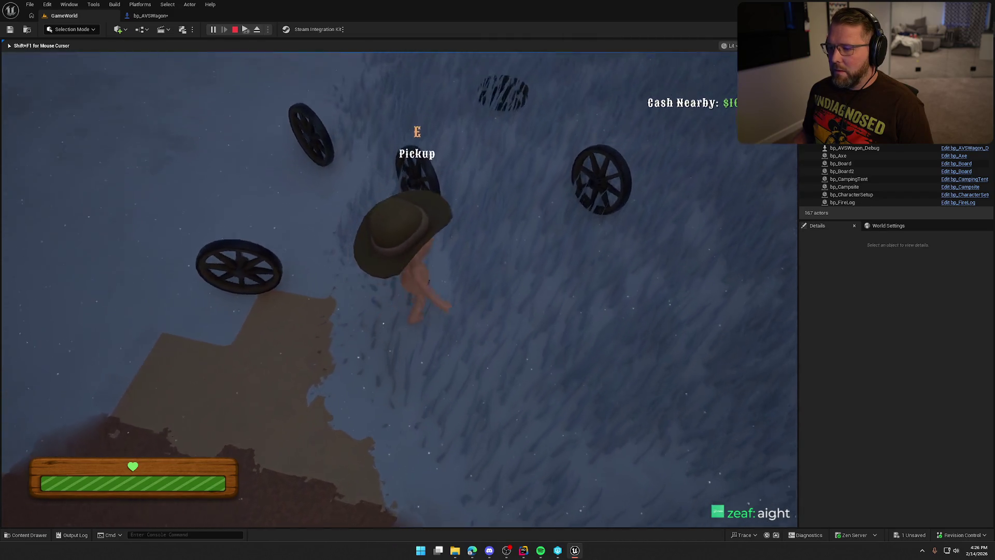
key(w)
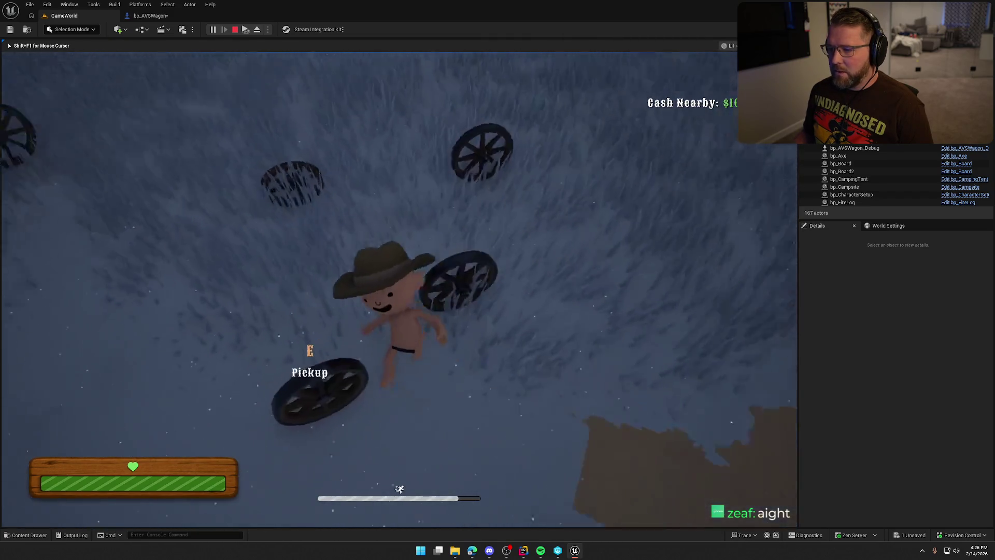
key(w)
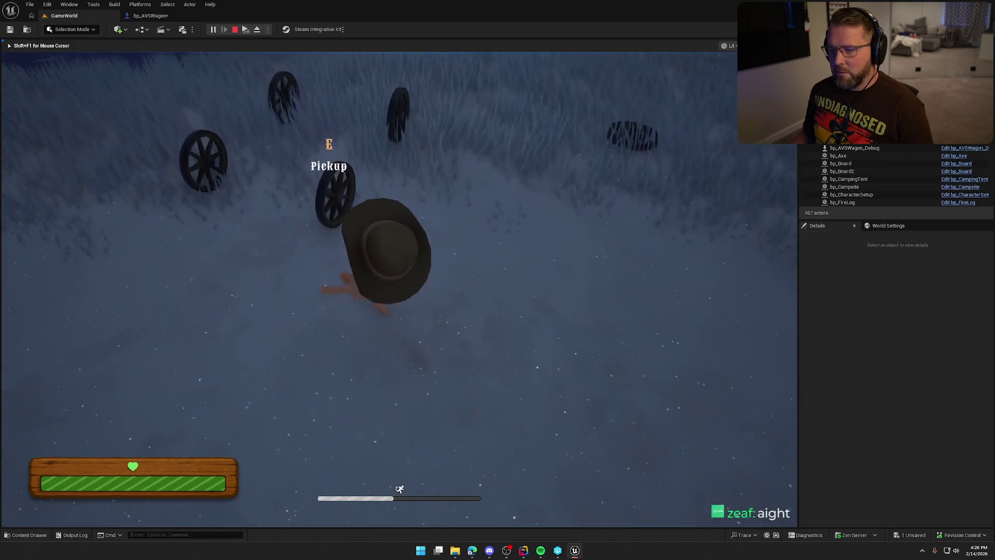
key(w)
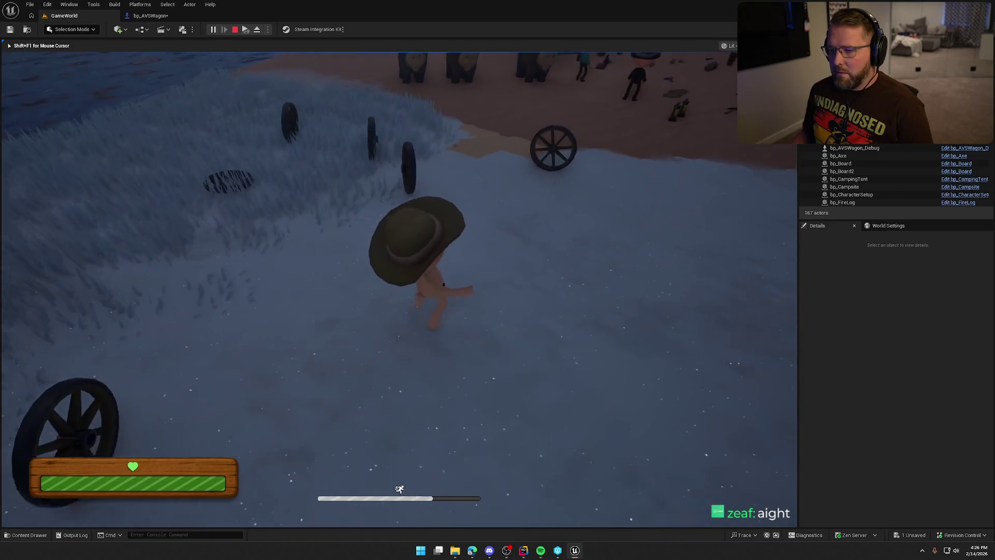
key(Escape)
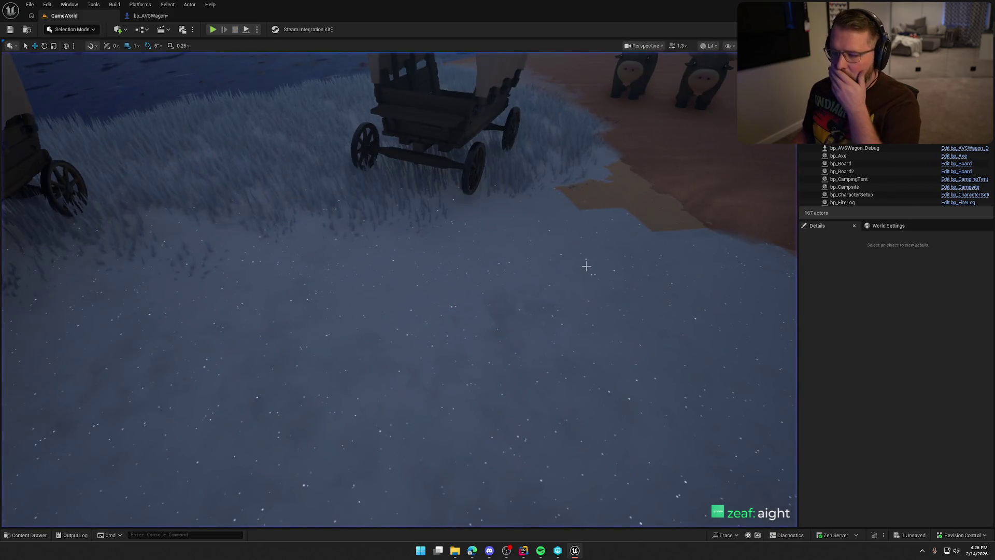
In bp_AVSWagon, review the four chained -100 wheel damage nodes and nudge the Sequence up.
click(438, 120)
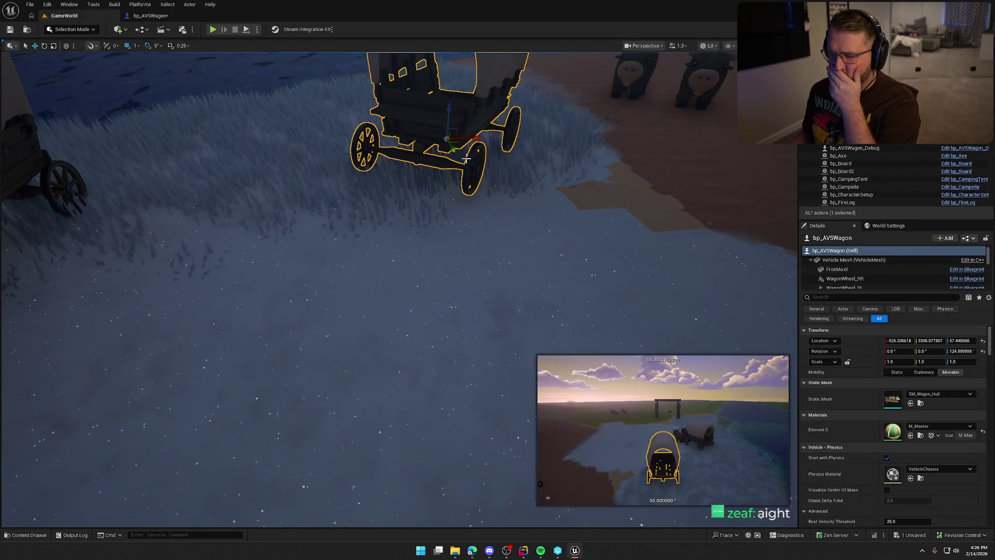
click(170, 19)
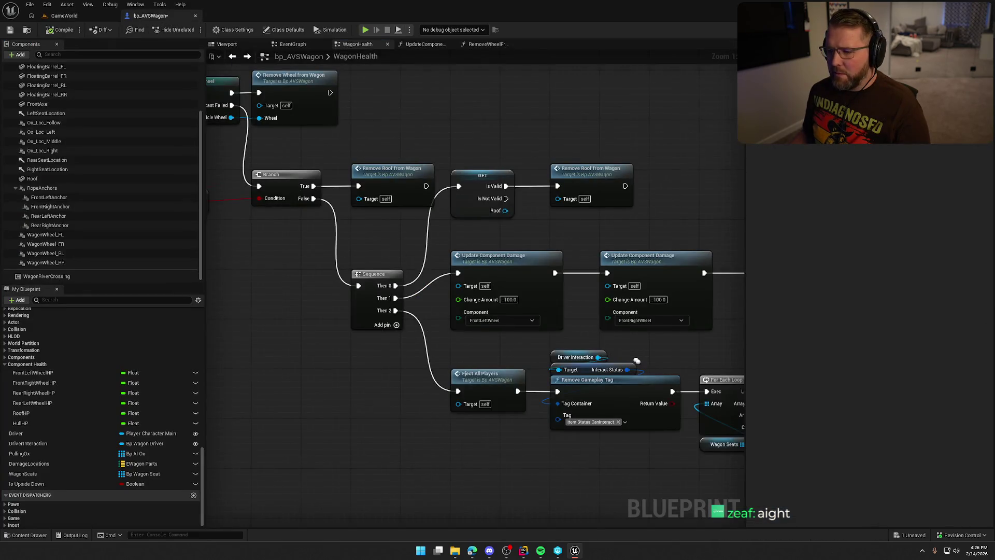
scroll(266, 147, down, 3)
drag(281, 130, 623, 175)
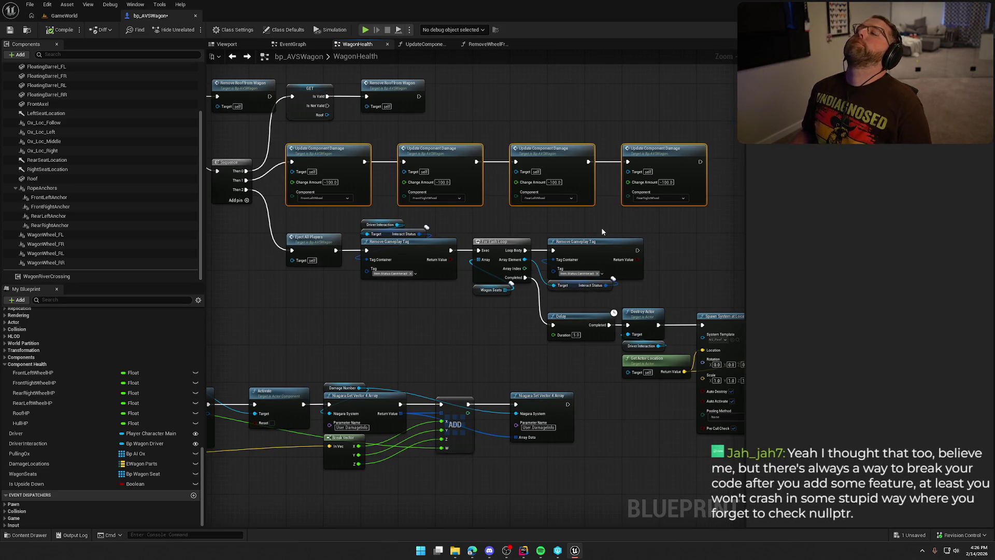
click(337, 324)
scroll(352, 319, up, 2)
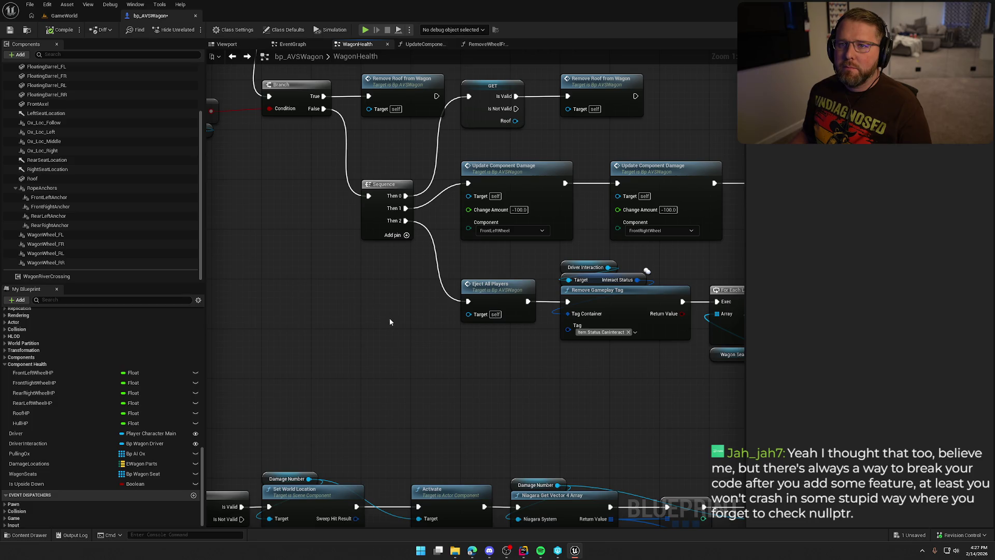
scroll(399, 313, down, 2)
scroll(339, 262, up, 2)
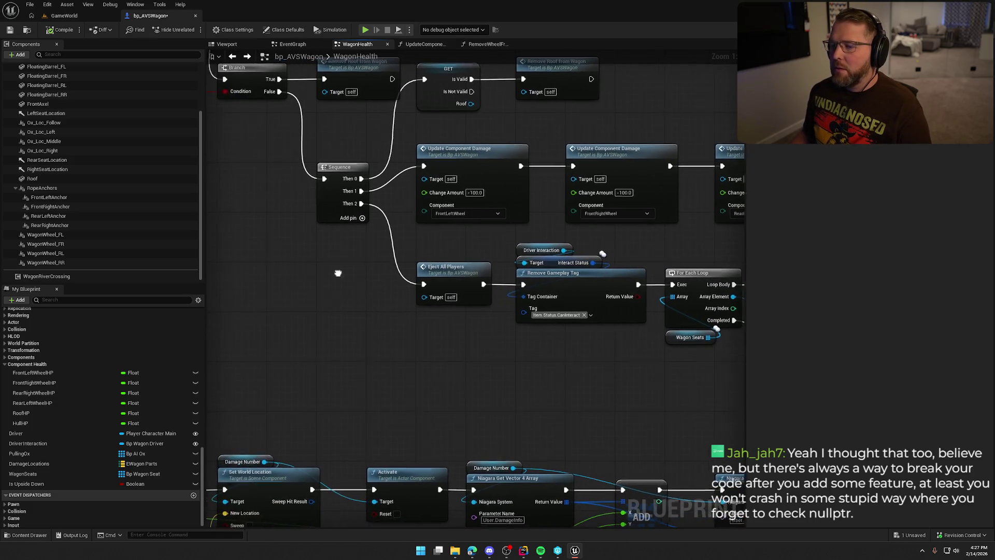
drag(334, 171, 335, 147)
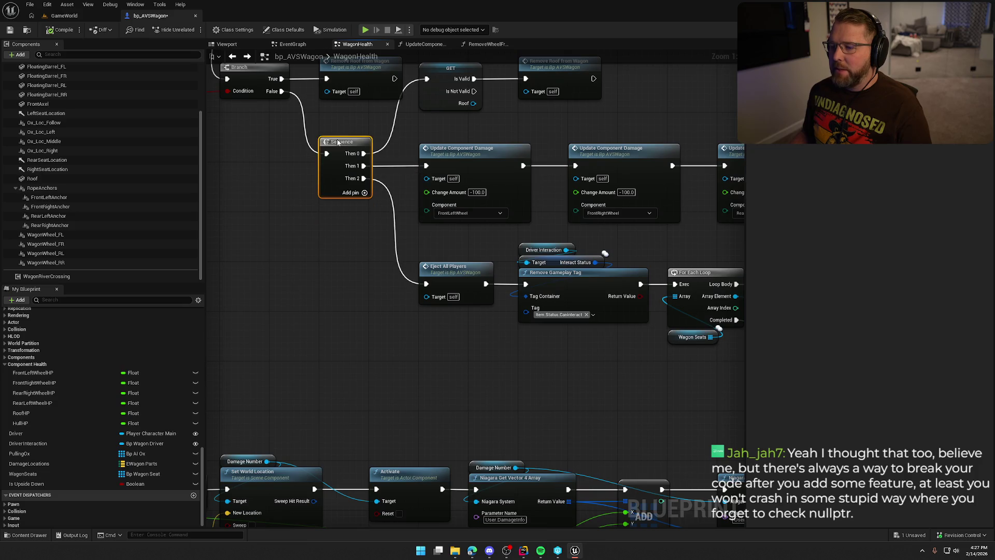
scroll(355, 223, down, 2)
scroll(448, 210, up, 2)
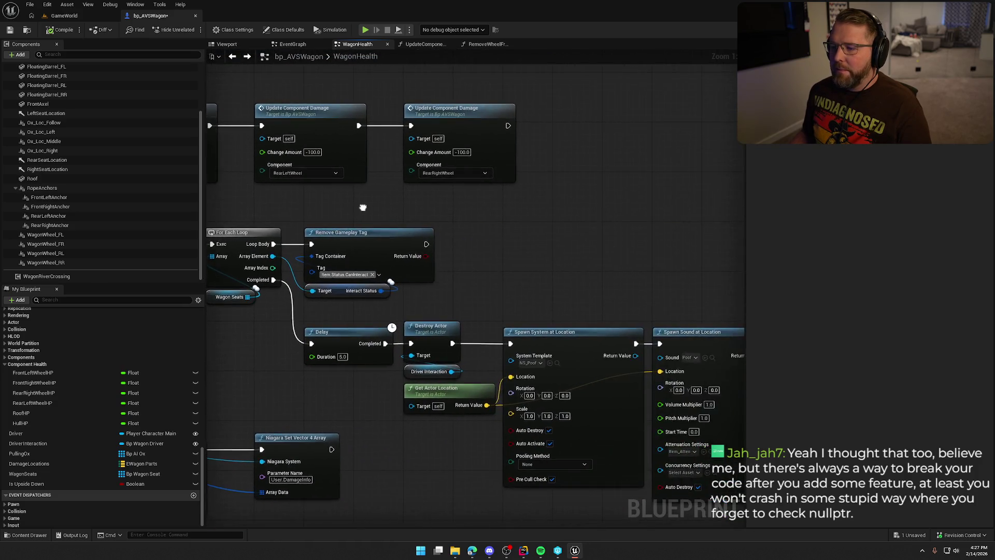
scroll(542, 224, down, 3)
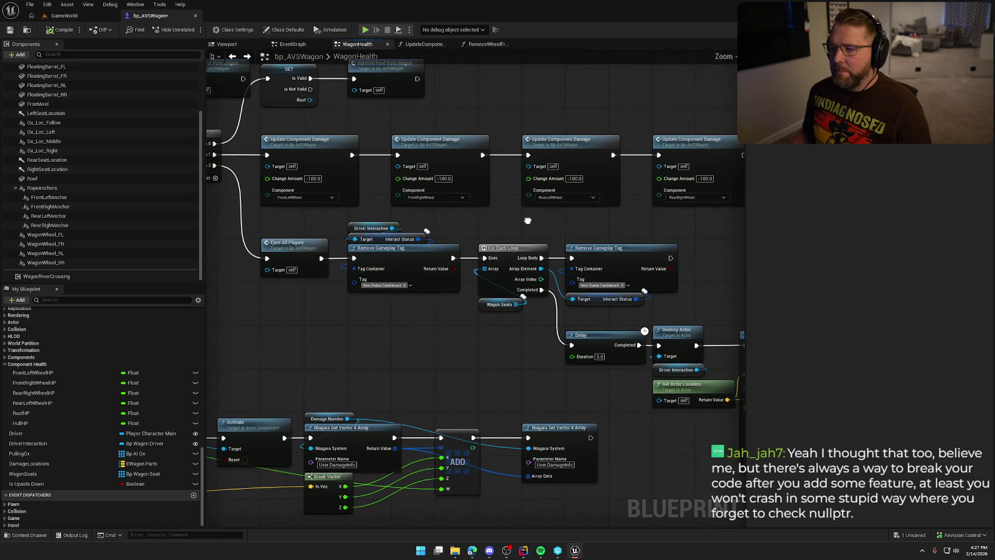
scroll(542, 224, up, 2)
drag(210, 124, 700, 210)
scroll(523, 111, up, 1)
Review the roof removal, Server_BreakComponent, Branch and Destroy Actor logic, then open UpdateComponentDamage.
drag(523, 111, 506, 114)
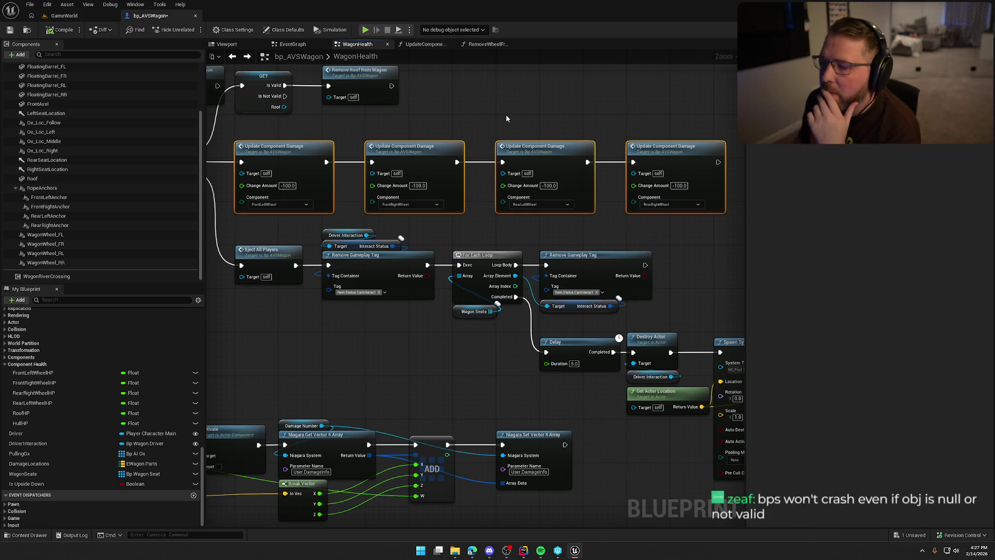
drag(506, 114, 664, 154)
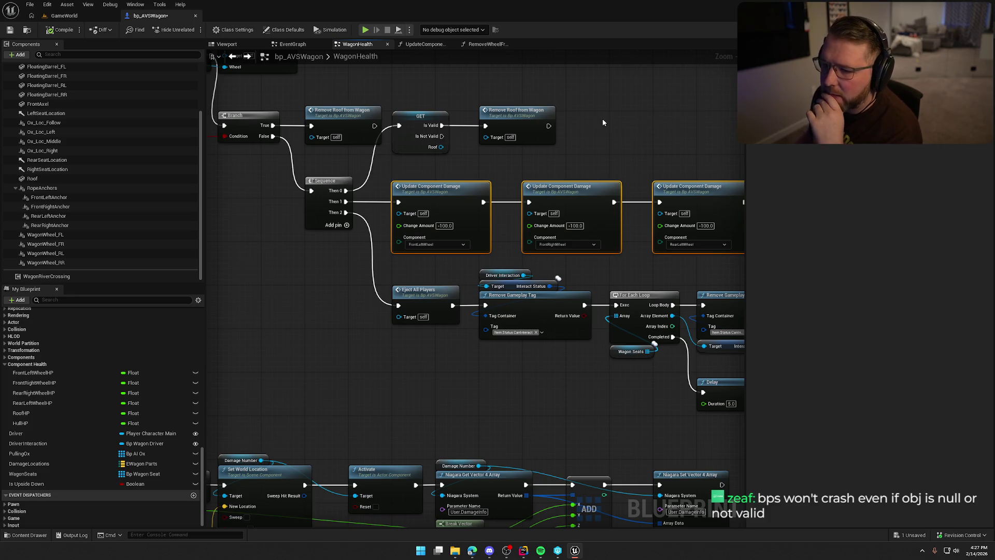
mouse_move(261, 275)
mouse_down()
mouse_move(332, 279)
mouse_move(421, 264)
mouse_move(198, 213)
mouse_up()
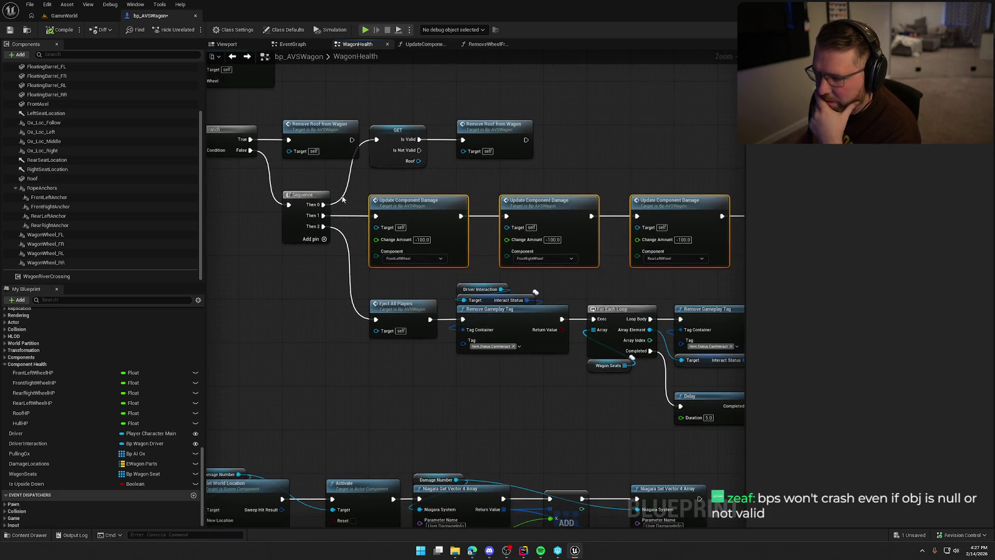
mouse_move(439, 182)
mouse_down()
mouse_move(359, 182)
mouse_move(519, 203)
mouse_move(696, 198)
mouse_up()
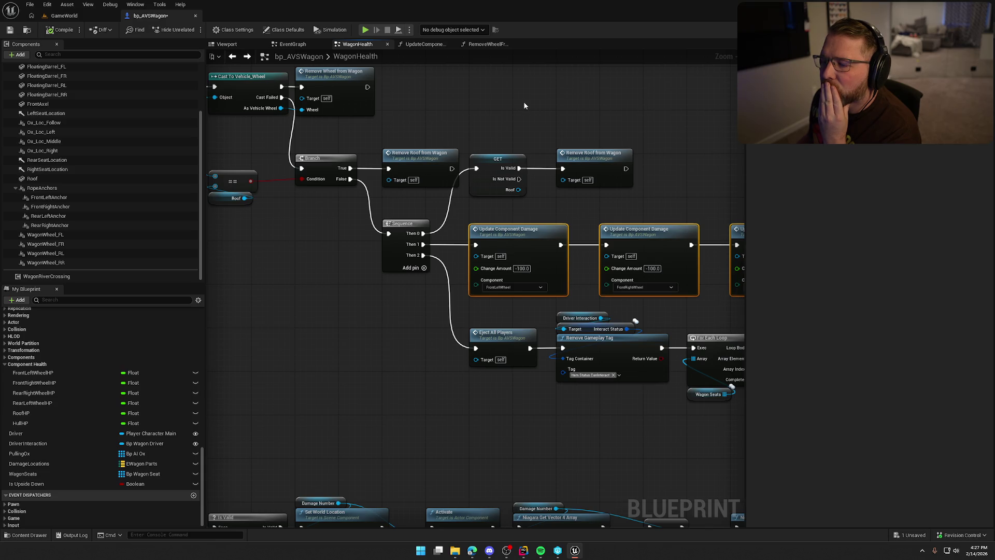
drag(524, 106, 380, 87)
scroll(495, 145, down, 1)
mouse_move(496, 145)
mouse_down()
mouse_move(449, 144)
mouse_move(486, 137)
mouse_up()
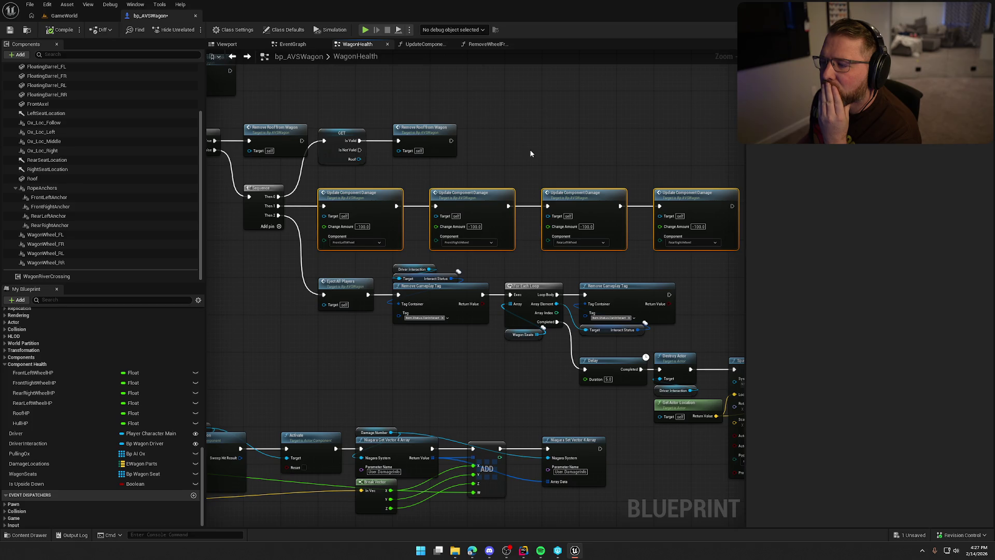
drag(463, 165, 616, 200)
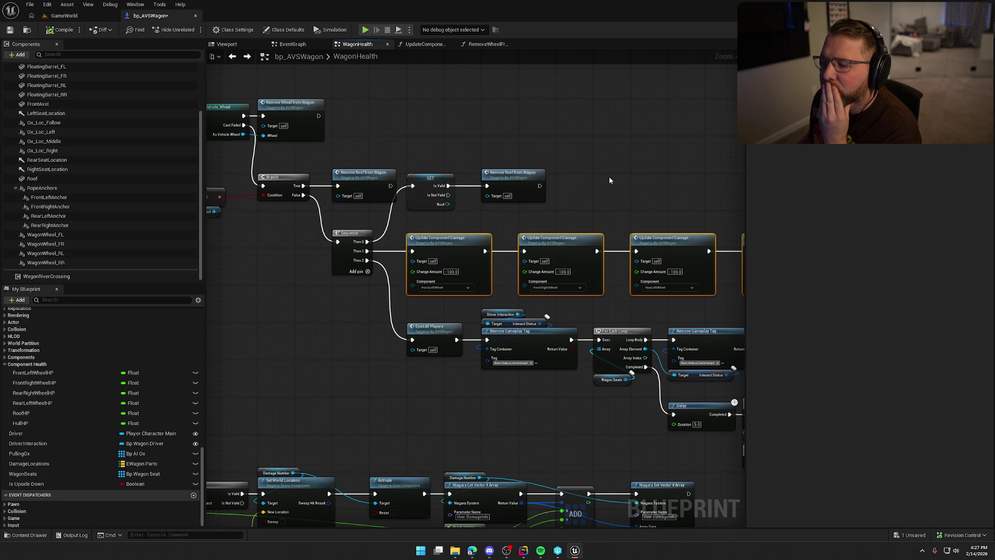
mouse_move(610, 180)
mouse_down()
mouse_move(493, 147)
mouse_move(513, 142)
mouse_up()
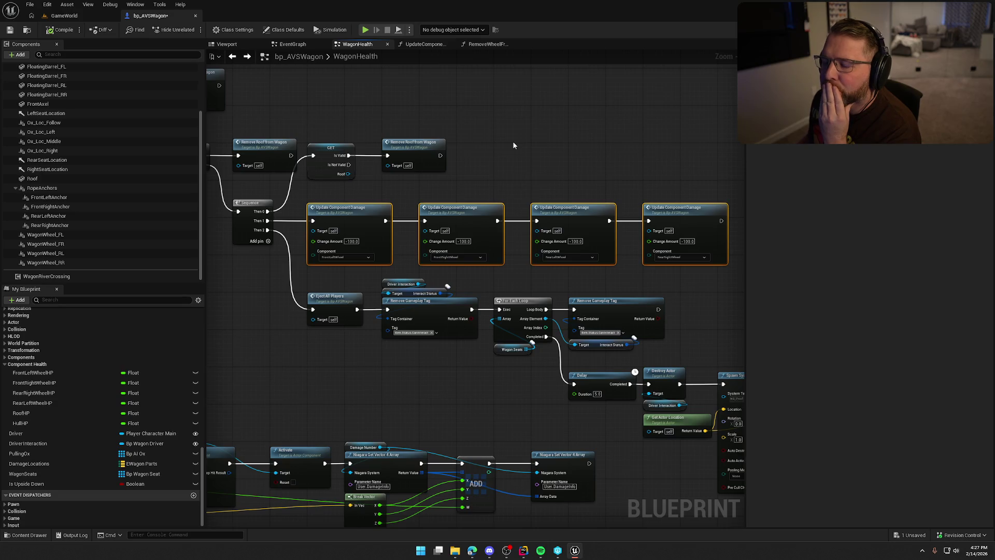
drag(506, 145, 524, 124)
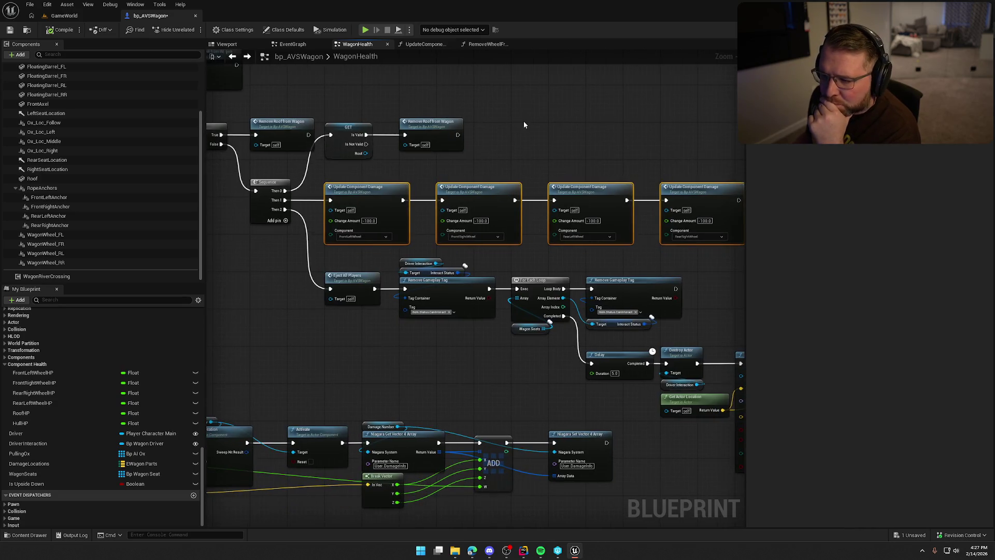
double_click(365, 188)
Move the Show Damage Number branch lower and the six SET w/ Notify nodes right of Add.
drag(579, 328, 675, 387)
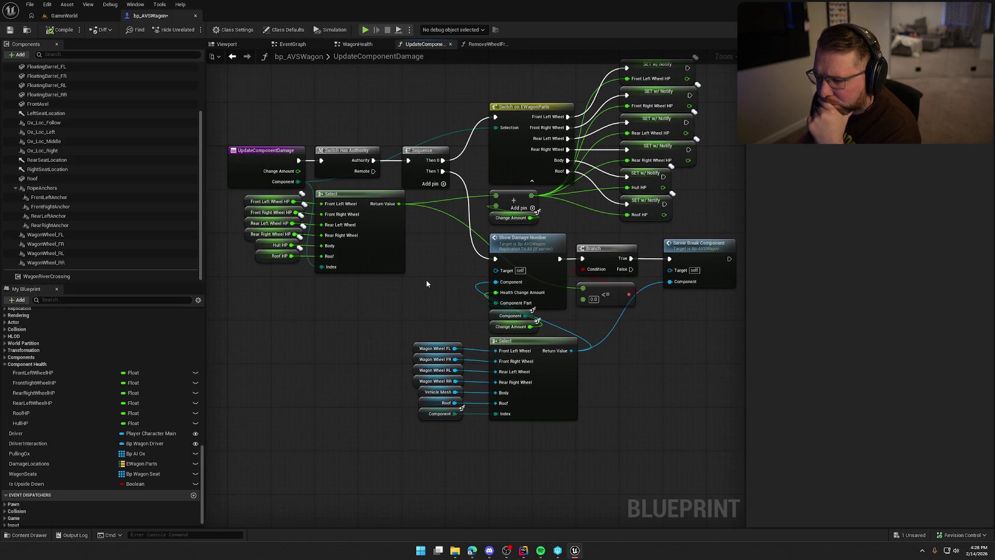
drag(426, 283, 377, 302)
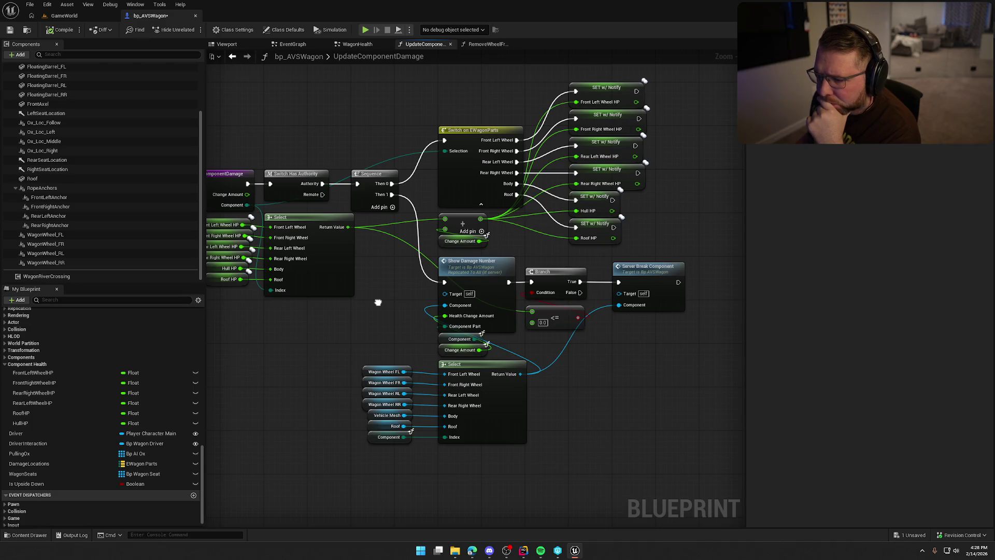
mouse_move(378, 302)
mouse_down()
mouse_move(391, 298)
mouse_move(362, 306)
mouse_up()
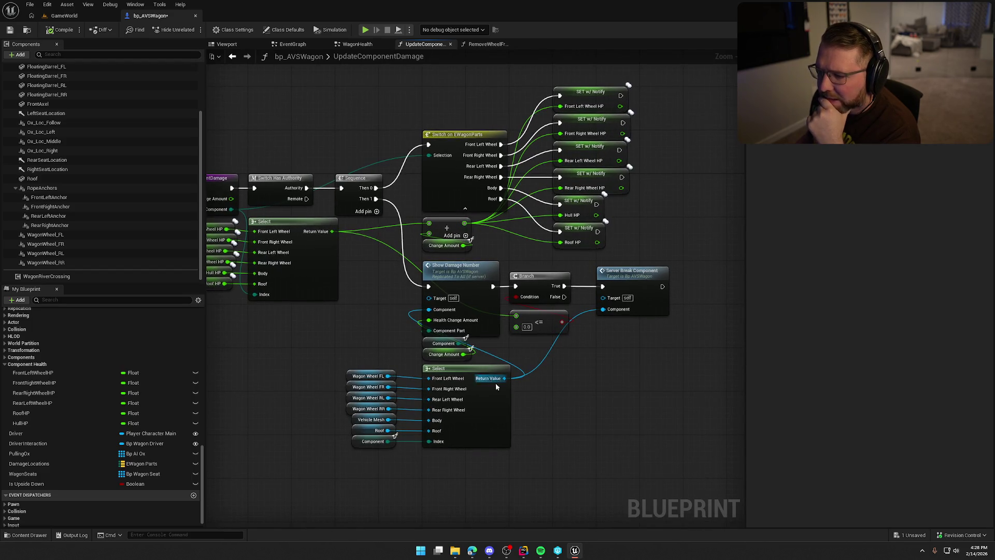
drag(553, 413, 555, 346)
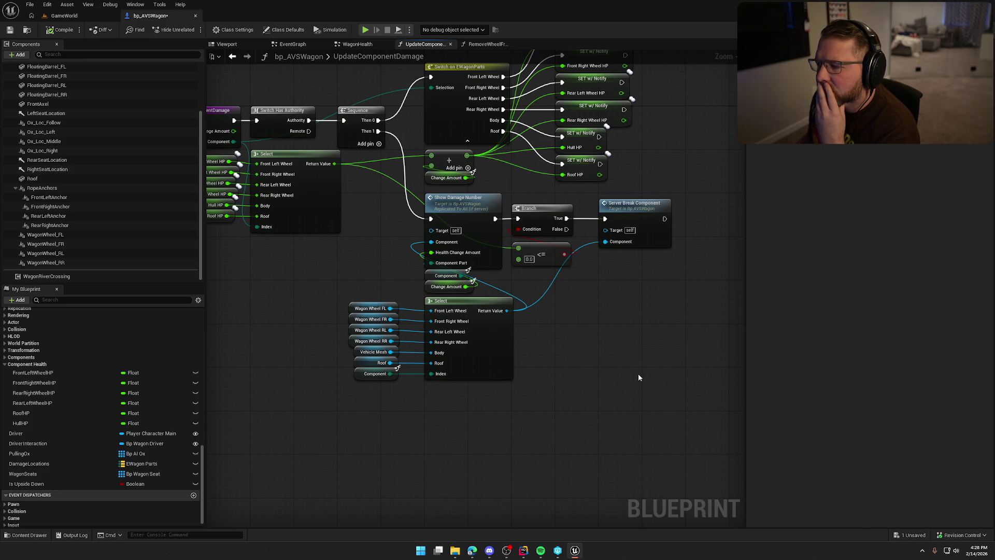
drag(673, 399, 364, 213)
drag(451, 311, 451, 400)
drag(490, 241, 432, 331)
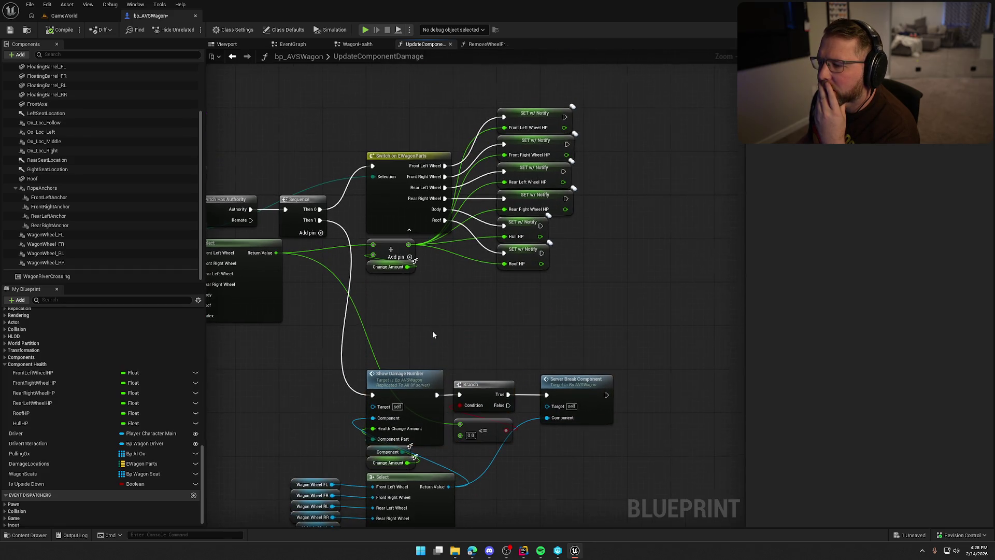
mouse_move(578, 259)
mouse_down()
mouse_move(577, 236)
mouse_move(496, 106)
mouse_move(618, 110)
mouse_up()
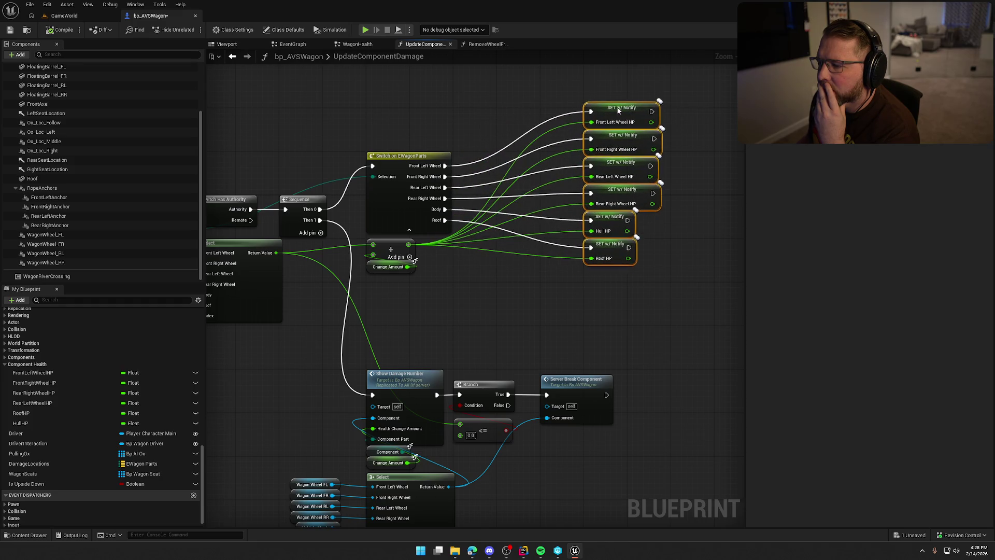
scroll(470, 297, up, 1)
click(481, 294)
scroll(481, 293, up, 1)
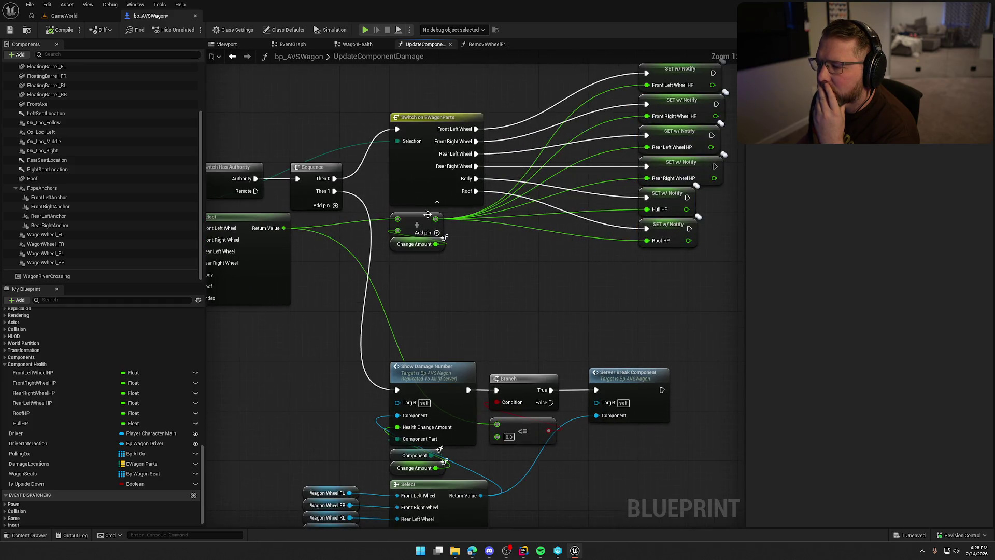
drag(436, 219, 459, 260)
Add a Clamp (Float) node from the Add result with Max set to 100.
text(s)
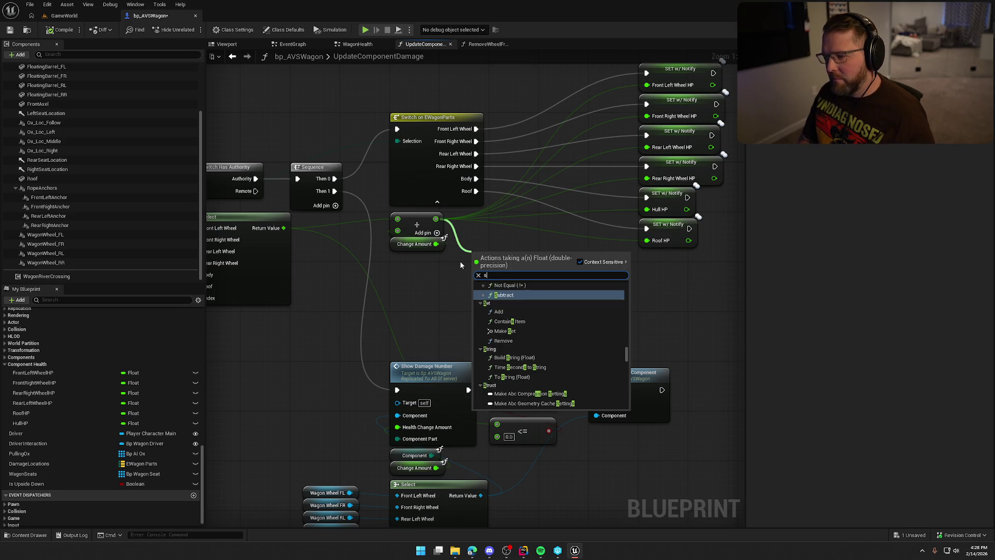
key(BackSpace)
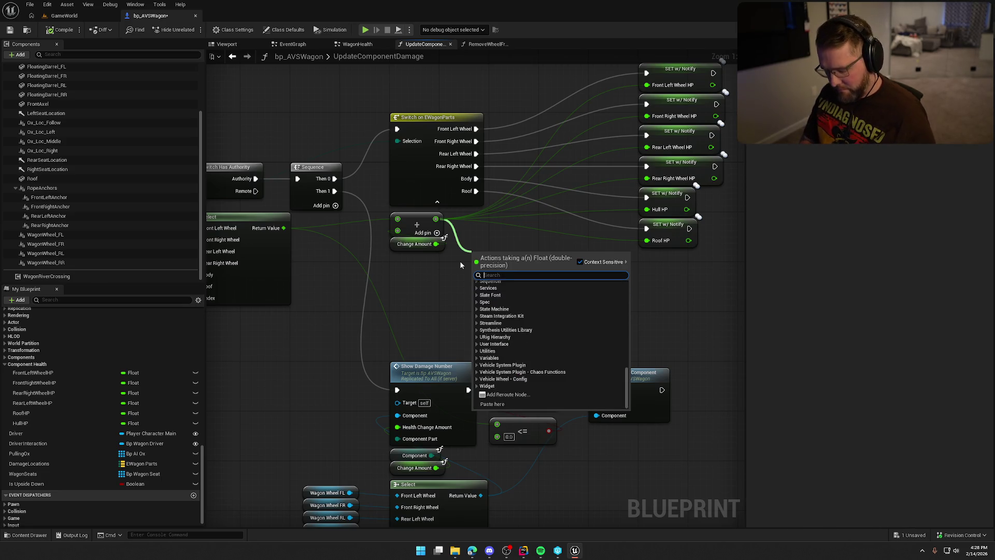
text(clamp)
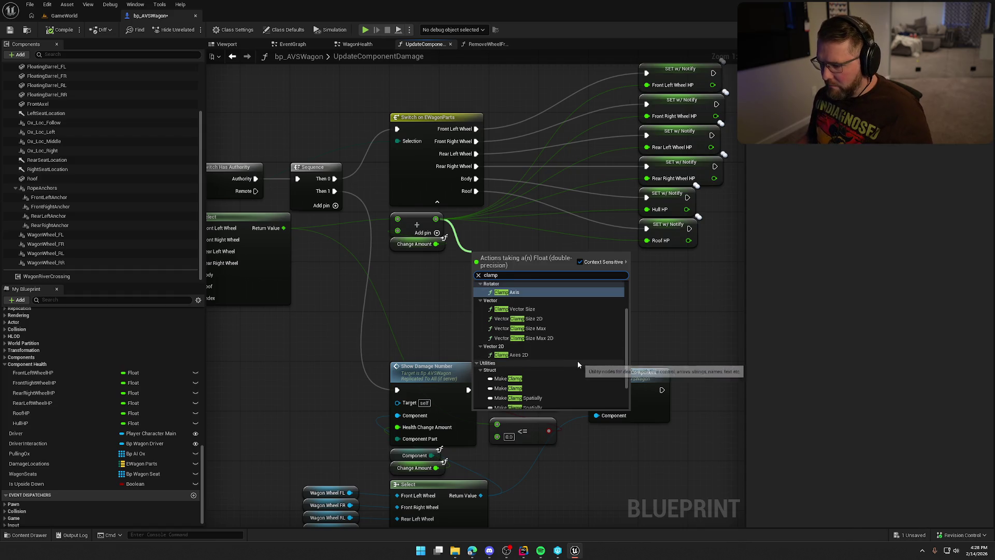
scroll(577, 361, up, 3)
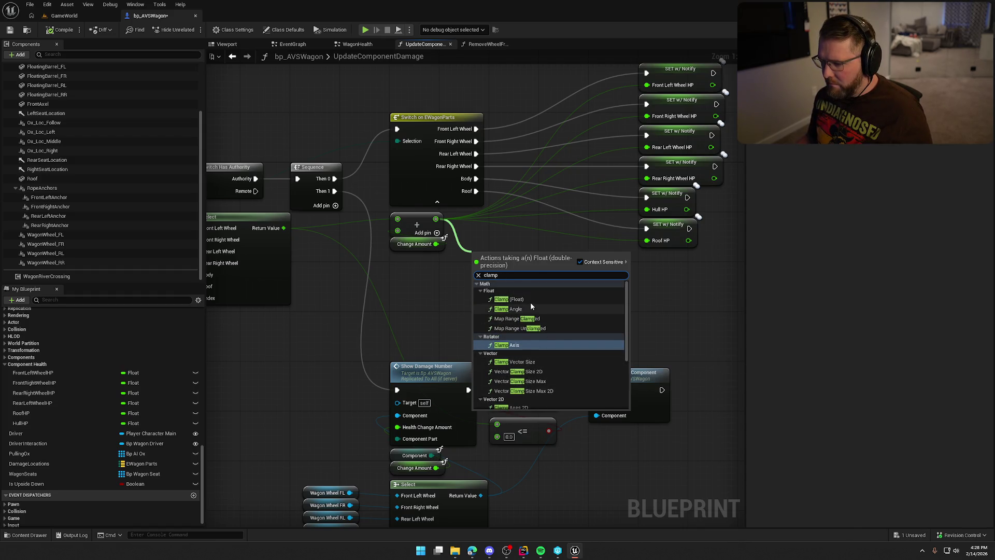
click(511, 300)
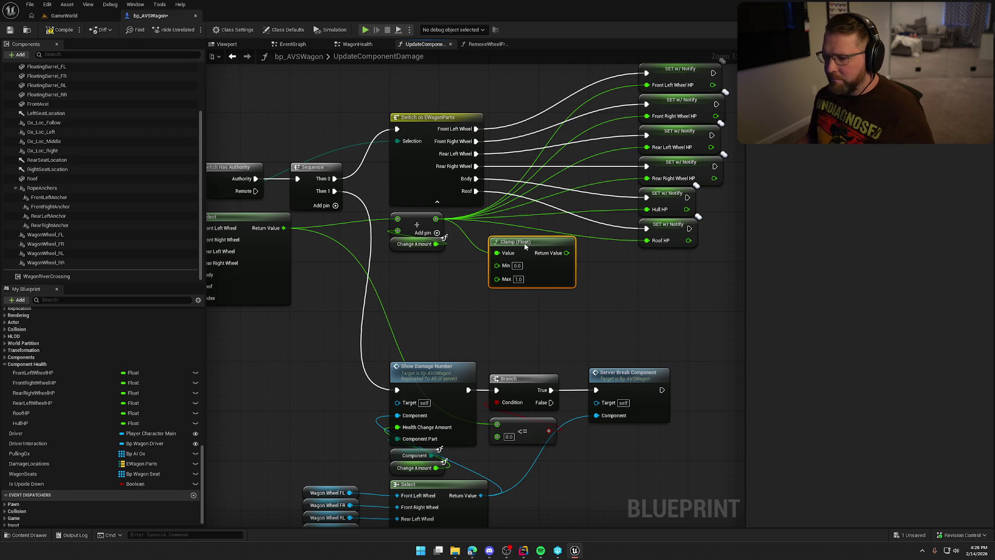
click(518, 279)
text(1)
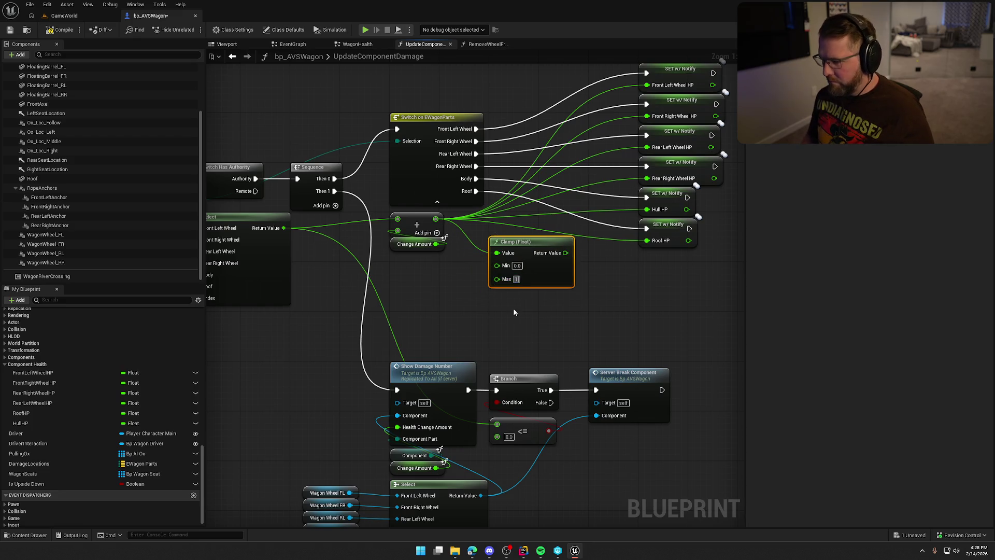
text(00)
click(513, 312)
Wire the Add result into the clamp and the clamp into the SET nodes, then save.
alt+click(497, 253)
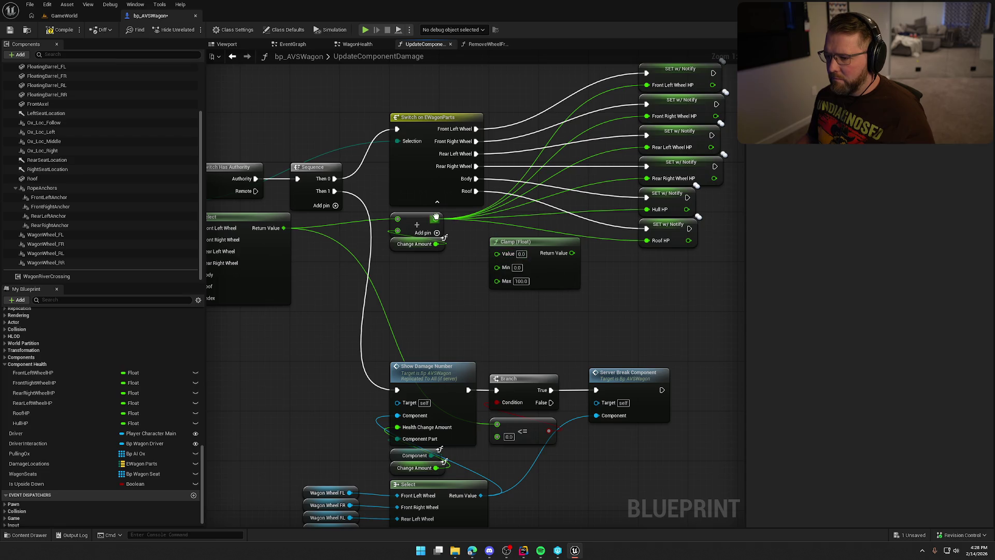
drag(436, 217, 572, 253)
mouse_move(496, 253)
mouse_down()
mouse_move(436, 219)
mouse_move(511, 216)
mouse_up()
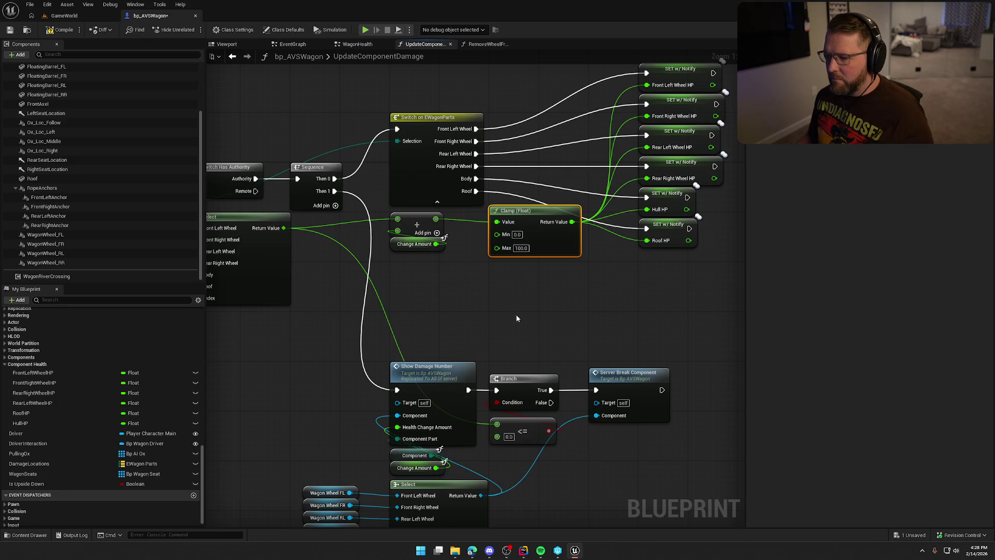
click(516, 318)
mouse_move(516, 318)
mouse_down()
mouse_move(594, 318)
mouse_move(449, 314)
mouse_move(414, 349)
mouse_move(542, 291)
mouse_move(597, 168)
mouse_up()
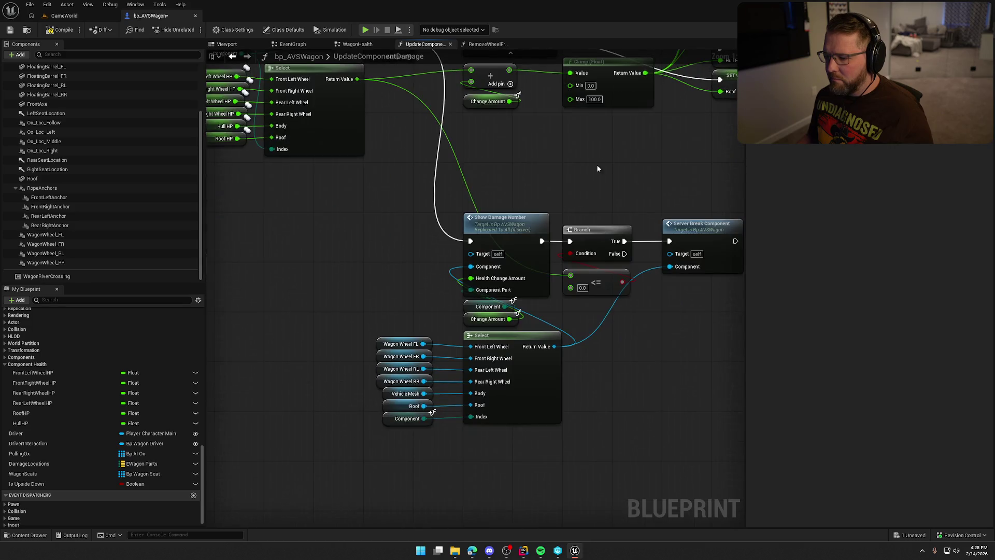
mouse_move(413, 192)
mouse_down()
mouse_move(312, 241)
mouse_move(339, 227)
mouse_up()
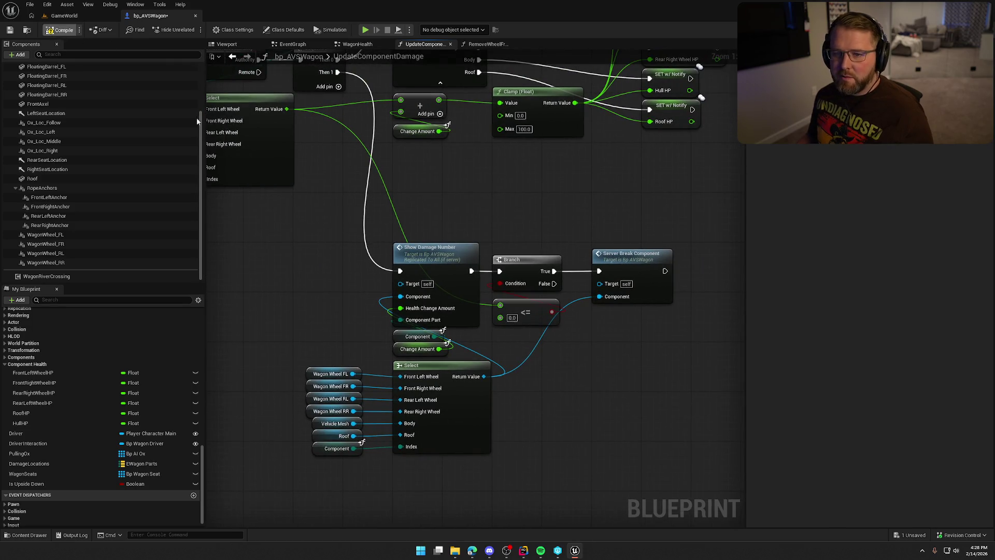
key(ctrl+s)
drag(326, 179, 372, 201)
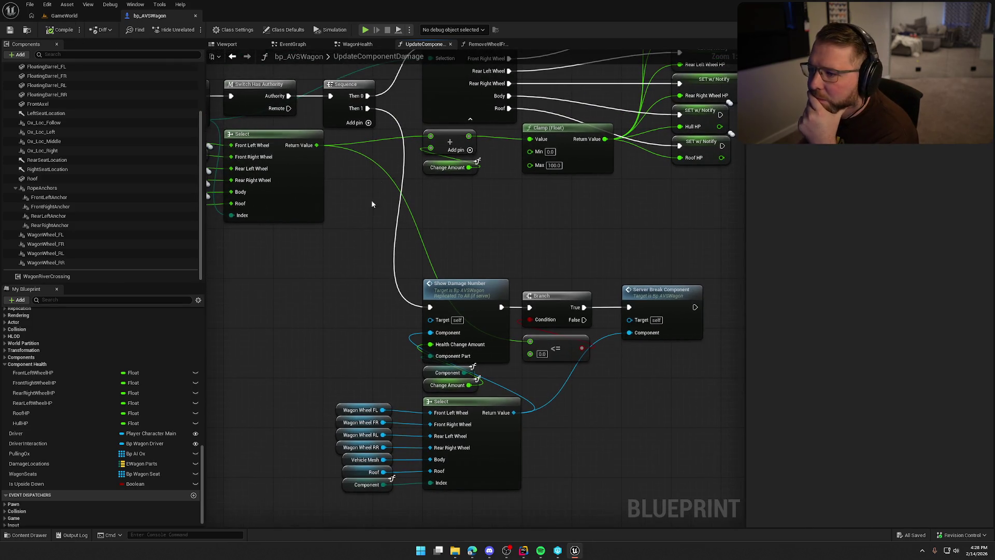
click(350, 46)
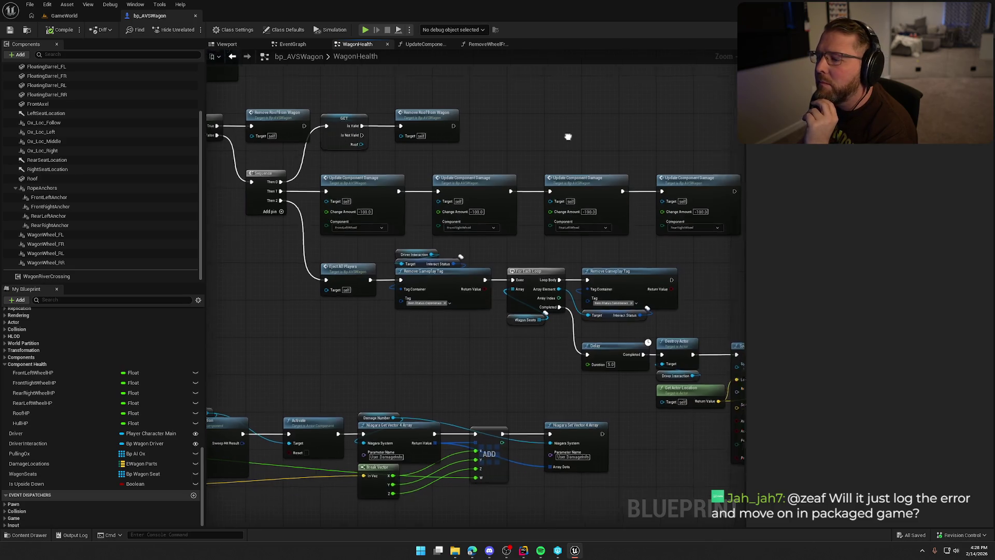
Lower the GET and second Remove Roof from Wagon nodes toward the wheel damage chain.
mouse_move(569, 138)
mouse_down()
mouse_move(456, 262)
mouse_move(375, 233)
mouse_move(236, 218)
mouse_up()
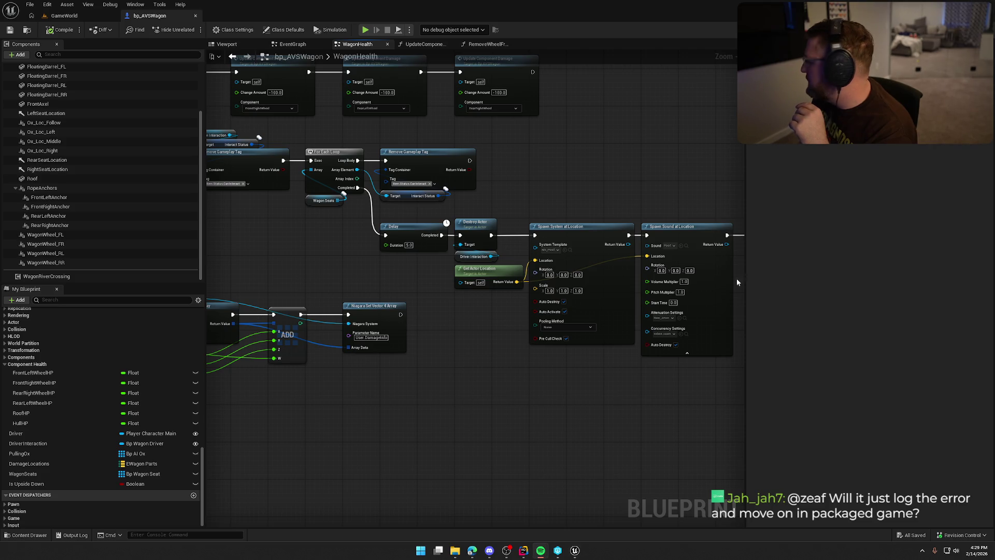
mouse_move(419, 245)
mouse_down()
mouse_move(460, 256)
mouse_move(503, 302)
mouse_move(469, 345)
mouse_up()
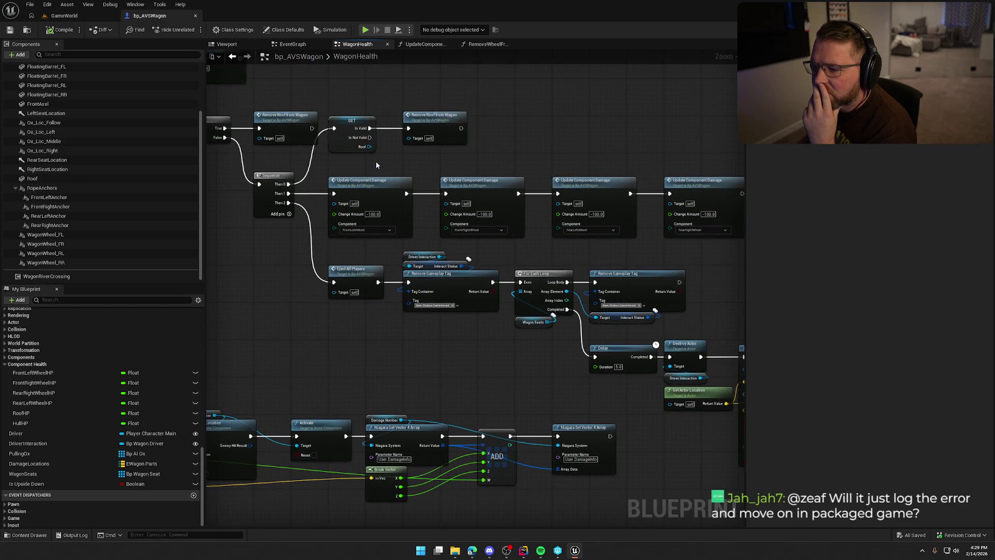
drag(376, 162, 725, 217)
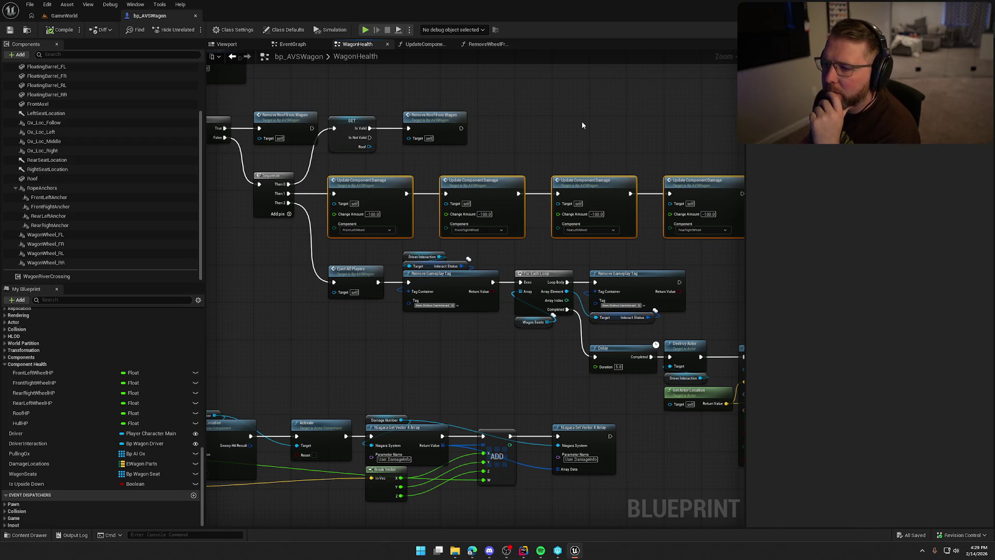
mouse_move(534, 150)
mouse_down()
mouse_move(347, 145)
mouse_move(344, 154)
mouse_move(429, 129)
mouse_move(556, 138)
mouse_move(561, 168)
mouse_up()
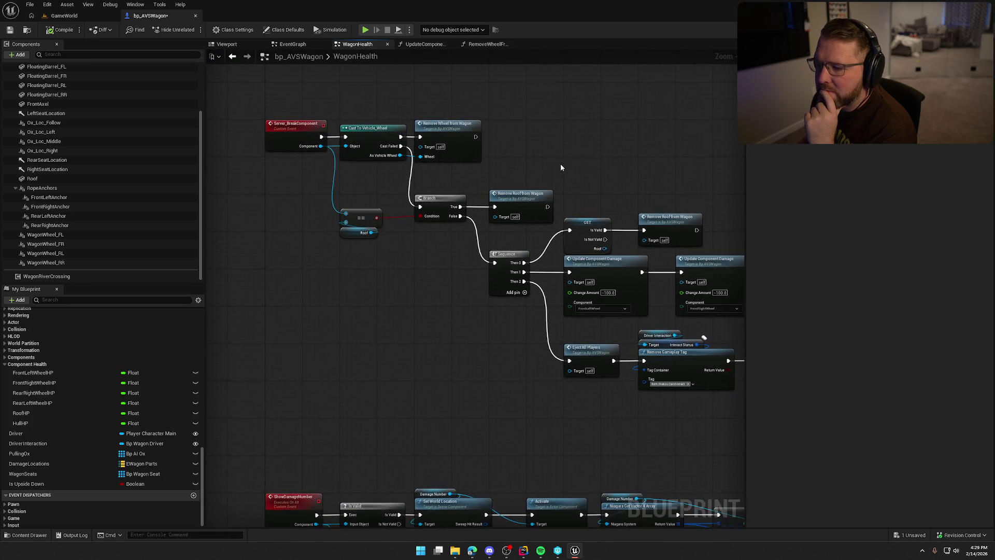
scroll(424, 242, up, 2)
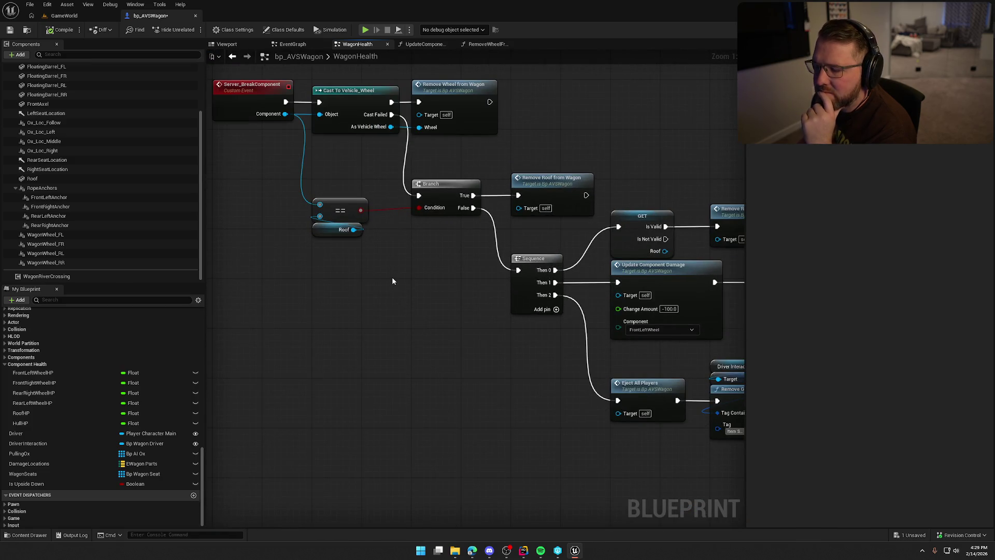
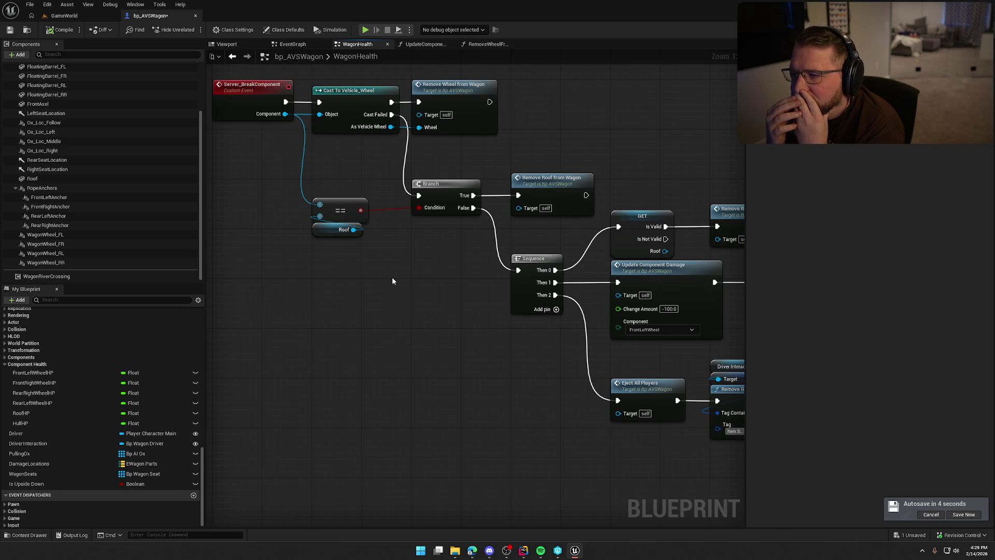
Look over the RemoveWheelFromWagon, UpdateComponentDamage and WagonHealth damage graphs.
click(472, 44)
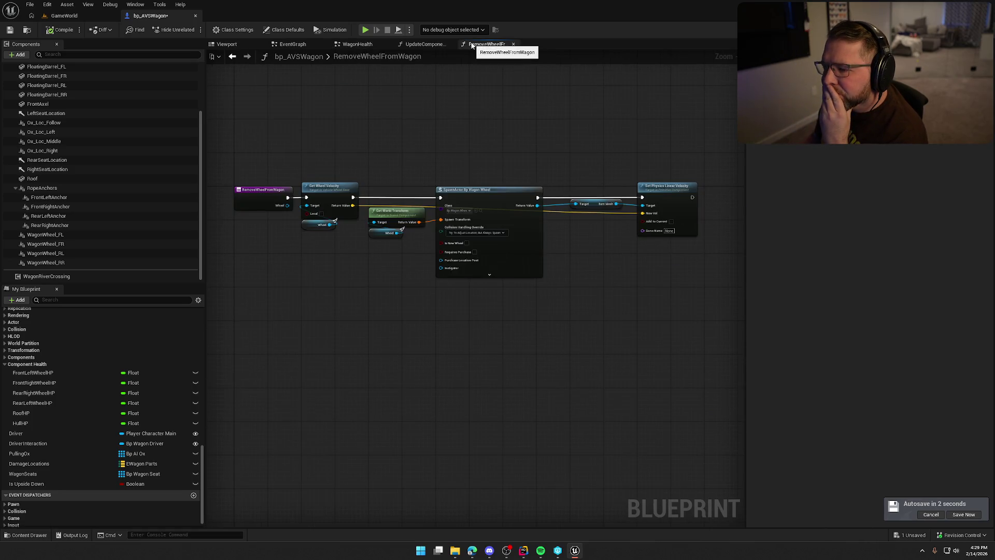
click(422, 44)
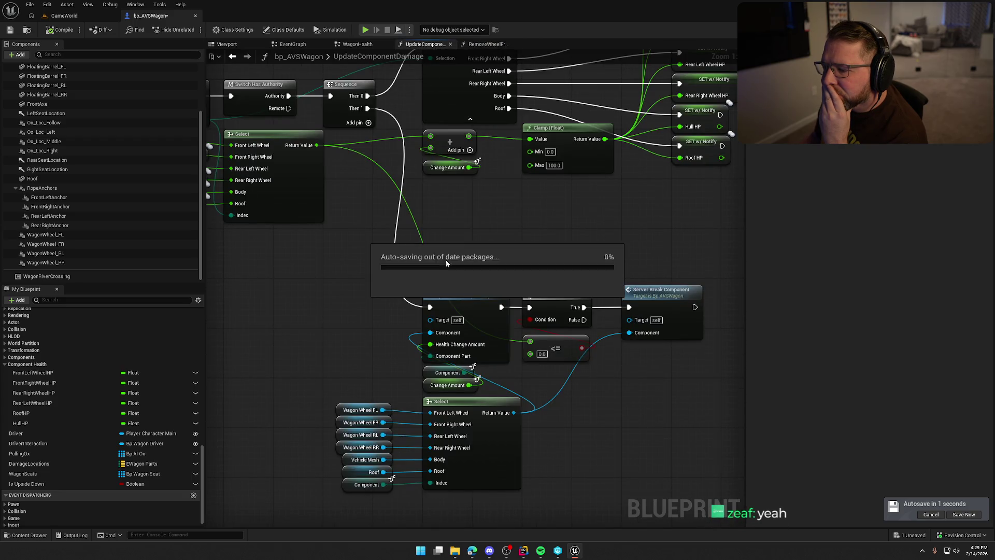
double_click(672, 297)
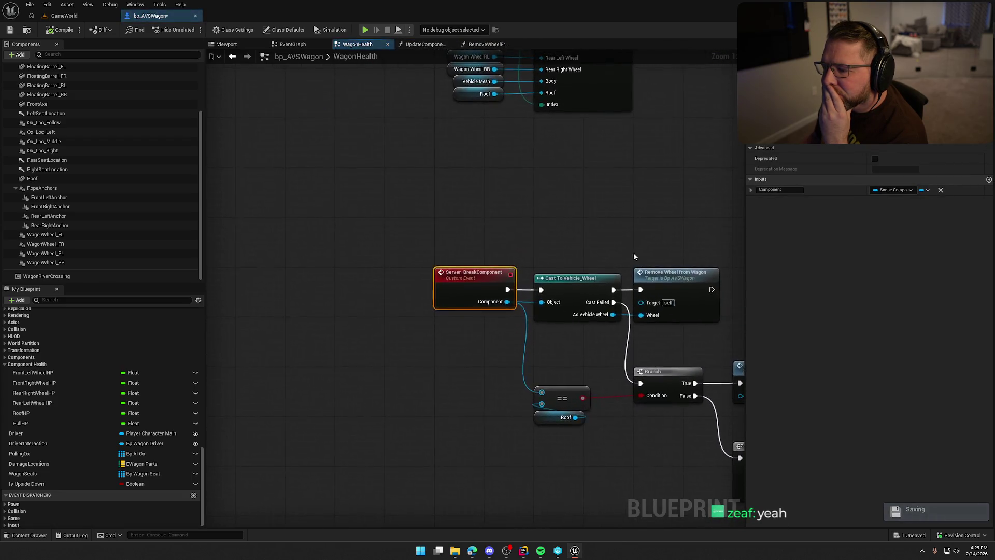
scroll(80, 426, up, 2)
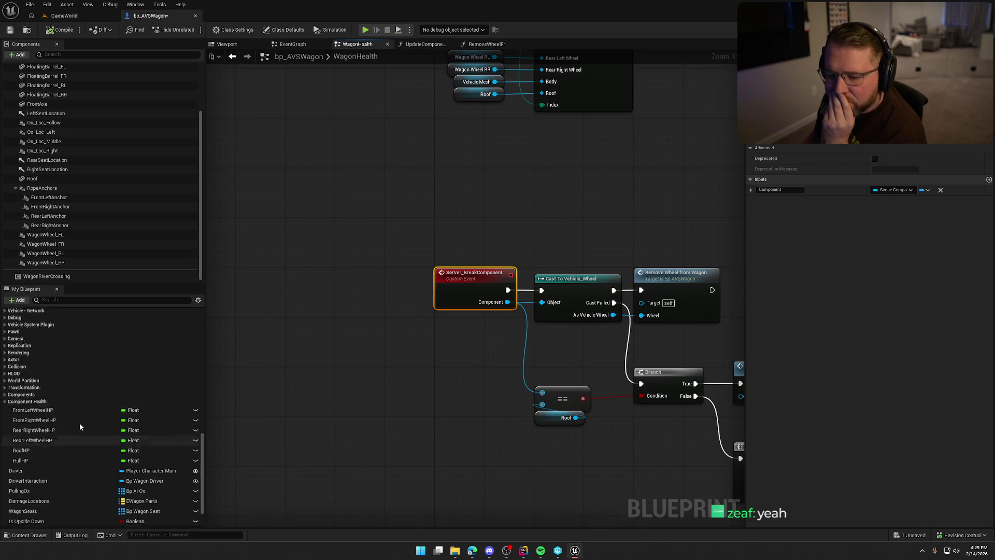
scroll(85, 411, up, 3)
Inspect the UpdateWheelVisible function's nodes, then return to the EventGraph.
double_click(63, 374)
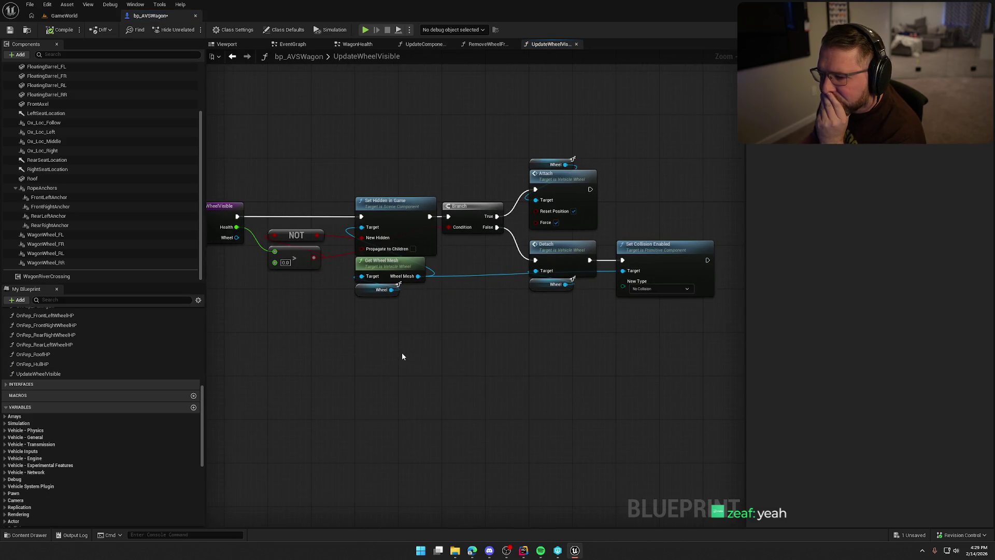
drag(399, 350, 427, 317)
scroll(425, 314, down, 2)
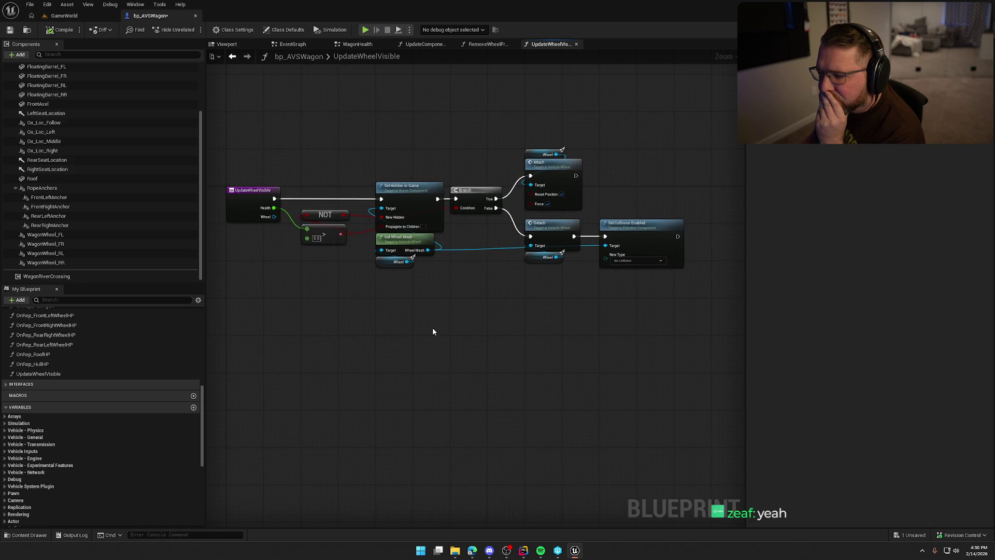
mouse_move(313, 144)
mouse_down()
mouse_move(357, 214)
mouse_move(670, 356)
mouse_up()
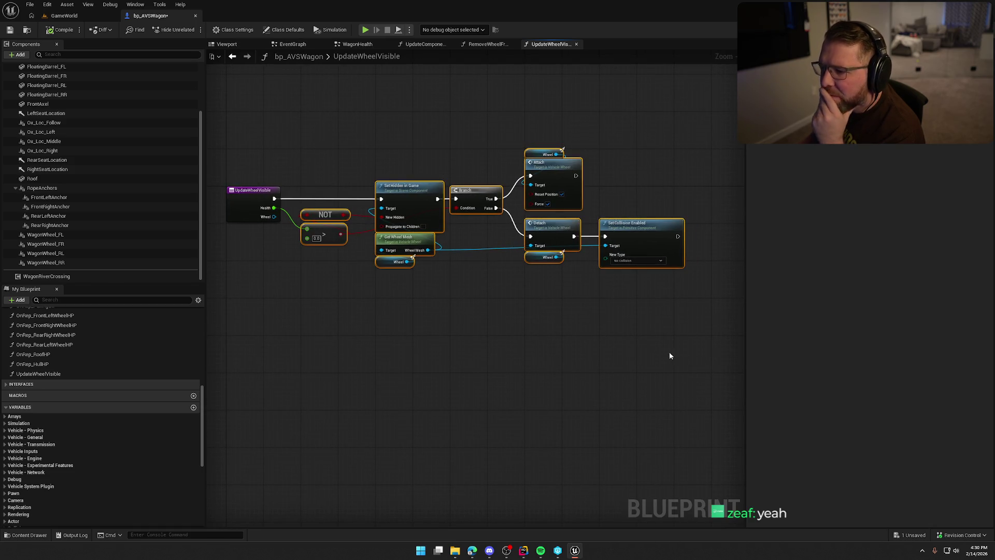
click(545, 326)
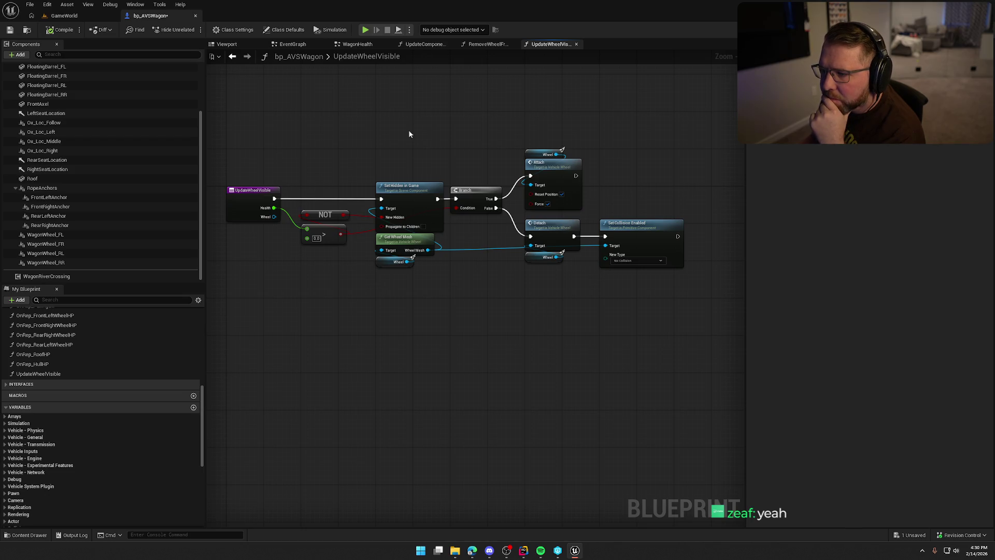
click(291, 44)
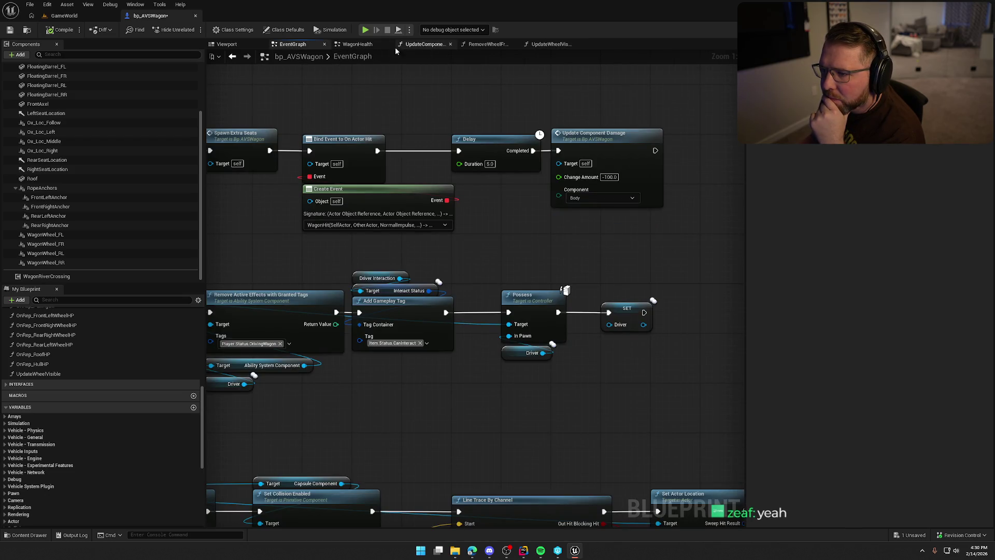
Delete the four Update Component Damage nodes from the WagonHealth graph.
click(395, 46)
click(358, 44)
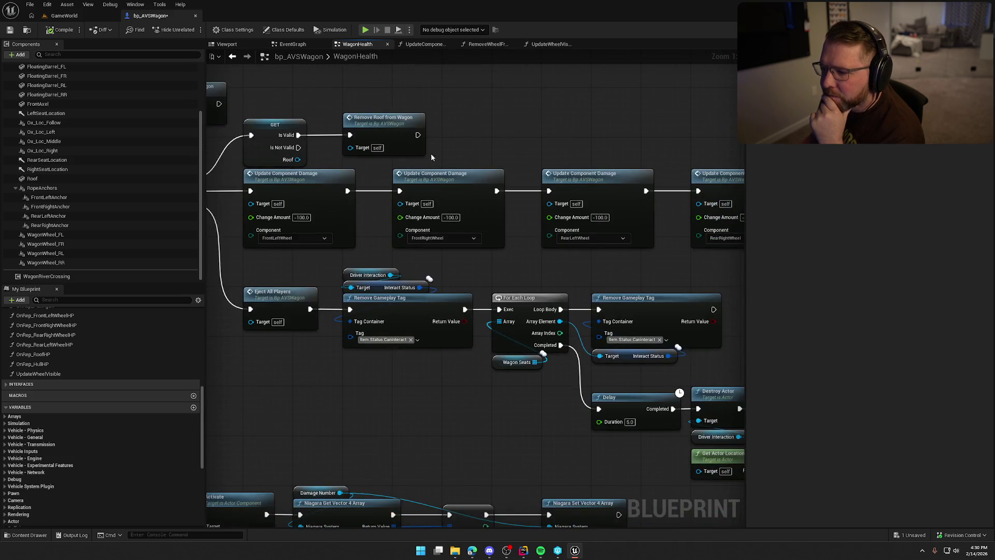
scroll(553, 146, down, 1)
mouse_move(641, 261)
mouse_down()
mouse_move(610, 179)
mouse_move(312, 181)
mouse_up()
key(Delete)
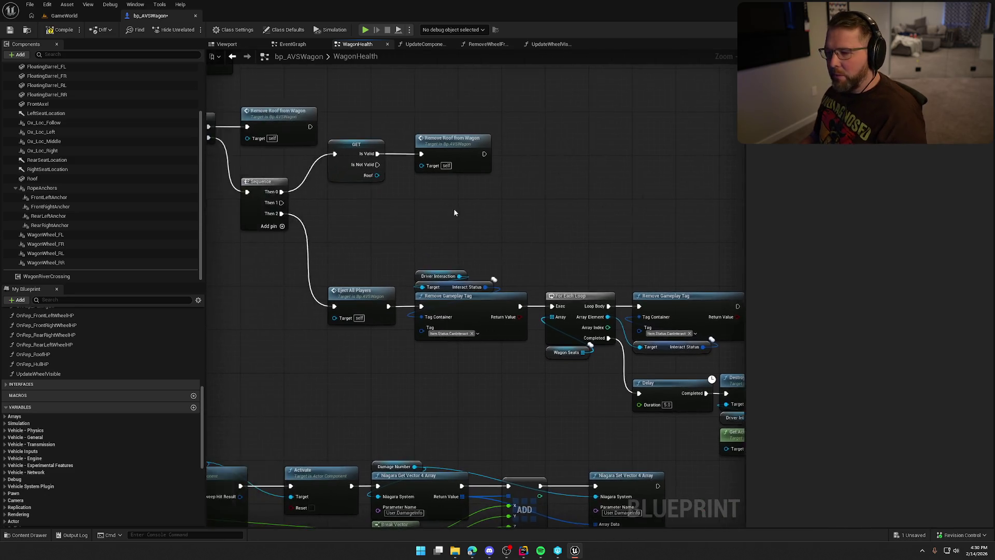
scroll(454, 213, up, 1)
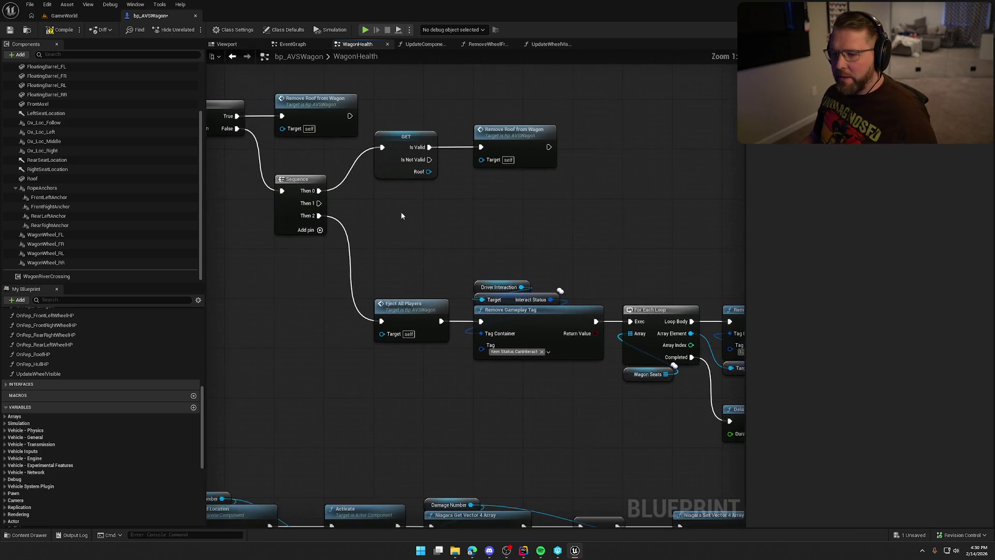
Add Get All Wheels and a For Each Loop wired to the Sequence's Then 1 output.
right_click(387, 259)
text(get wheels)
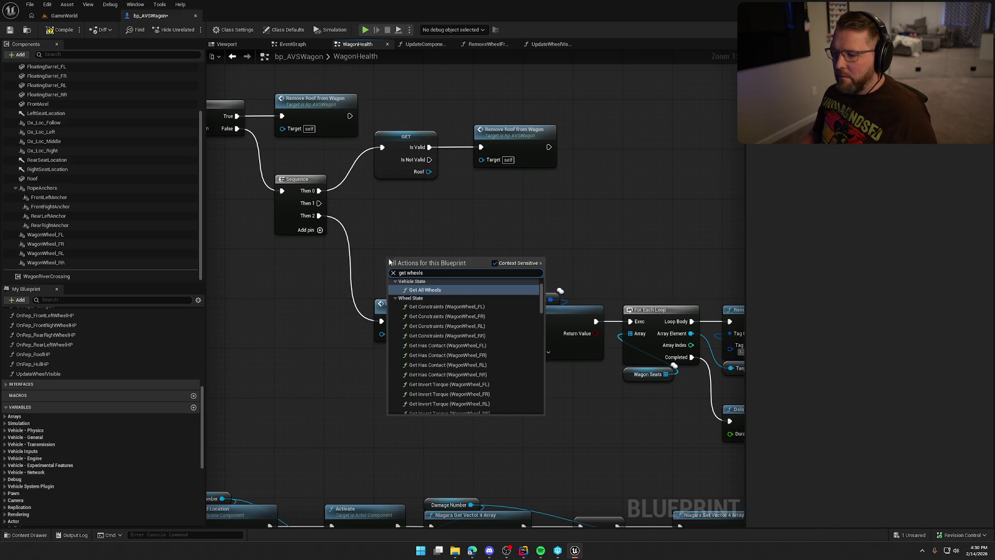
click(432, 290)
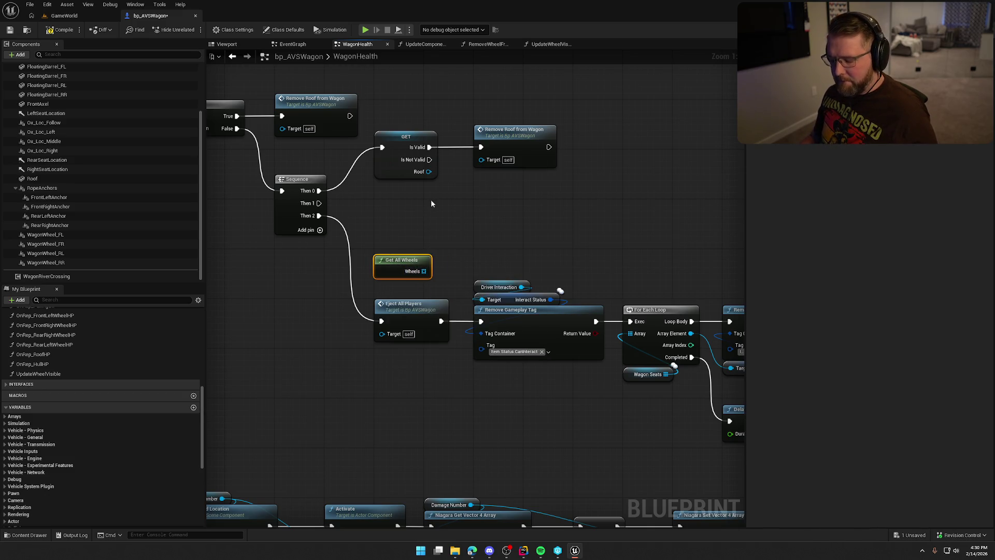
key(ctrl+v)
mouse_move(438, 212)
mouse_down()
mouse_move(320, 203)
mouse_move(403, 192)
mouse_move(386, 192)
mouse_up()
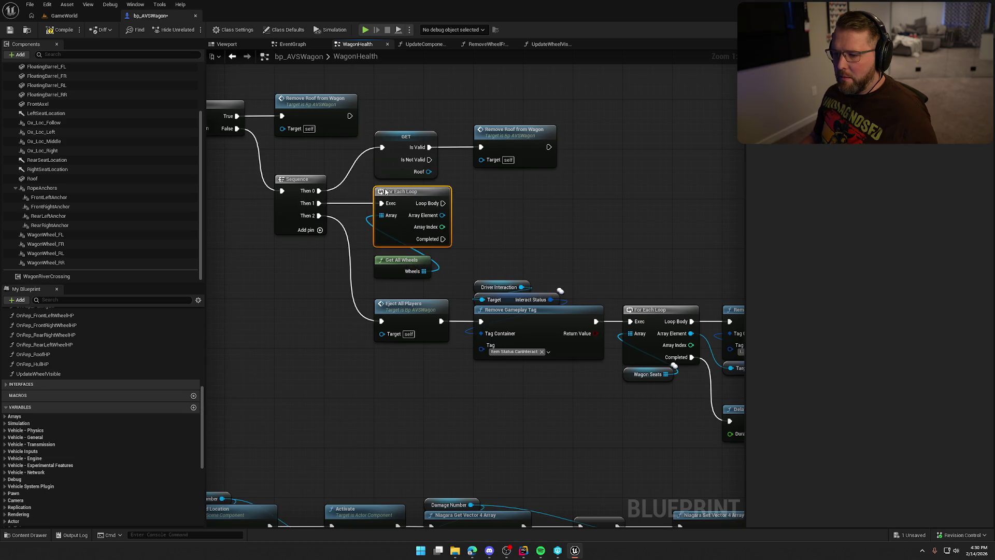
click(494, 240)
mouse_move(497, 248)
mouse_down()
mouse_move(493, 203)
mouse_move(459, 245)
mouse_up()
Add Remove Wheel from Wagon to the loop body, fed by each looped wheel.
mouse_move(412, 222)
mouse_down()
mouse_move(477, 226)
mouse_move(536, 246)
mouse_up()
mouse_move(554, 288)
mouse_down()
mouse_move(611, 285)
mouse_move(579, 279)
mouse_move(595, 300)
mouse_move(583, 294)
mouse_up()
text(remove)
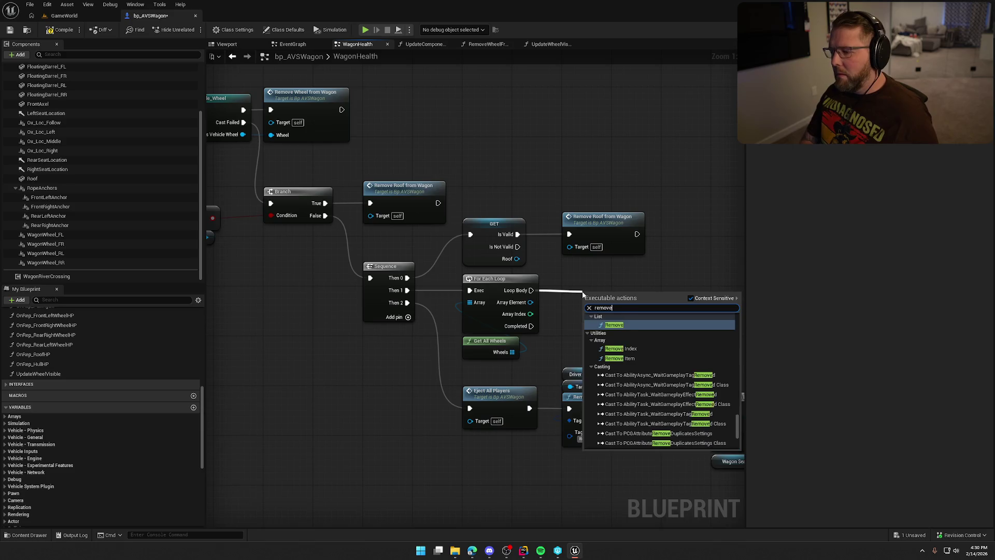
text( wheel f)
key(Return)
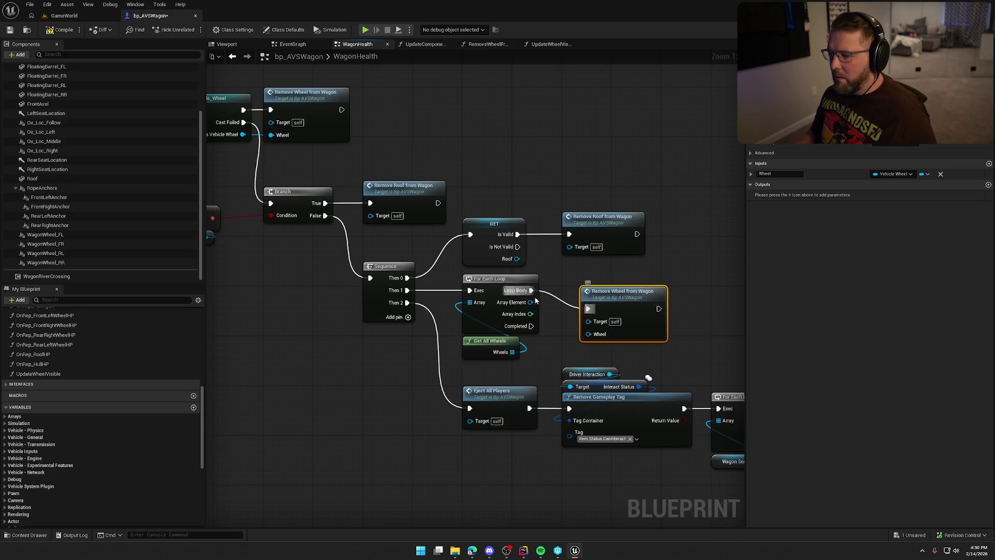
drag(525, 306, 589, 334)
drag(615, 297, 596, 278)
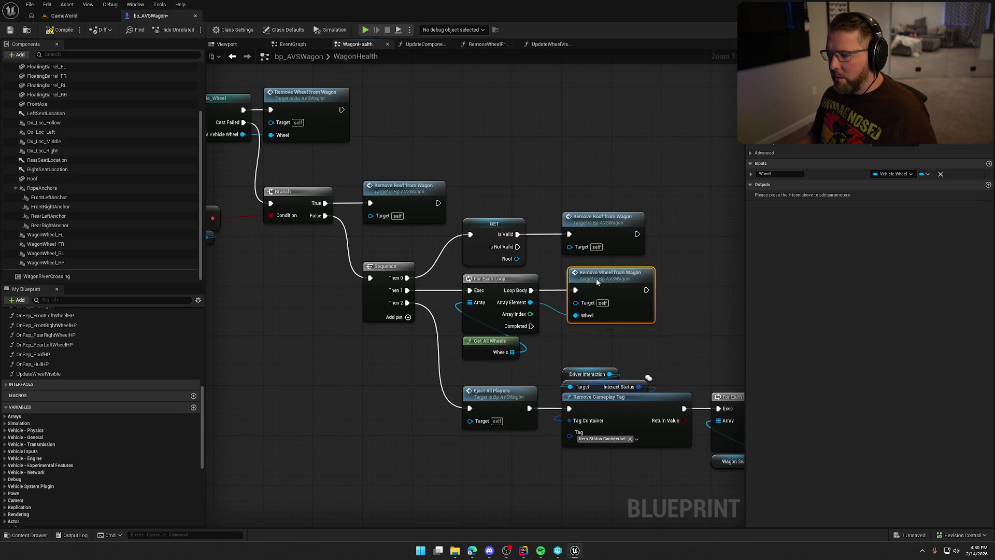
mouse_move(662, 285)
mouse_down()
mouse_move(634, 295)
mouse_move(526, 252)
mouse_move(539, 264)
mouse_move(502, 263)
mouse_move(557, 268)
mouse_up()
Call Update Wheel Visible with each wheel after removing it, then save the Blueprint.
text(update we)
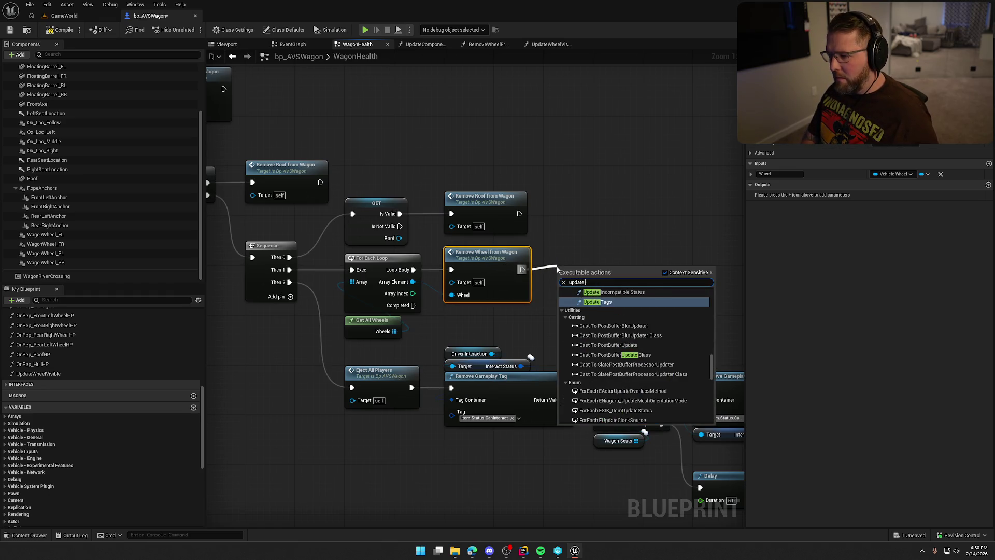
key(BackSpace)
text(heel v)
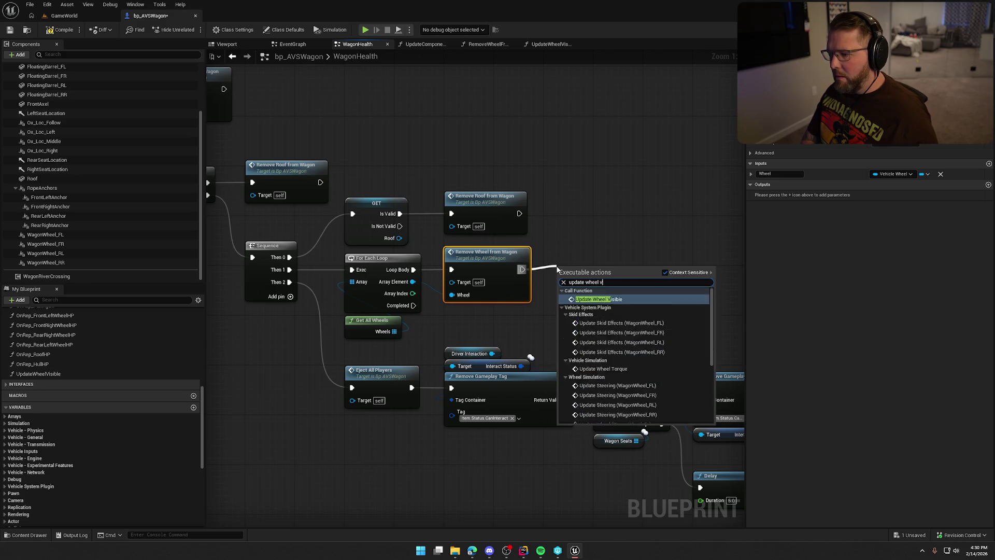
key(Escape)
drag(586, 265, 575, 260)
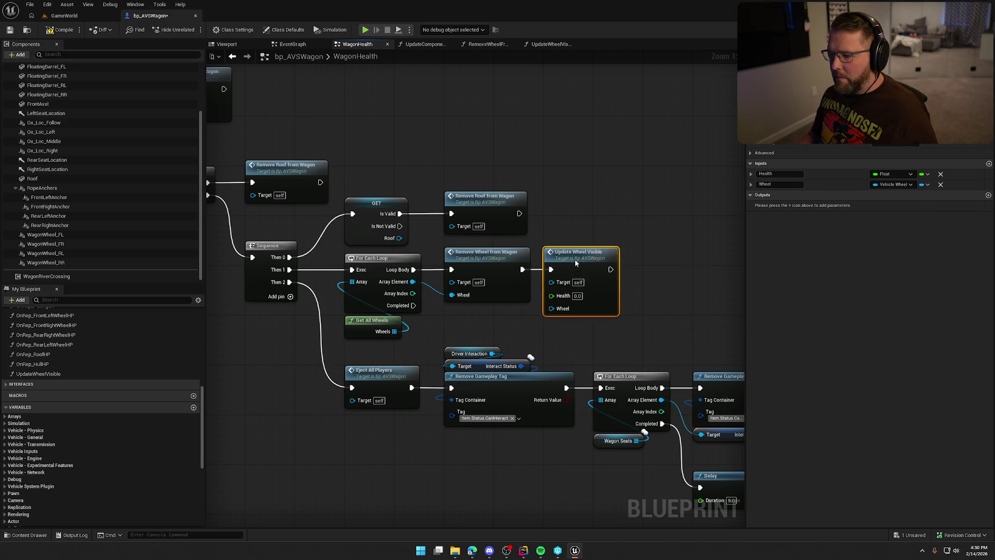
drag(551, 309, 413, 282)
double_click(591, 257)
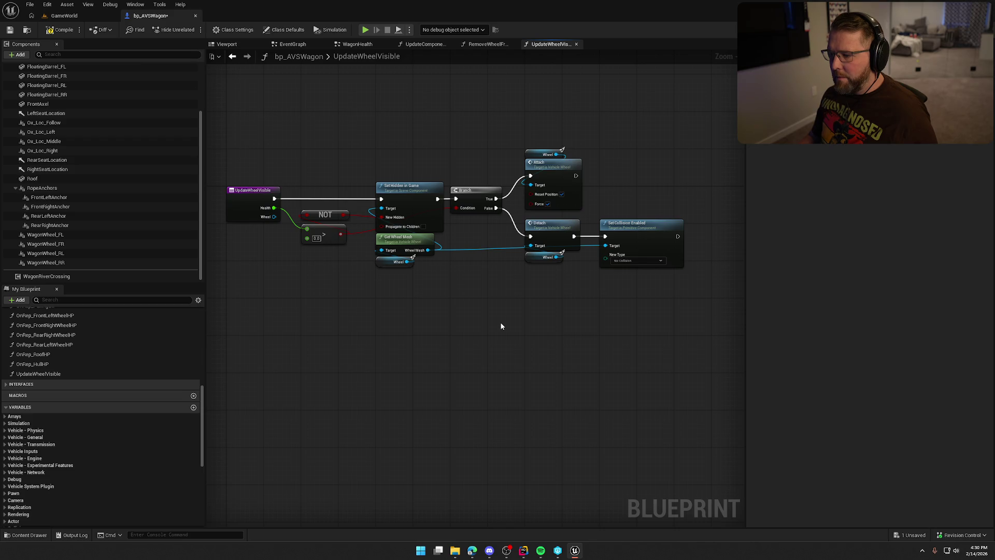
key(ctrl+s)
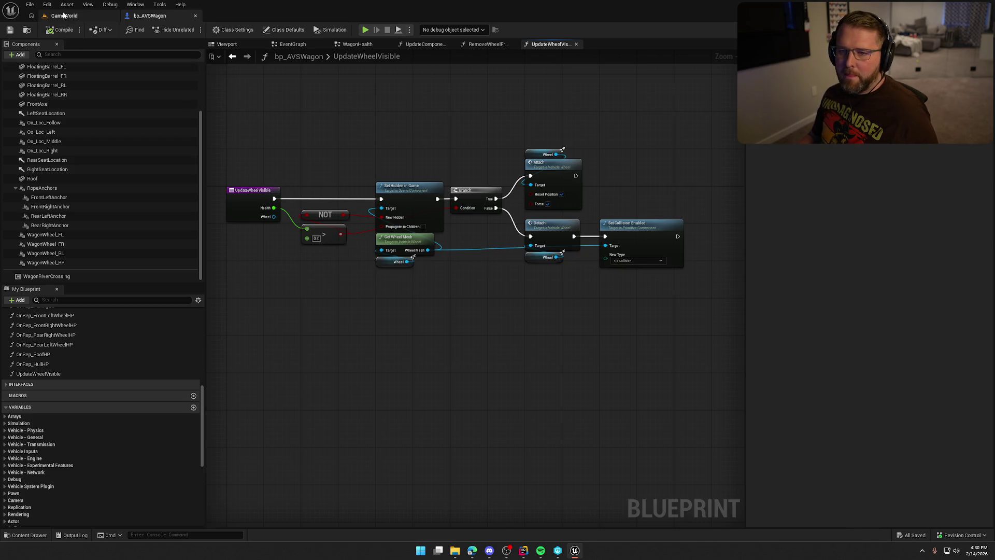
Play the GameWorld level, pick up a wagon wheel with E and throw it.
click(63, 16)
key(alt+p)
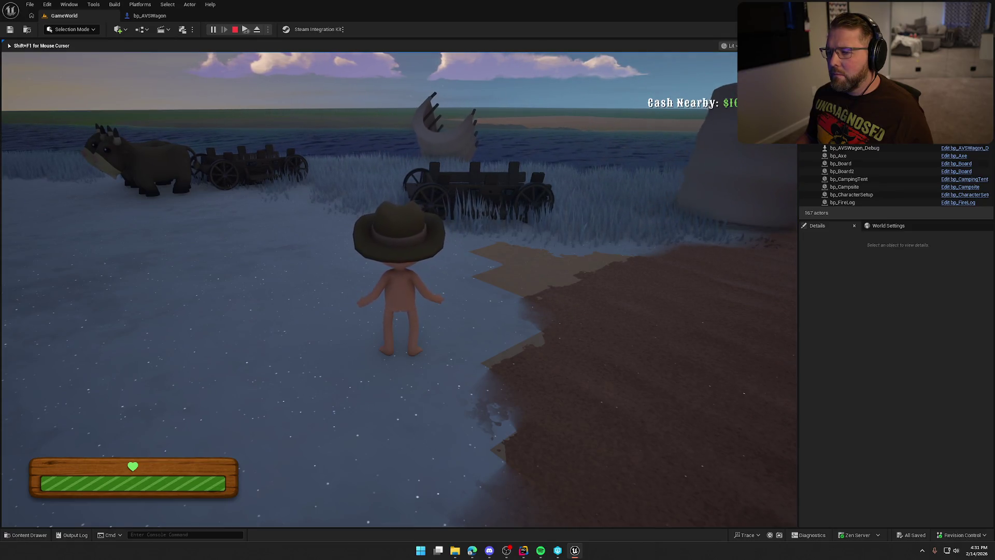
key(shift+w)
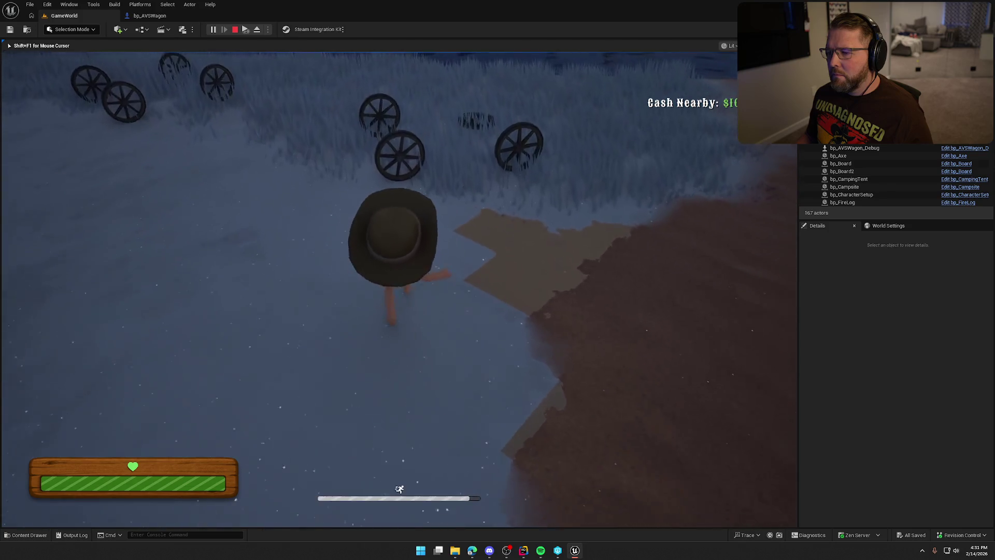
key(e)
right_click(399, 287)
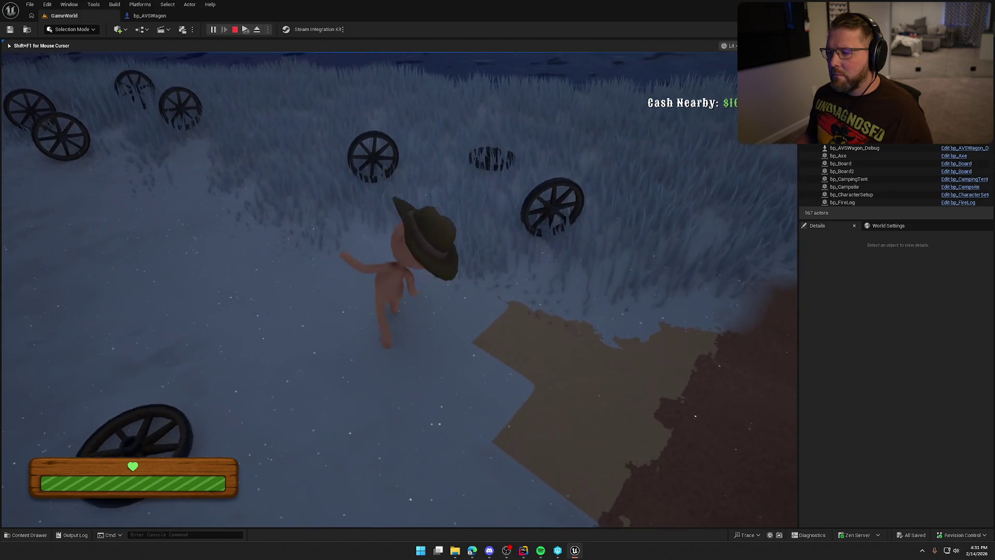
key(Escape)
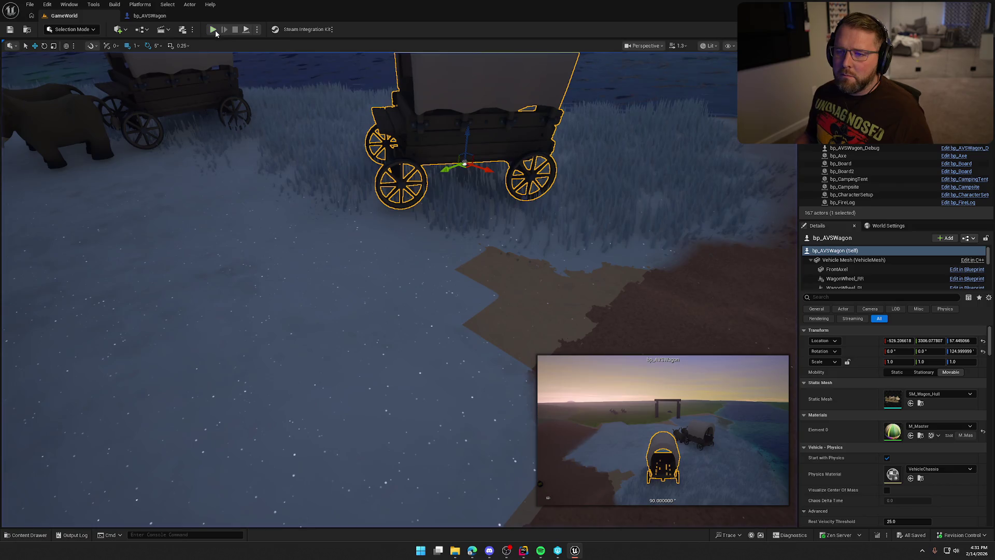
Start a new two-player play session, then return to the wagon Blueprint.
click(213, 30)
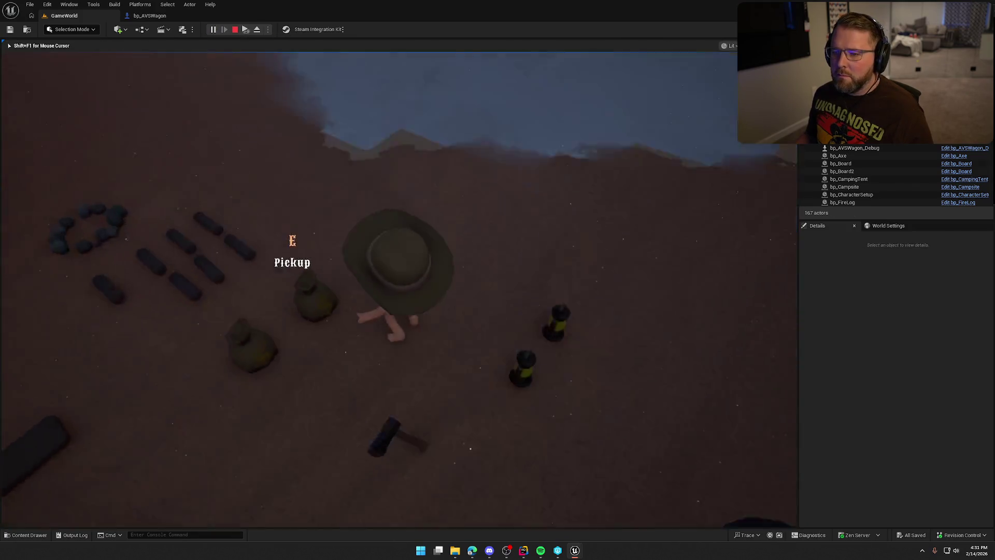
key(super)
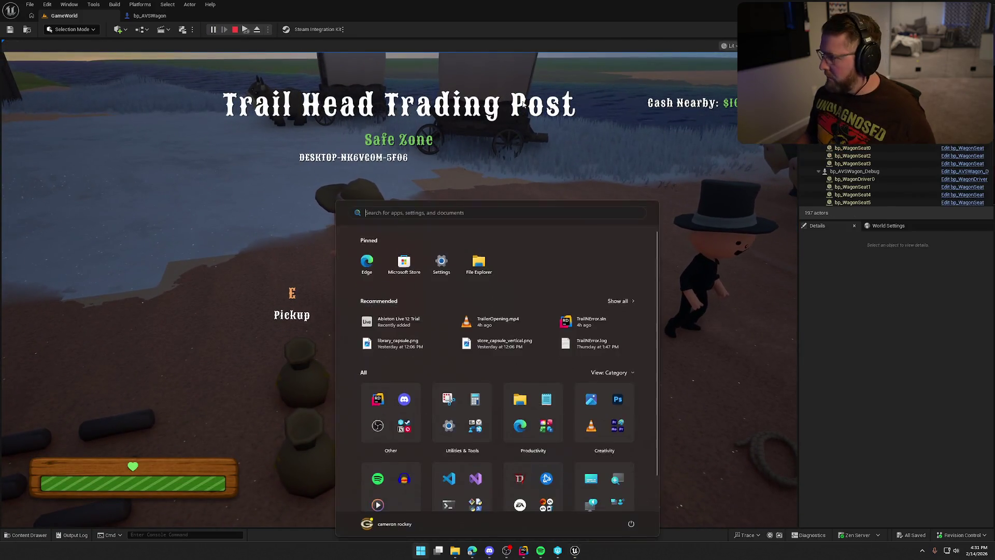
click(523, 104)
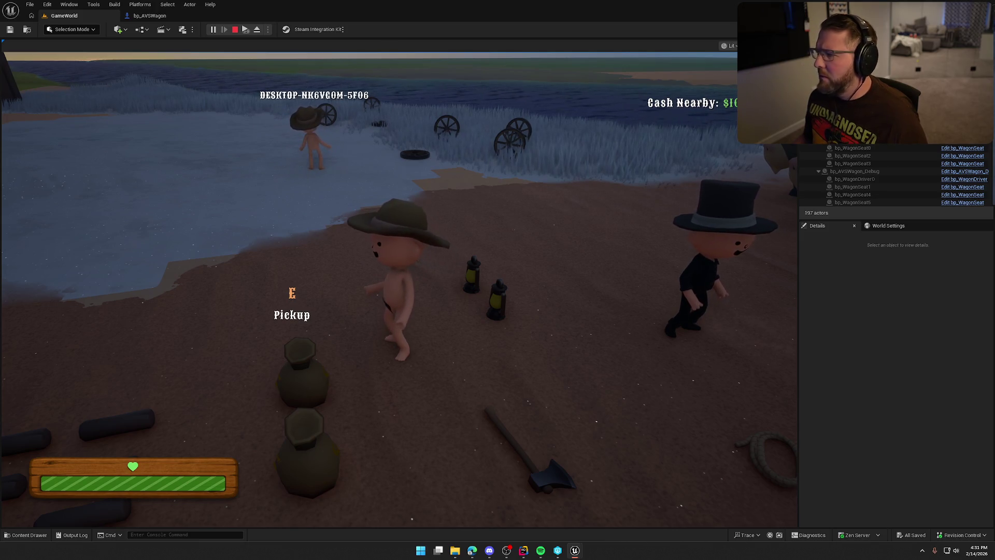
click(152, 17)
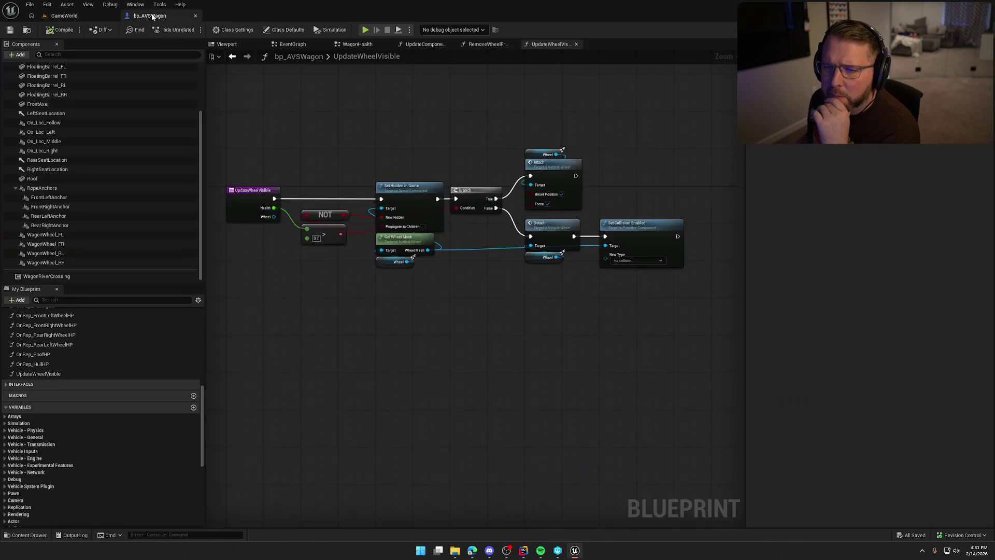
Locate the Server_BreakComponent event and its roof-removal call in WagonHealth.
click(356, 44)
mouse_move(560, 116)
mouse_down()
mouse_move(686, 236)
mouse_move(641, 168)
mouse_up()
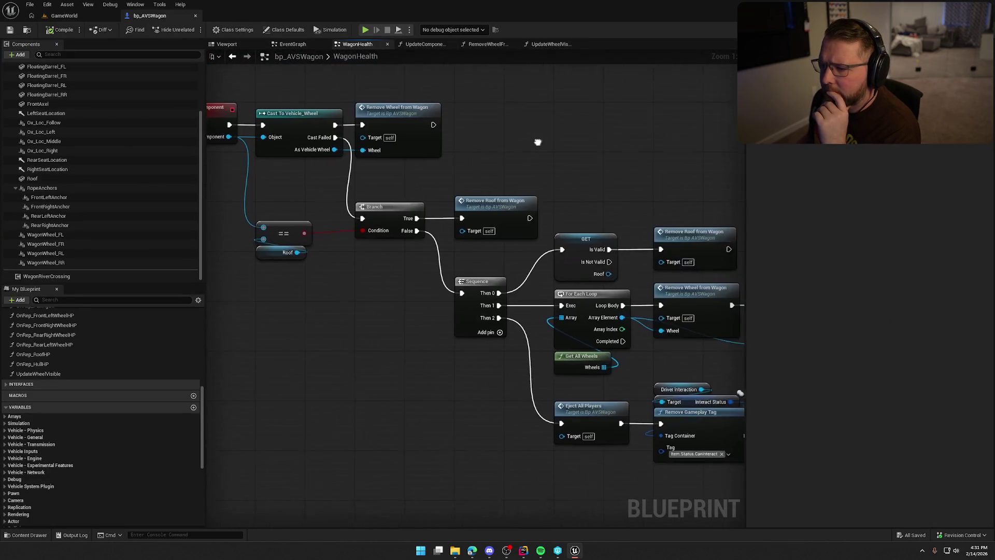
drag(497, 205, 620, 192)
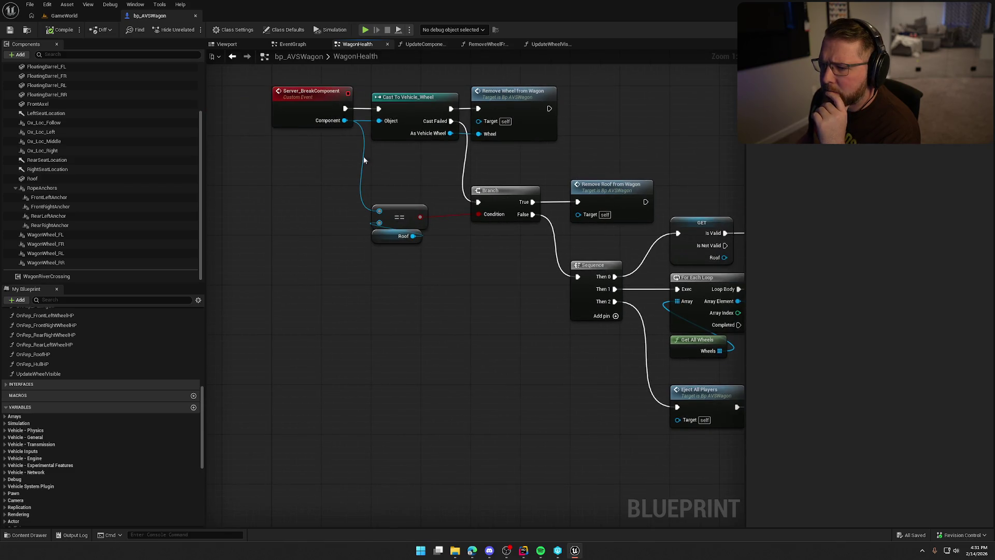
click(306, 96)
mouse_move(250, 120)
mouse_down()
mouse_move(259, 218)
mouse_move(250, 121)
mouse_up()
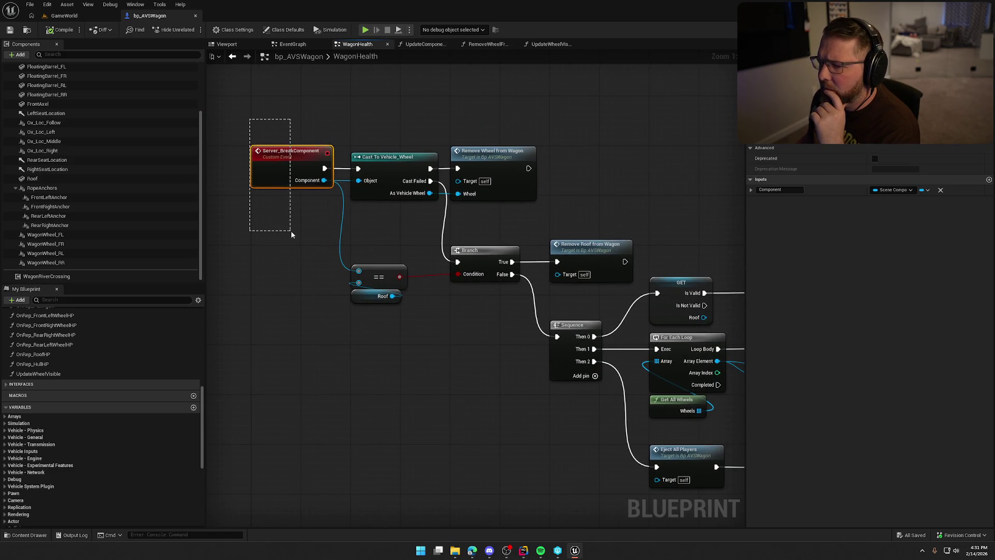
drag(596, 187, 558, 126)
Inspect RemoveRoofFromWagon's Destroy Component and roof-spawning nodes, then go back to WagonHealth.
double_click(552, 183)
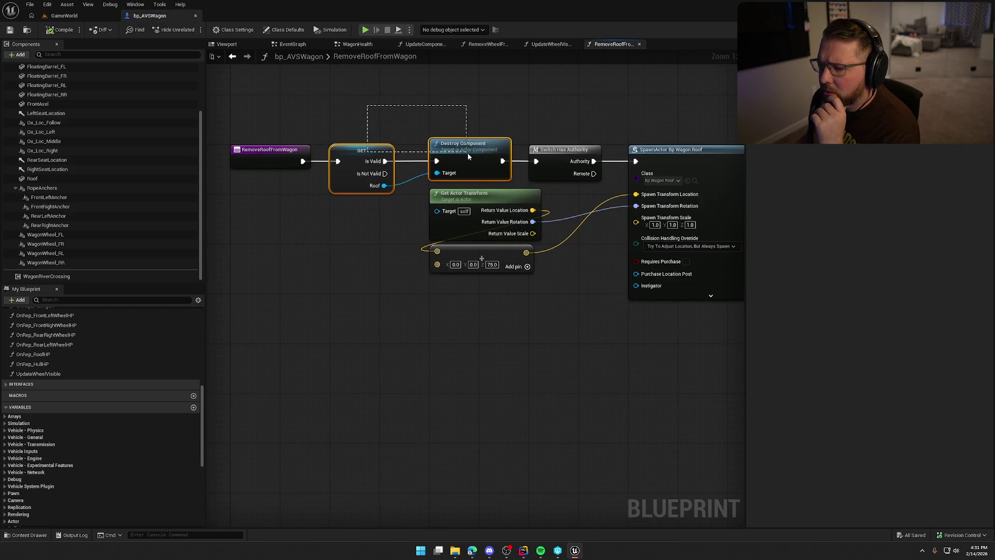
mouse_move(468, 153)
mouse_down()
mouse_move(351, 137)
mouse_move(279, 141)
mouse_up()
mouse_move(413, 115)
mouse_down()
mouse_move(312, 125)
mouse_move(356, 127)
mouse_move(550, 353)
mouse_move(570, 357)
mouse_up()
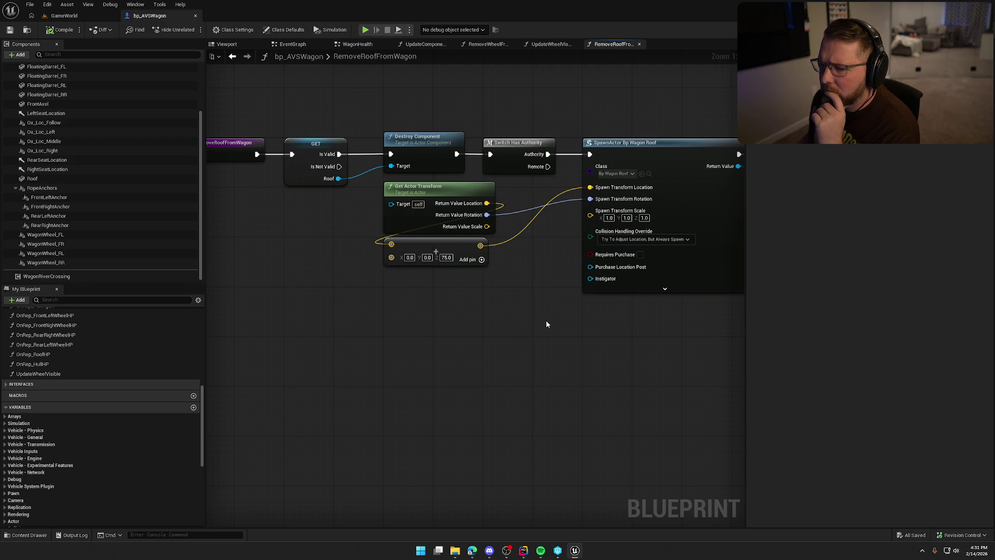
drag(320, 110, 440, 156)
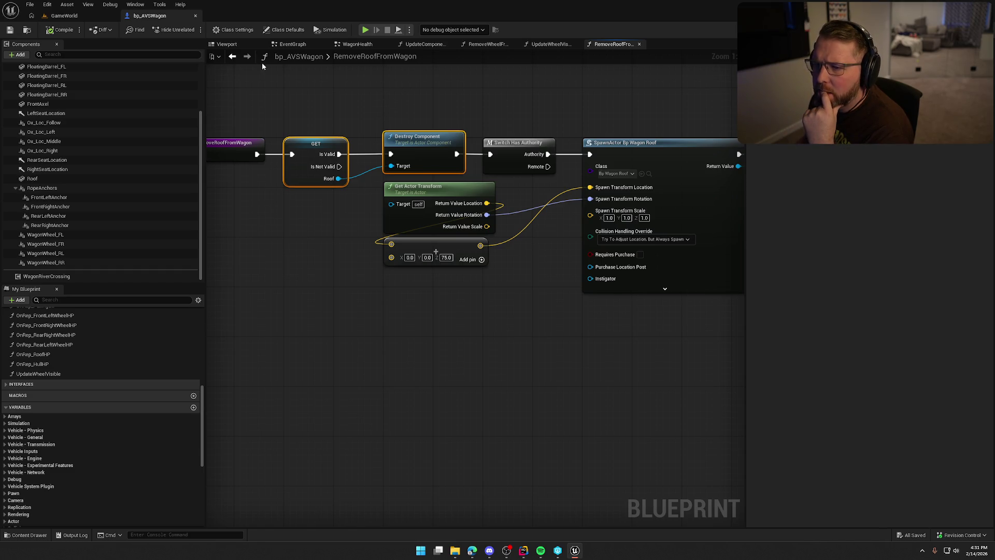
click(233, 56)
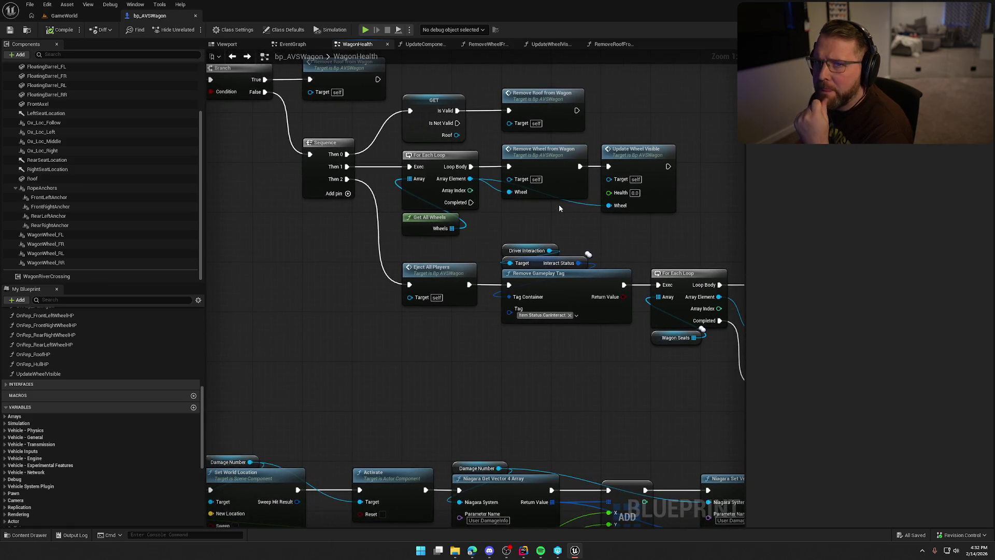
Set the EventGraph Delay duration to 10.0 and save the wagon Blueprint.
click(305, 46)
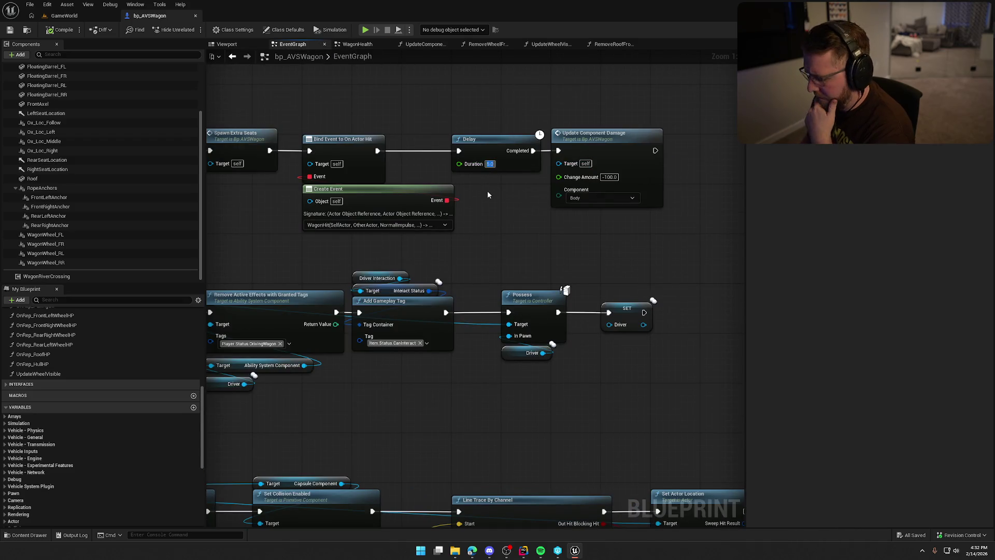
text(10)
key(Return)
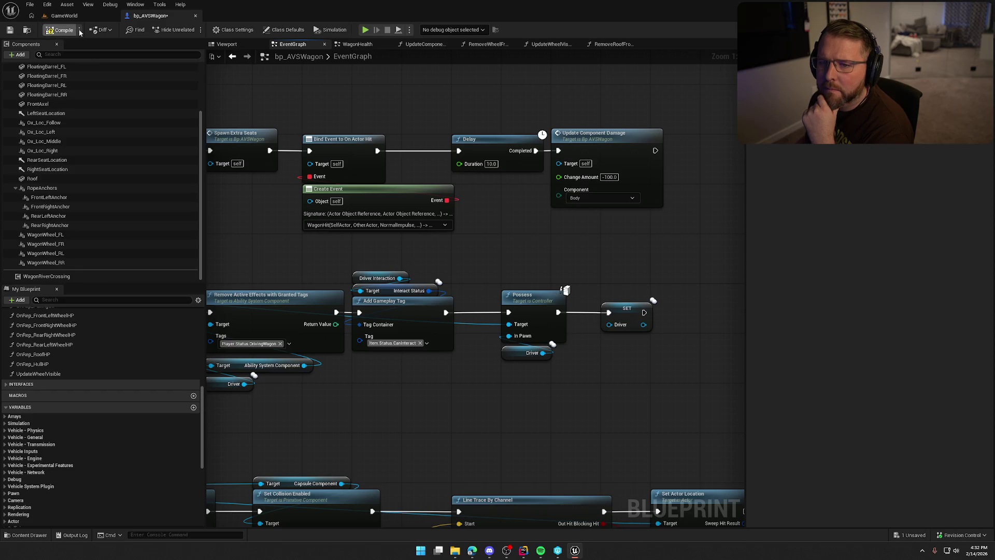
key(ctrl+s)
Play-test the GameWorld level in the editor, then stop the session.
click(80, 17)
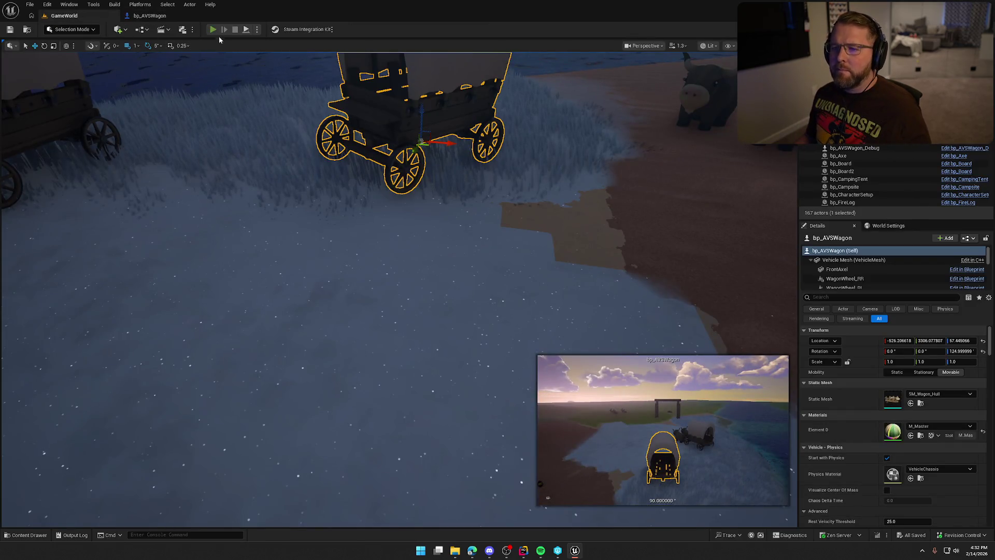
click(213, 29)
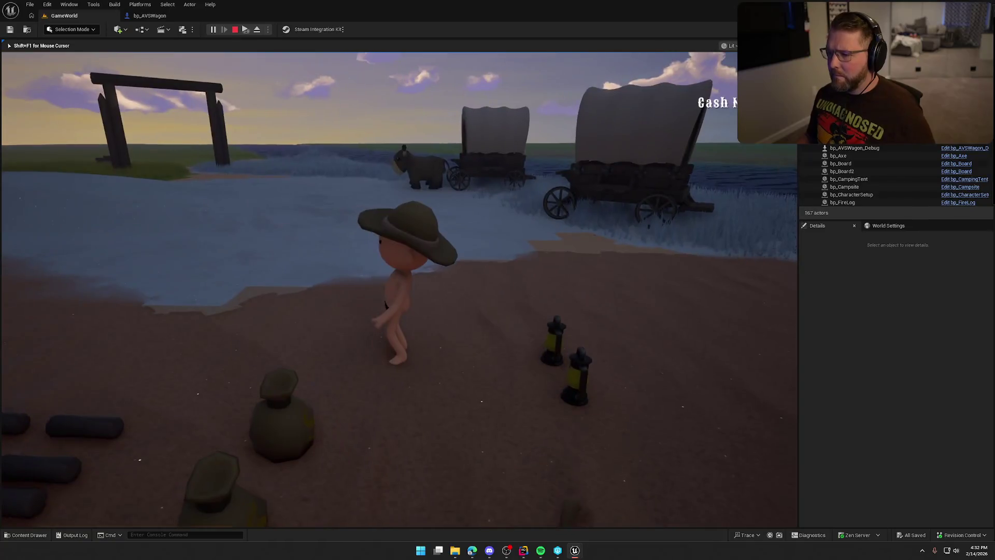
key(super)
key(super)
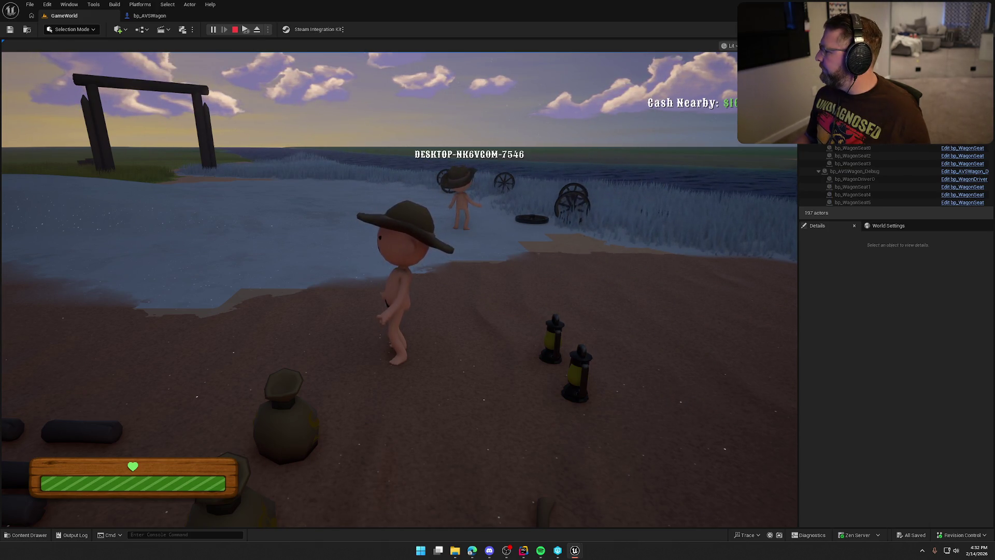
key(Escape)
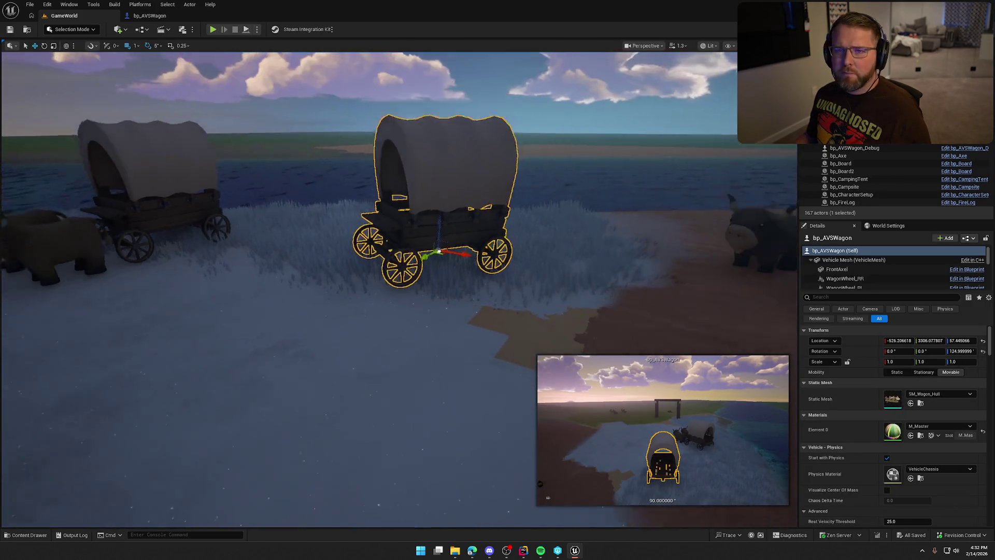
In UpdateComponentDamage, move the damage-number, Branch and Select nodes upward.
click(151, 17)
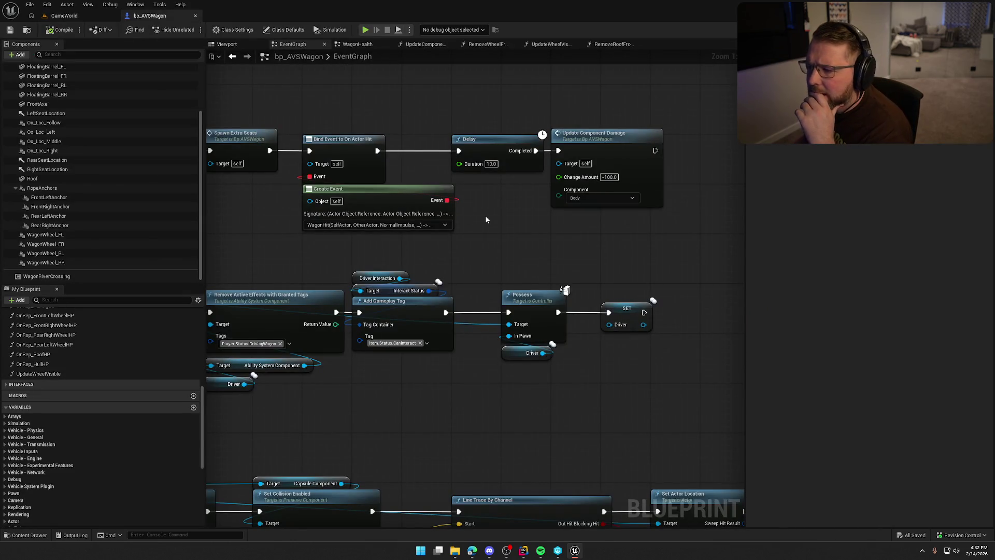
double_click(596, 196)
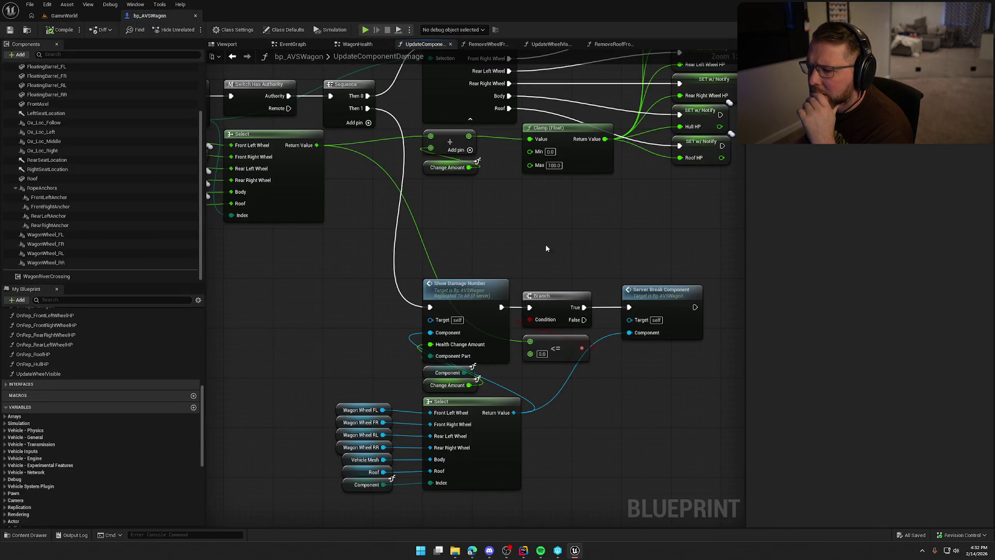
mouse_move(545, 244)
mouse_down()
mouse_move(690, 400)
mouse_move(697, 295)
mouse_up()
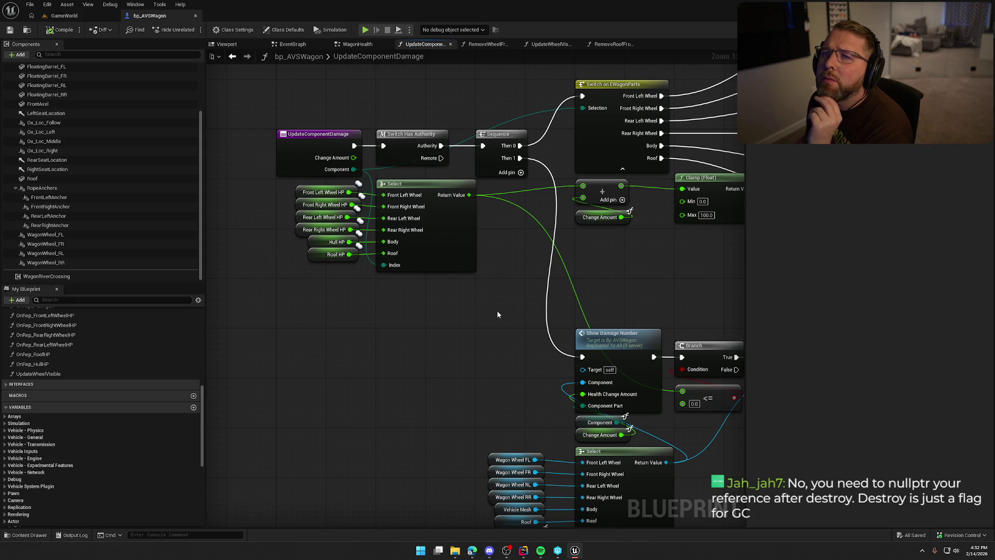
mouse_move(497, 315)
mouse_down()
mouse_move(461, 278)
mouse_move(286, 230)
mouse_move(633, 429)
mouse_up()
drag(434, 251, 421, 139)
click(632, 379)
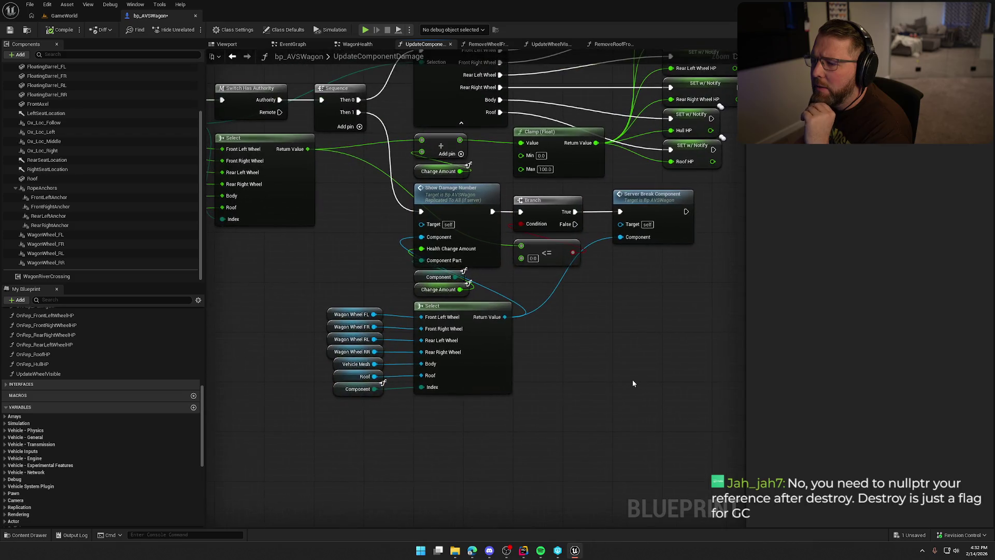
mouse_move(633, 380)
mouse_down()
mouse_move(627, 406)
mouse_move(561, 371)
mouse_move(598, 363)
mouse_up()
Place the Component and Change Amount getters and the Select group under Show Damage Number.
click(417, 321)
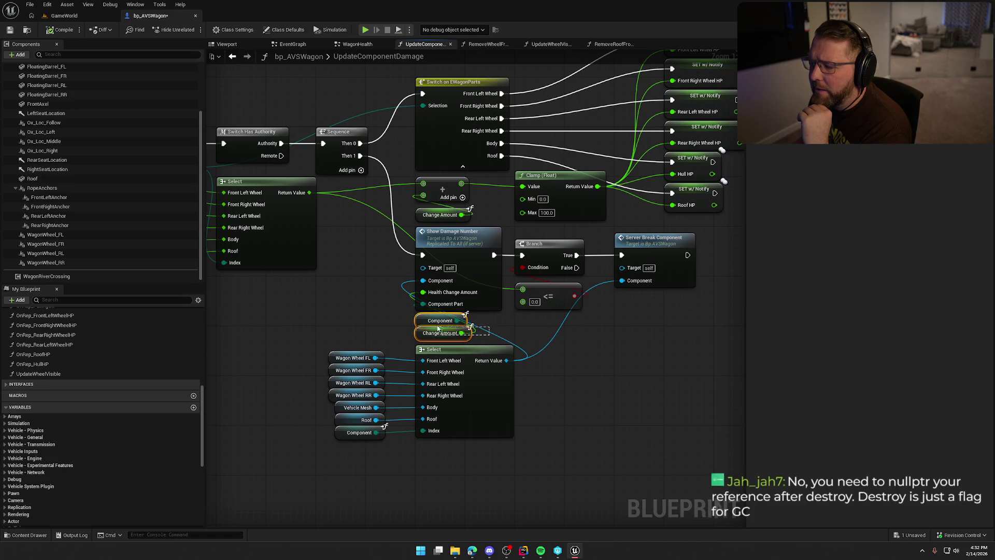
mouse_move(418, 322)
mouse_down()
mouse_move(343, 290)
mouse_move(351, 283)
mouse_up()
drag(415, 260, 354, 303)
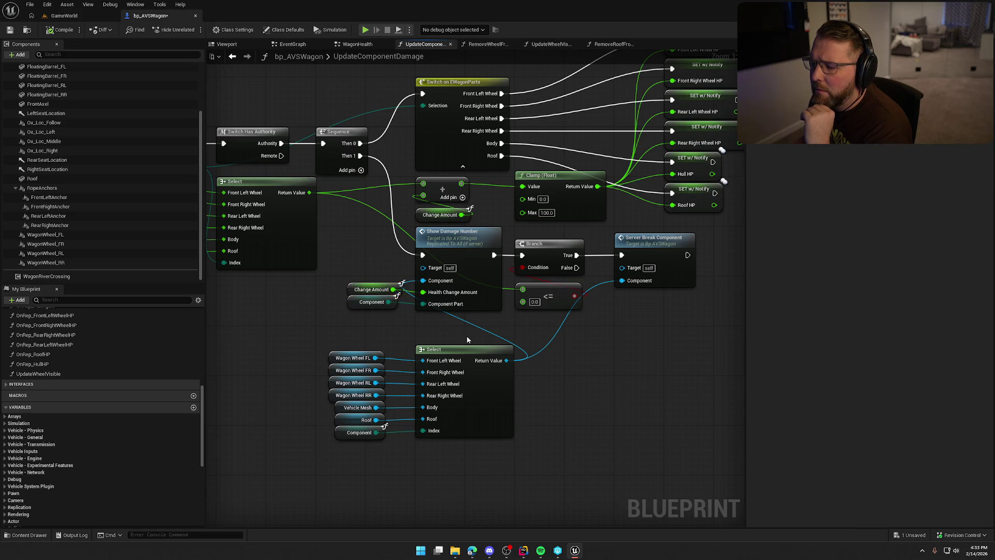
drag(467, 339, 324, 464)
drag(459, 357, 459, 326)
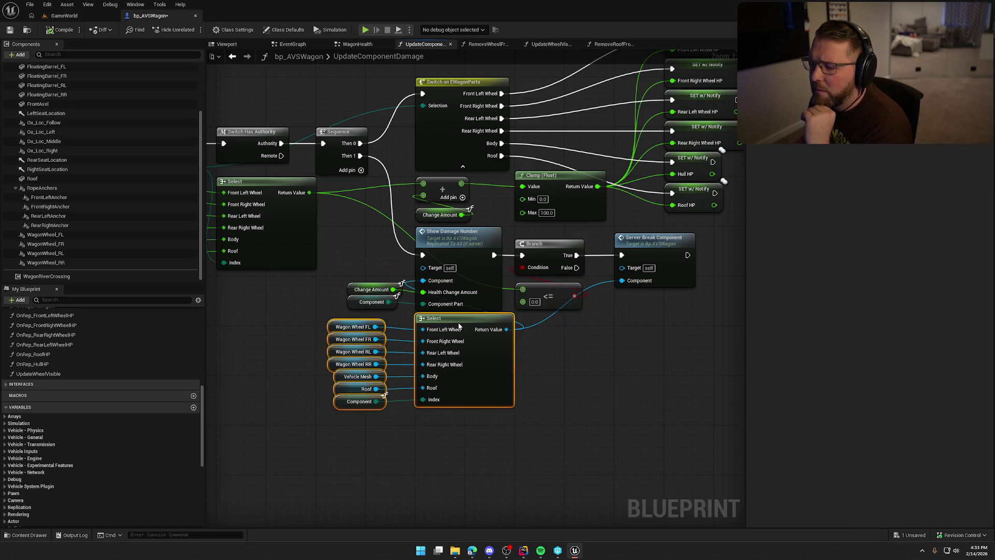
click(487, 349)
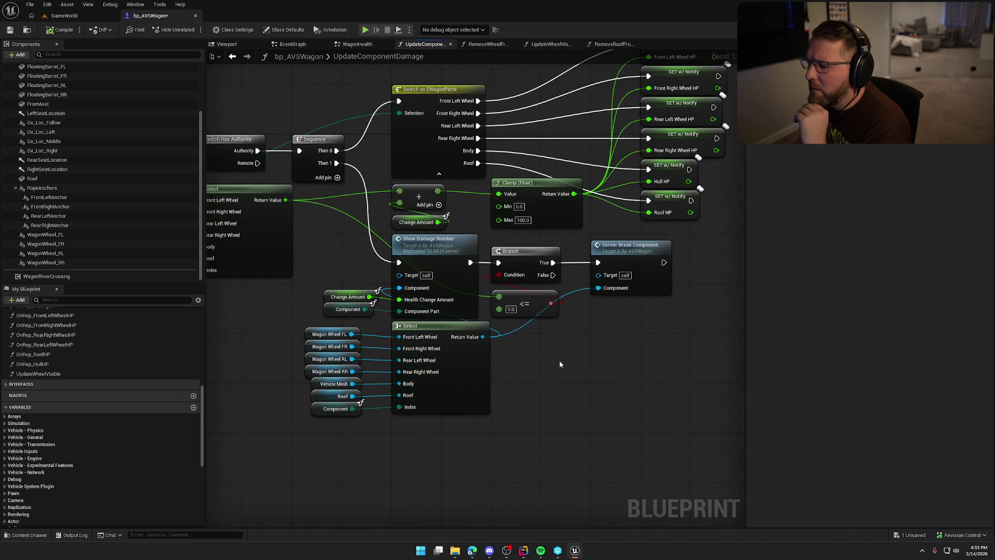
Review the rearranged damage graph, then jump to the Server_BreakComponent event in WagonHealth.
drag(560, 364, 649, 362)
mouse_move(586, 360)
mouse_down()
mouse_move(742, 370)
mouse_move(683, 357)
mouse_up()
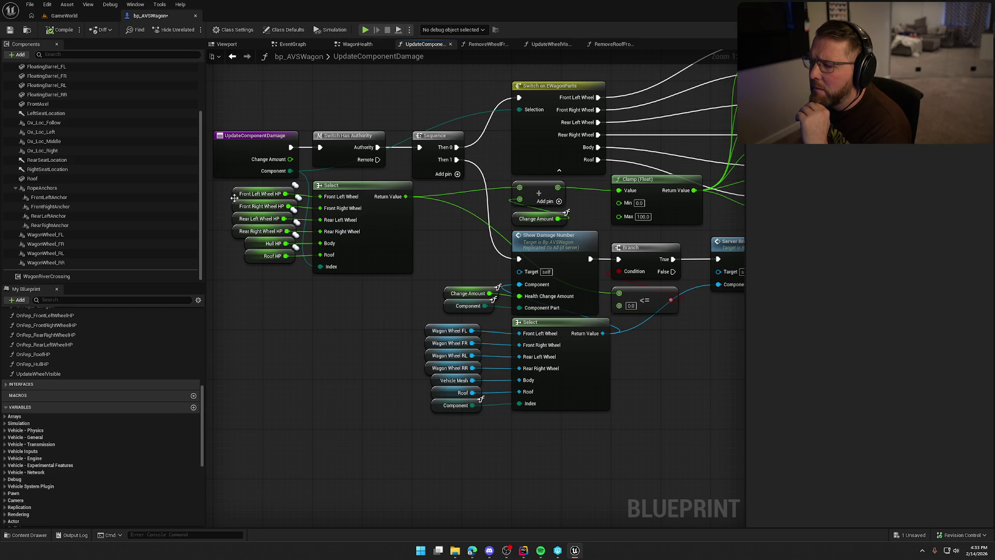
drag(647, 327, 536, 349)
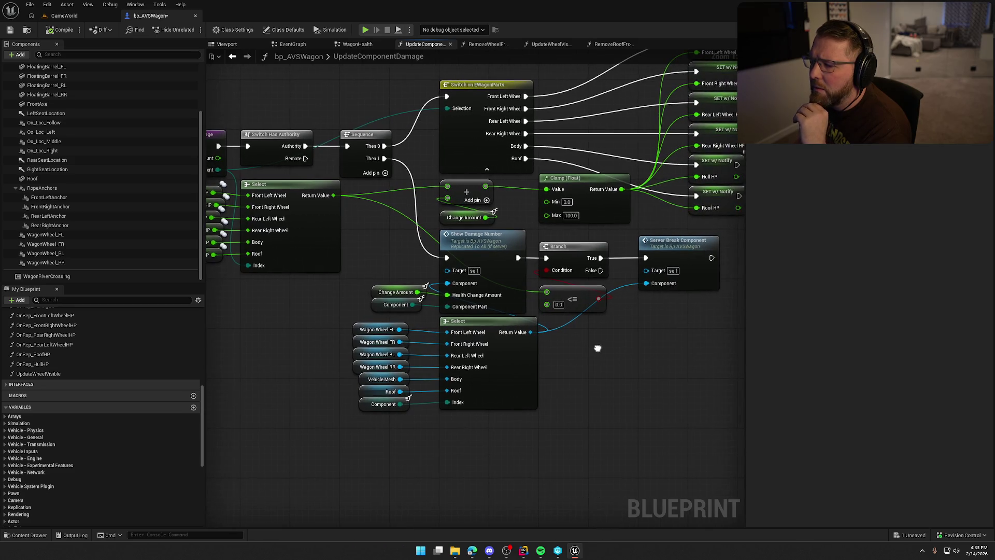
drag(595, 349, 541, 365)
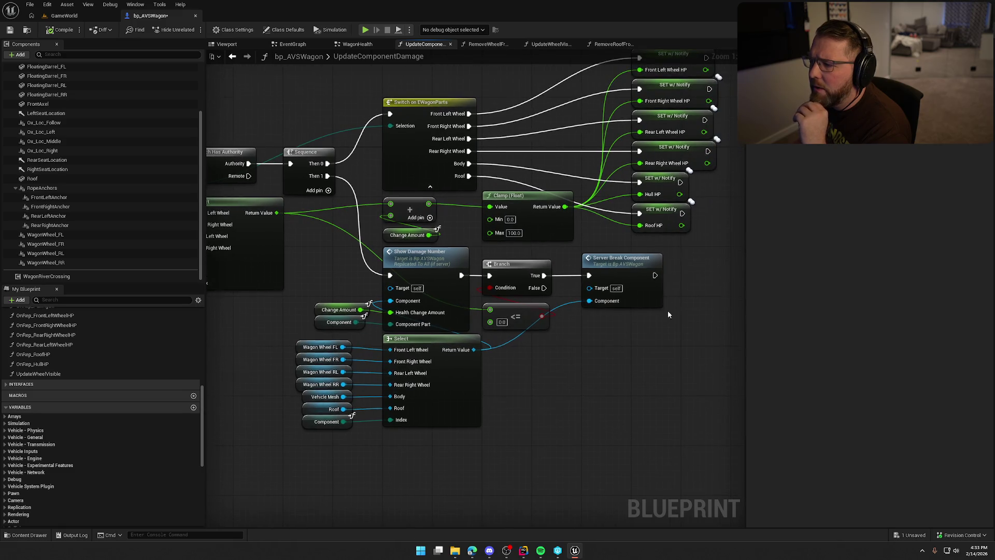
drag(667, 314, 594, 400)
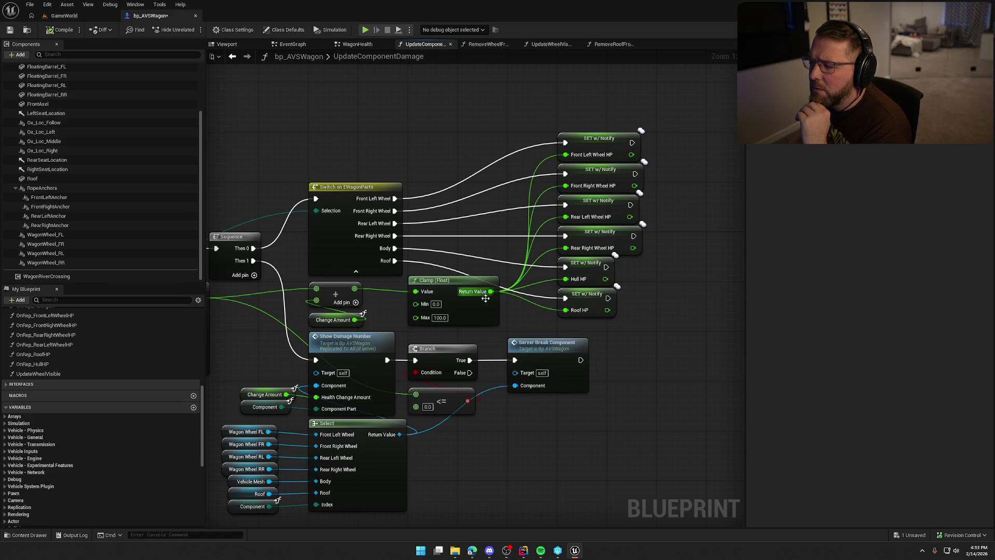
mouse_move(370, 193)
mouse_down()
mouse_move(529, 213)
mouse_move(478, 230)
mouse_up()
drag(595, 347, 589, 314)
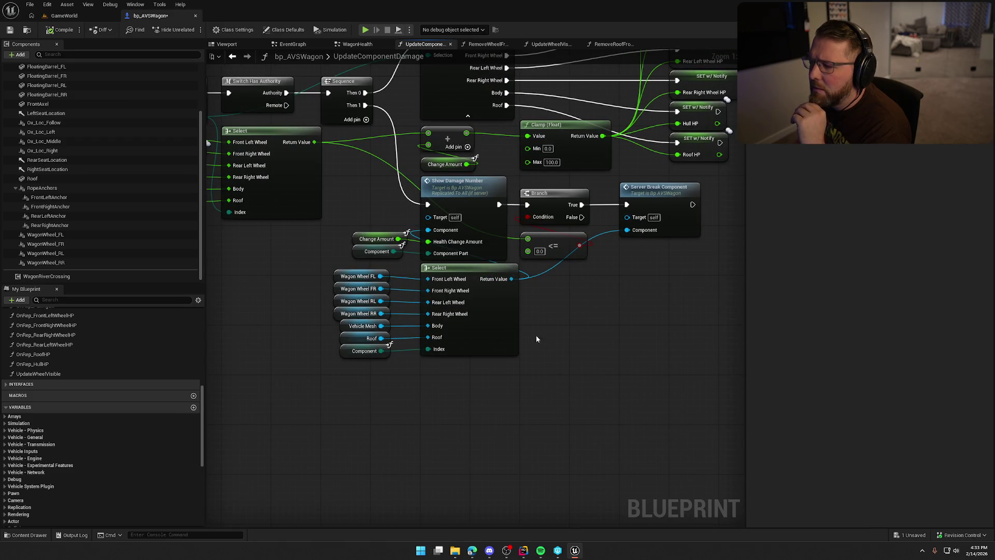
double_click(671, 197)
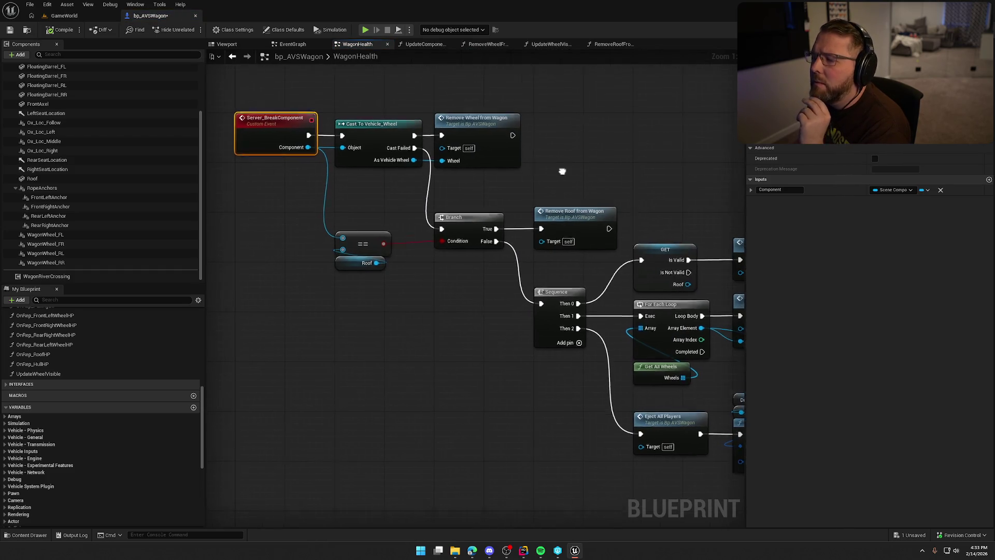
drag(574, 178, 411, 126)
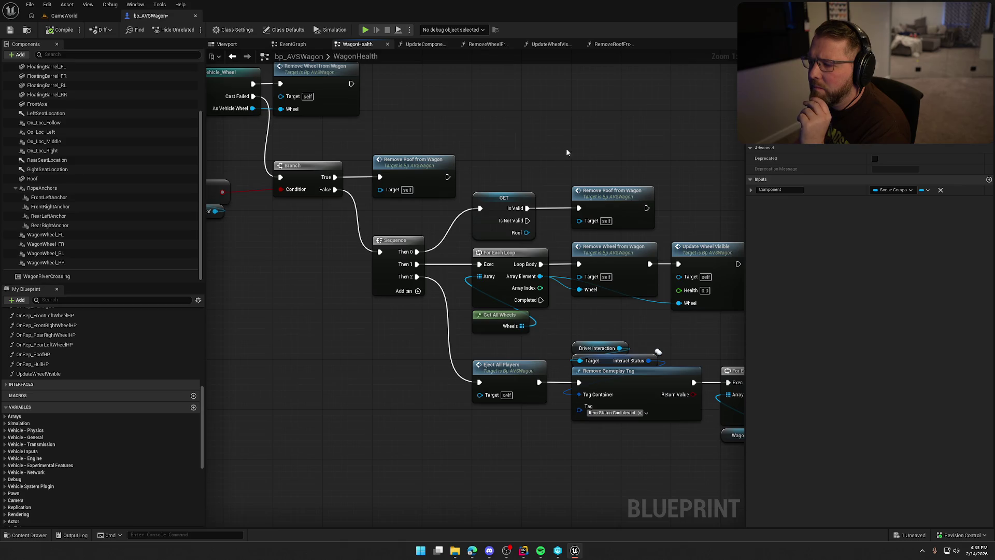
drag(566, 148, 441, 109)
click(264, 127)
drag(517, 143, 483, 132)
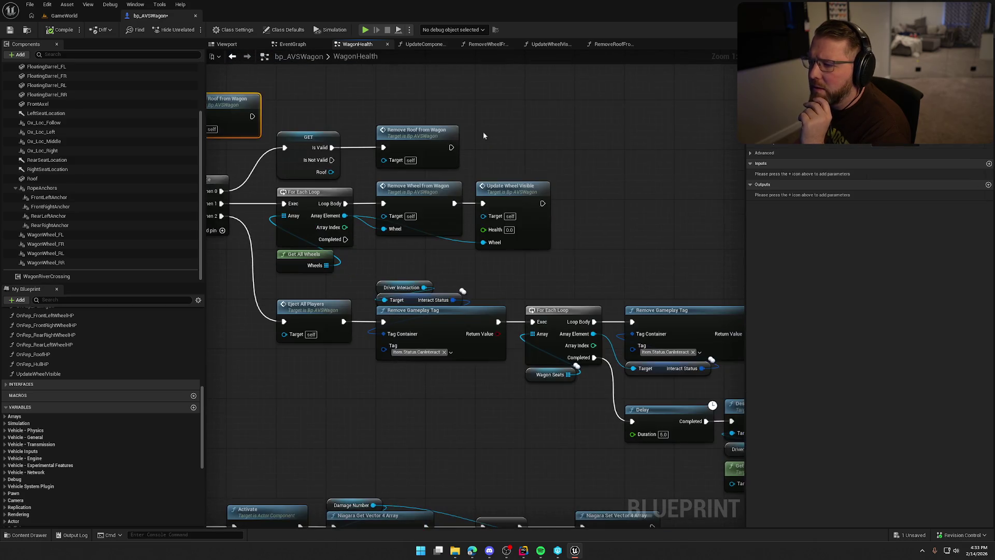
click(447, 133)
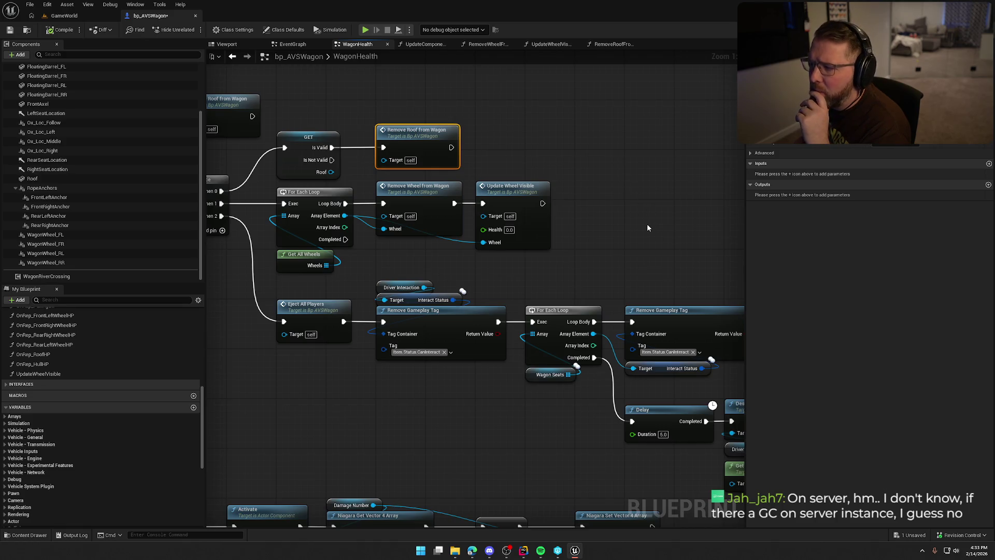
drag(620, 252, 643, 168)
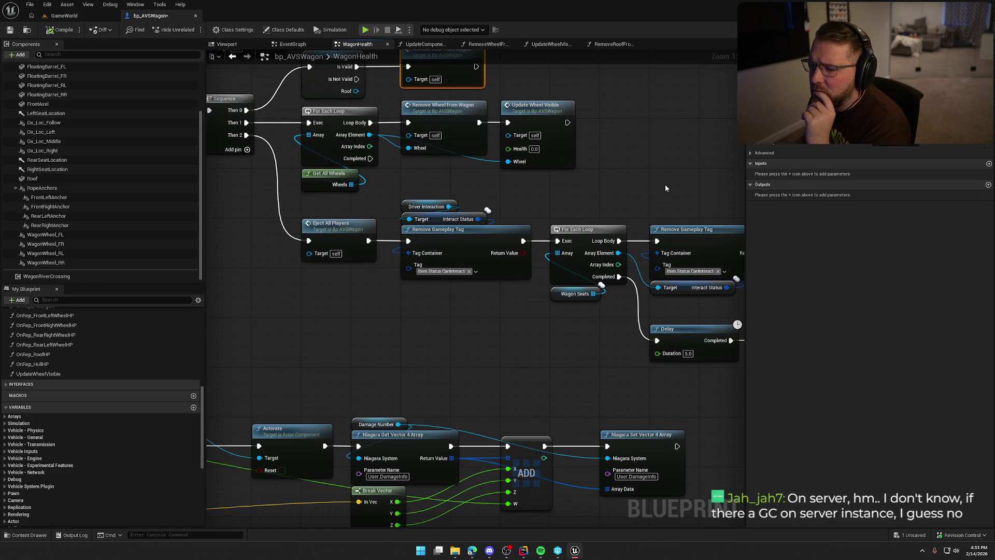
mouse_move(665, 185)
mouse_down()
mouse_move(576, 169)
mouse_move(353, 86)
mouse_move(146, 45)
mouse_up()
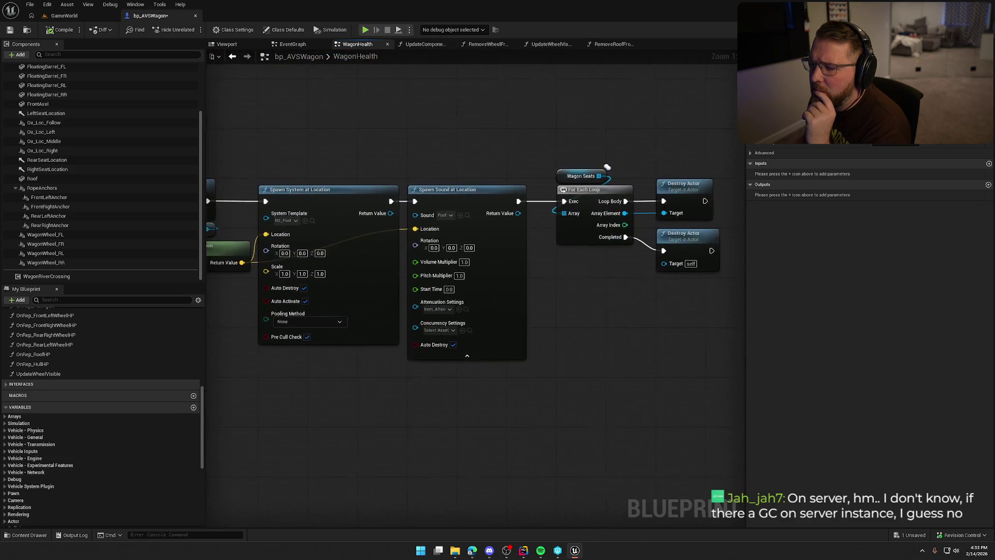
mouse_move(290, 114)
mouse_down()
mouse_move(661, 174)
mouse_move(674, 146)
mouse_up()
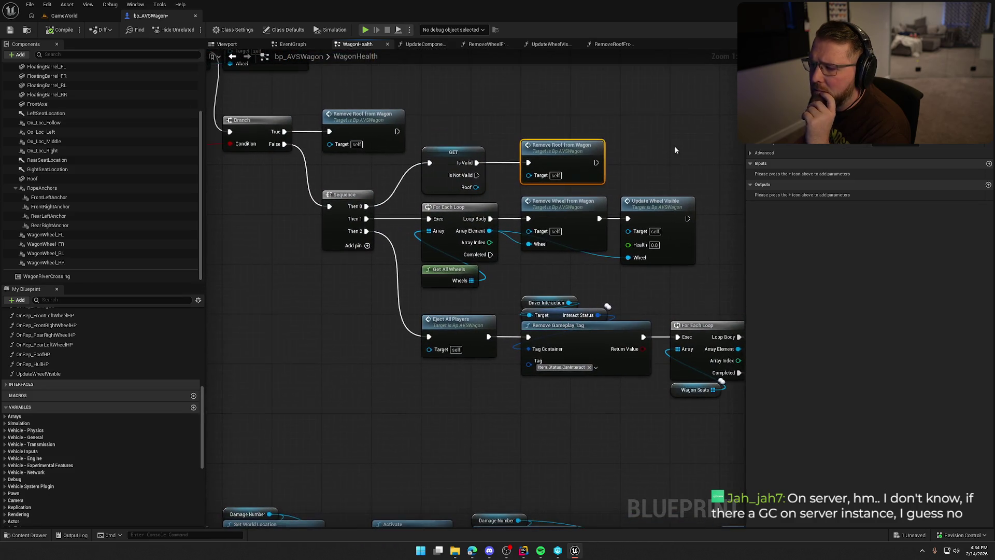
double_click(564, 156)
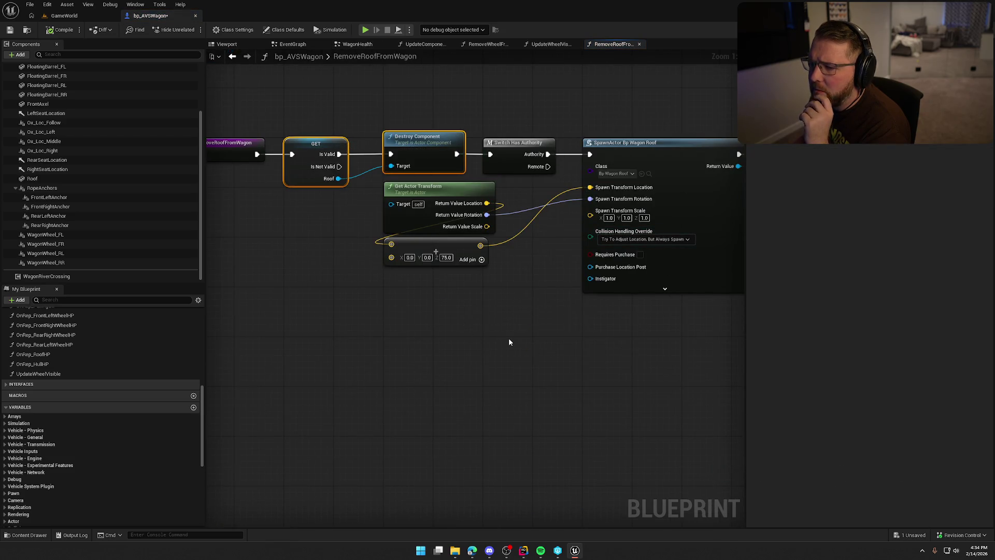
View the whole roof-removal chain and the Roof component's settings, then return to GameWorld.
mouse_move(520, 342)
mouse_down()
mouse_move(342, 322)
mouse_move(570, 346)
mouse_up()
click(34, 179)
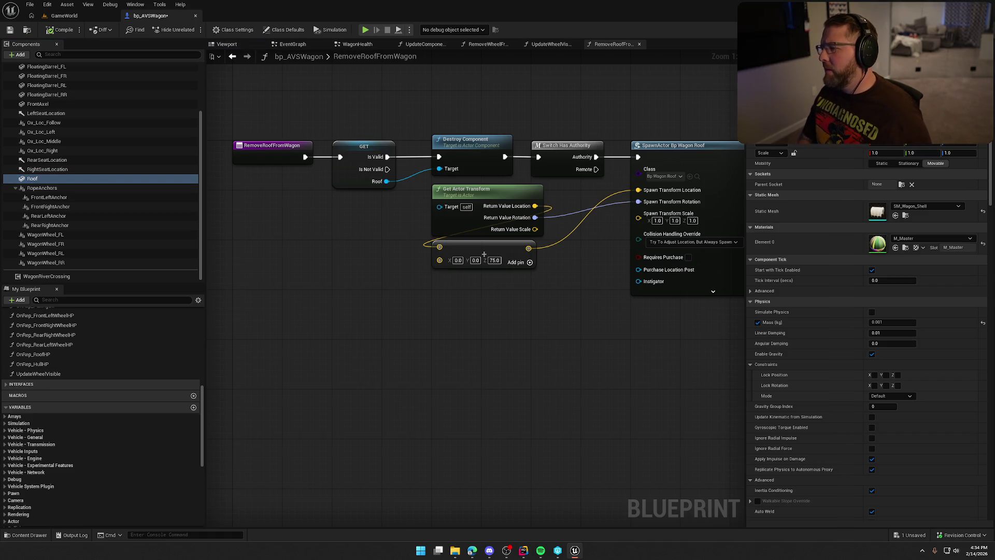
click(484, 254)
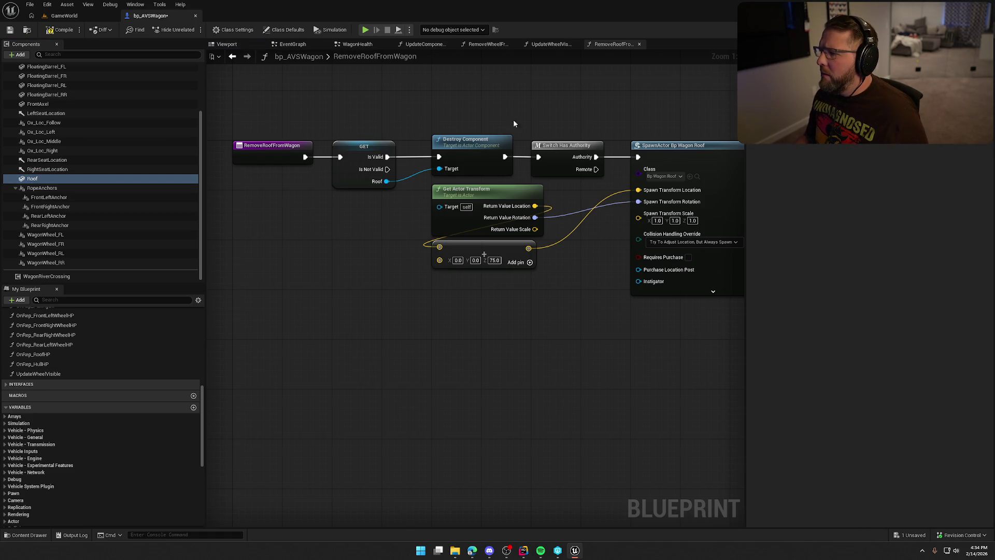
click(64, 16)
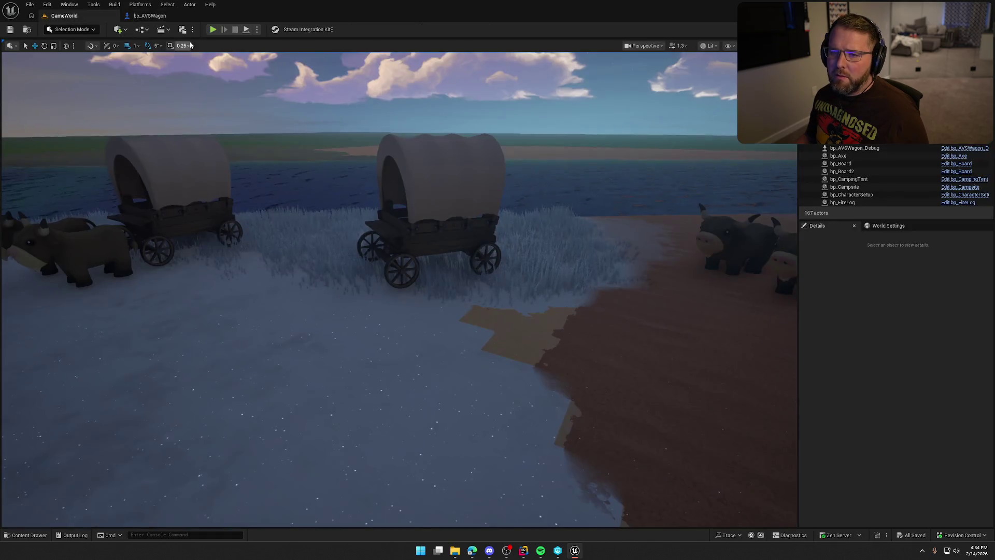
Run and stop a multiplayer play-in-editor test, then return to bp_AVSWagon.
click(213, 30)
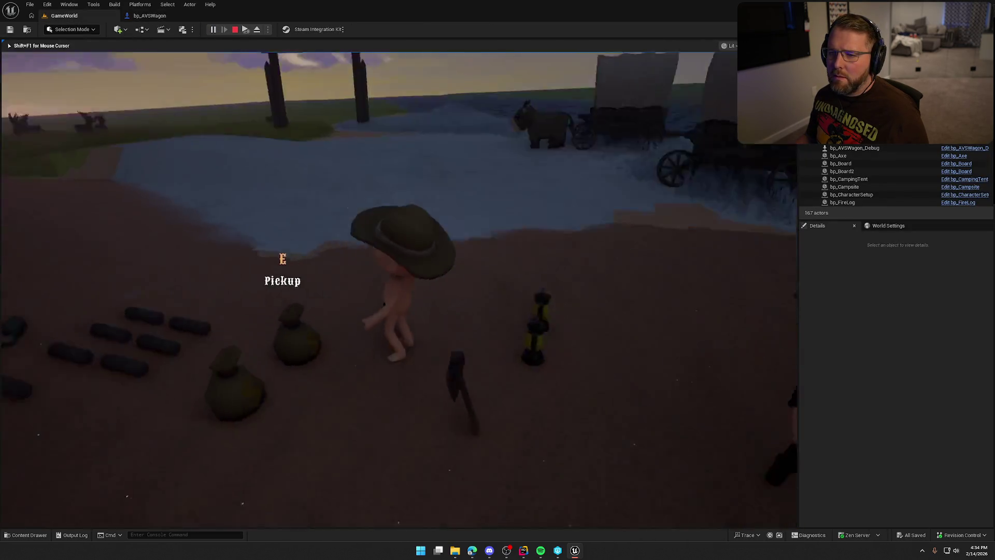
key(super)
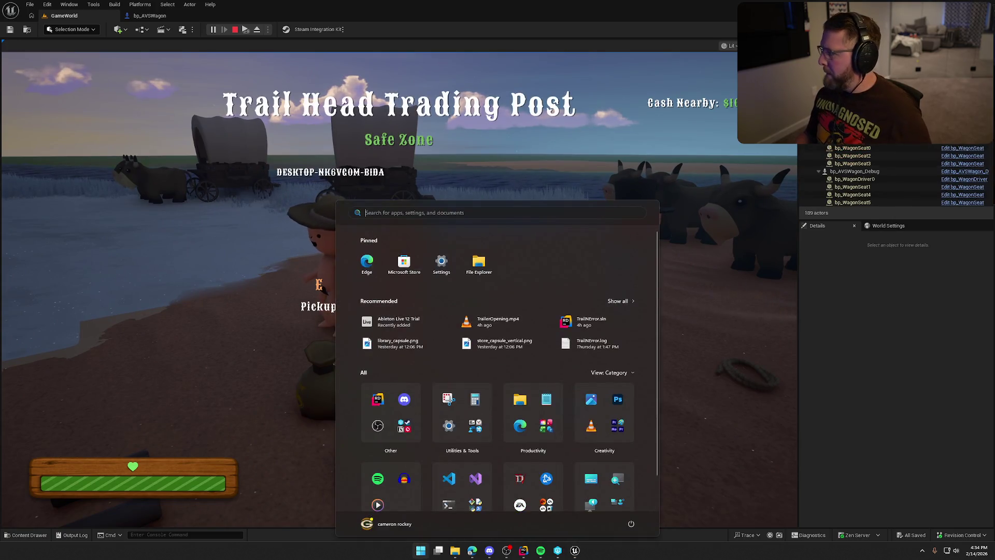
key(Escape)
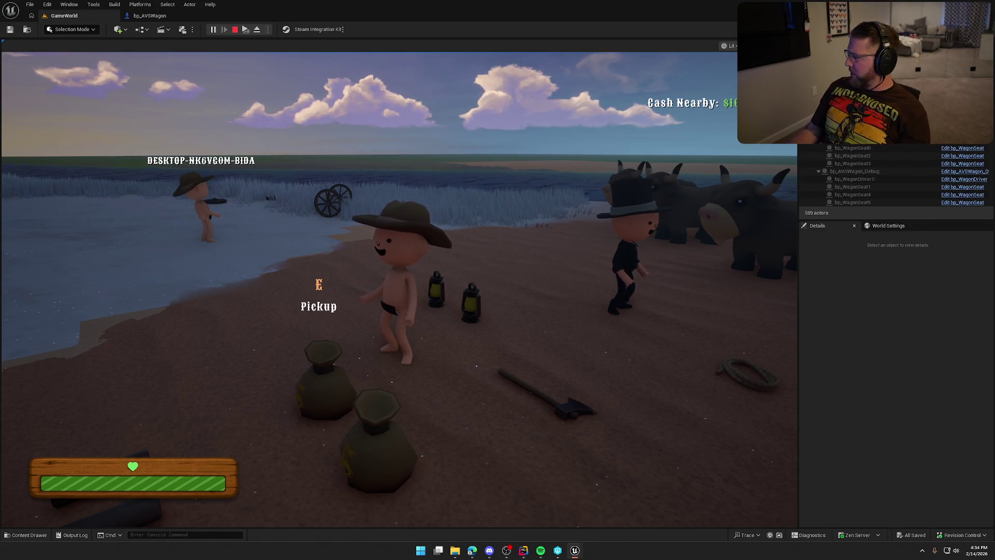
key(Escape)
click(148, 15)
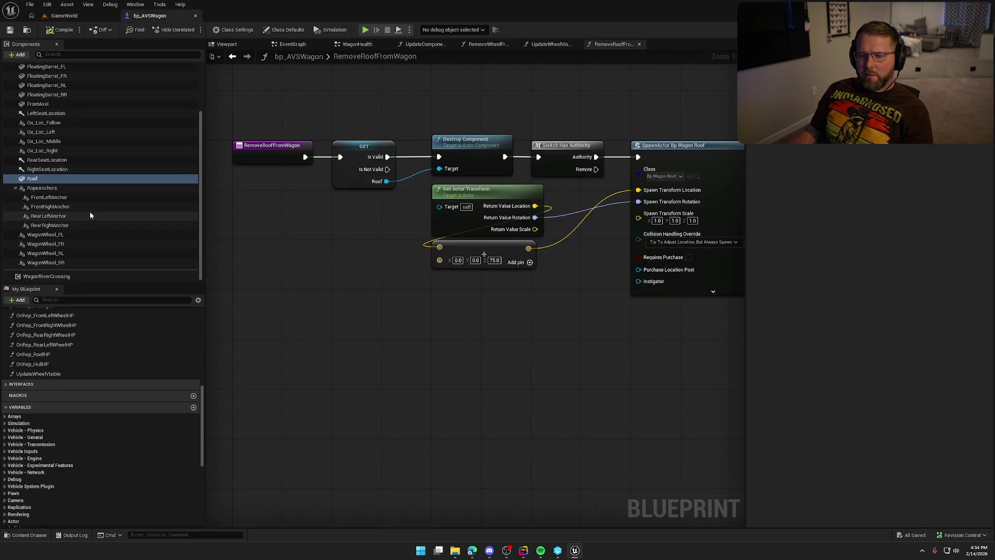
Select the four WagonWheel components and compile the wagon Blueprint.
click(62, 235)
shift+click(61, 264)
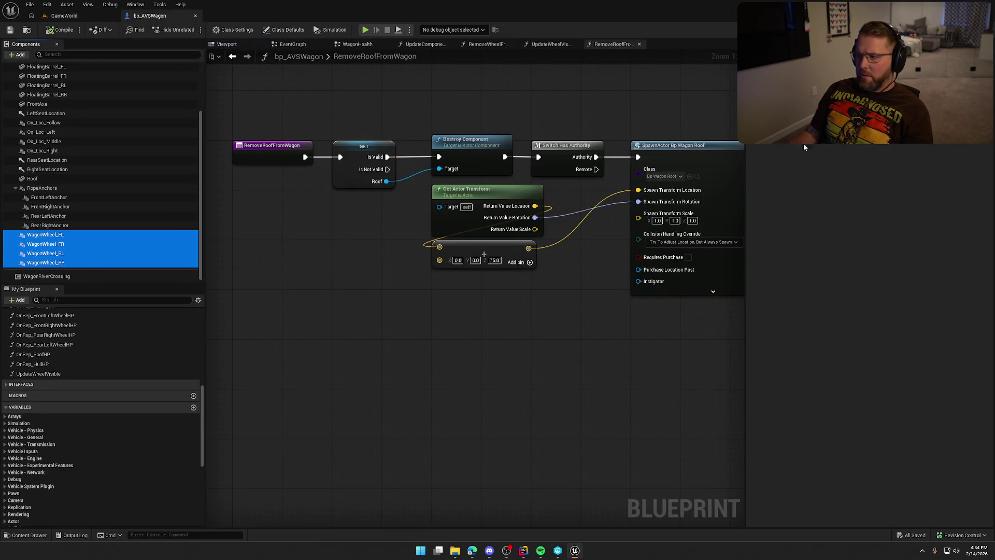
click(484, 254)
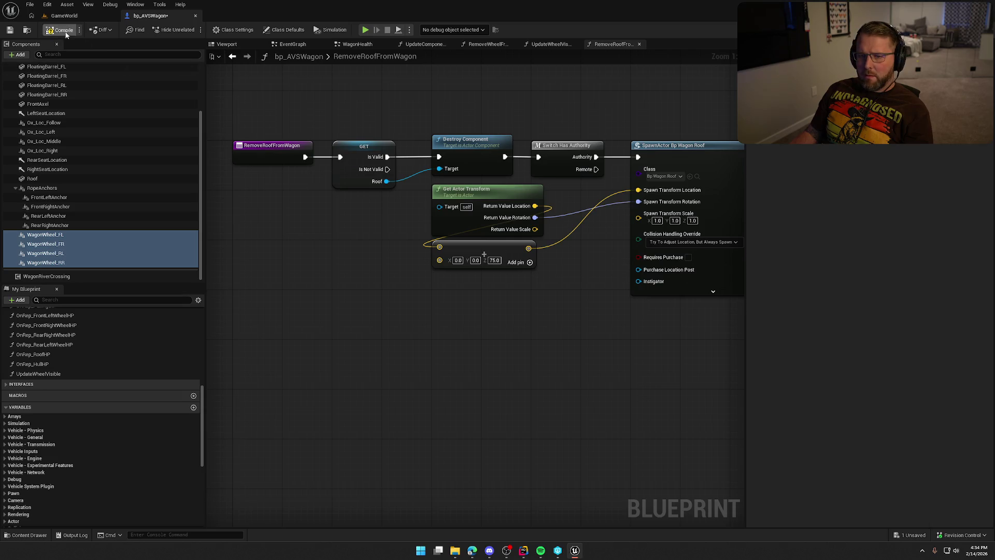
Run another play-in-editor test of the GameWorld level and stop it.
click(64, 16)
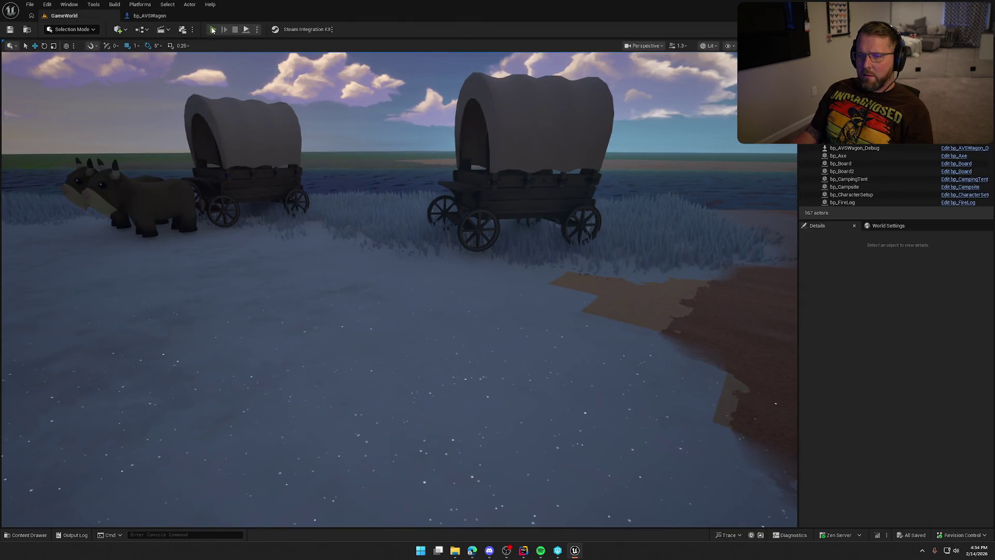
click(213, 30)
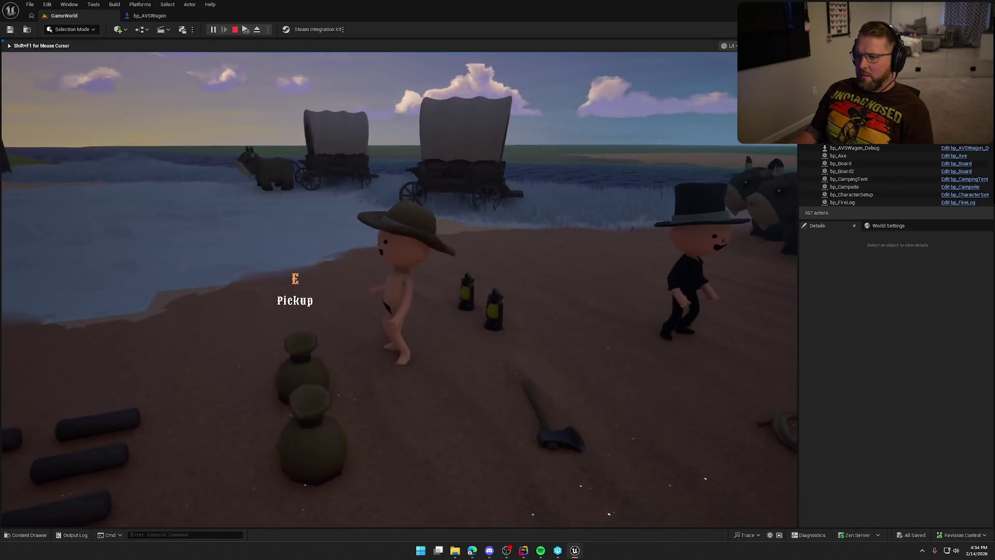
key(super)
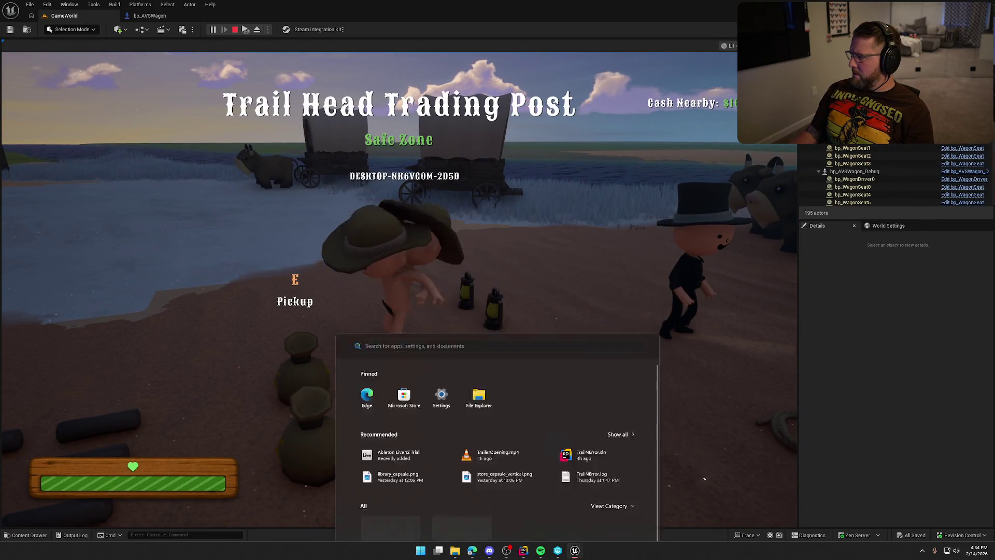
key(super)
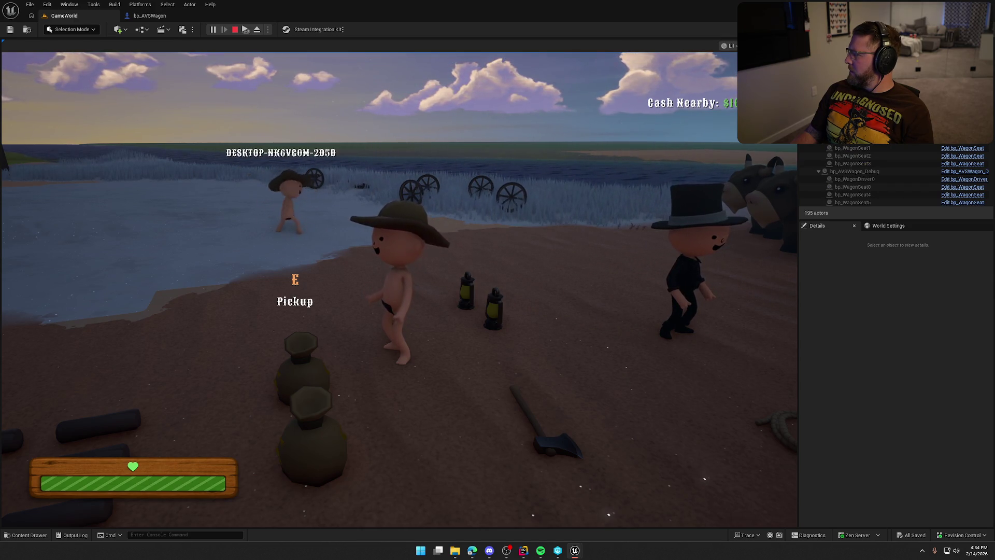
key(Escape)
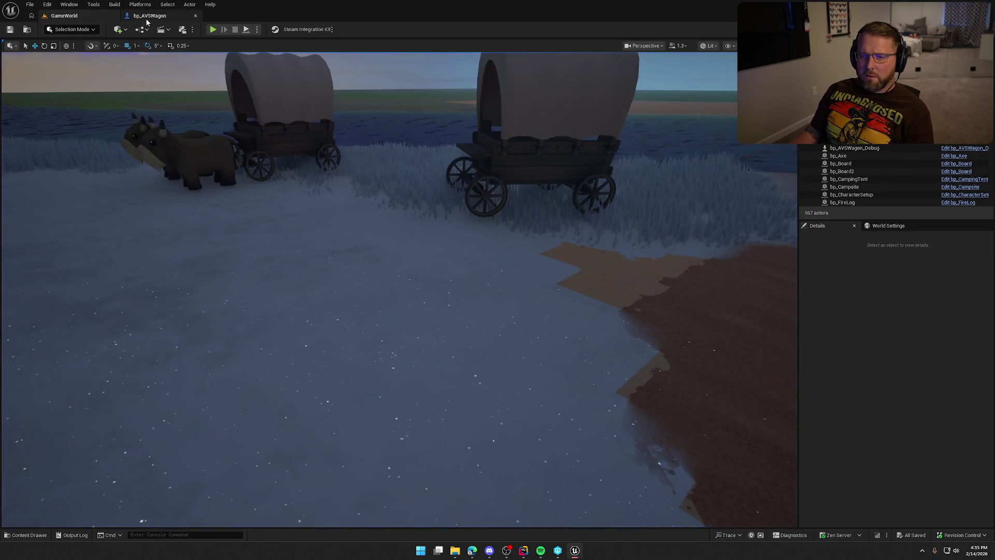
Browse UpdateWheelVisible, the EventGraph and WagonHealth's Update Wheel Visible call.
click(148, 18)
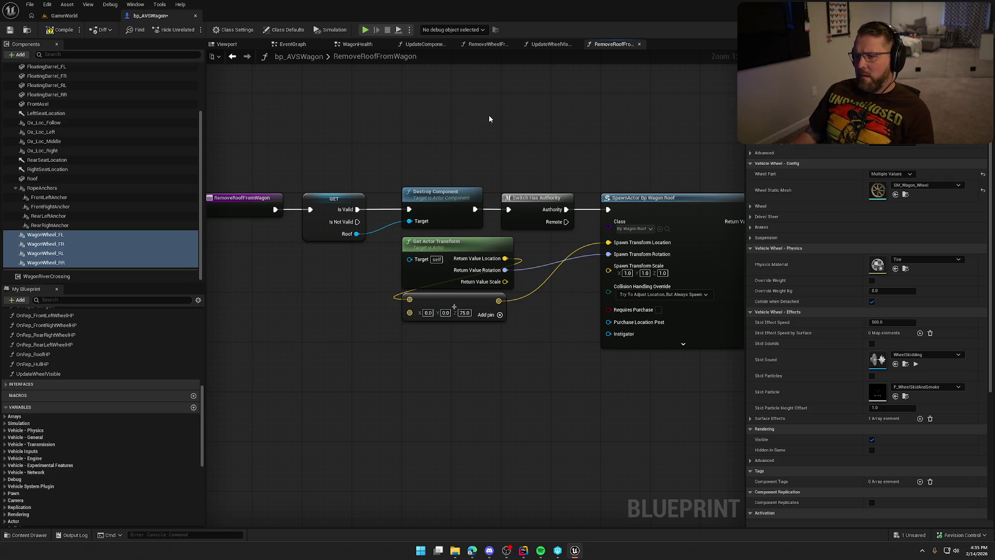
click(550, 44)
click(292, 45)
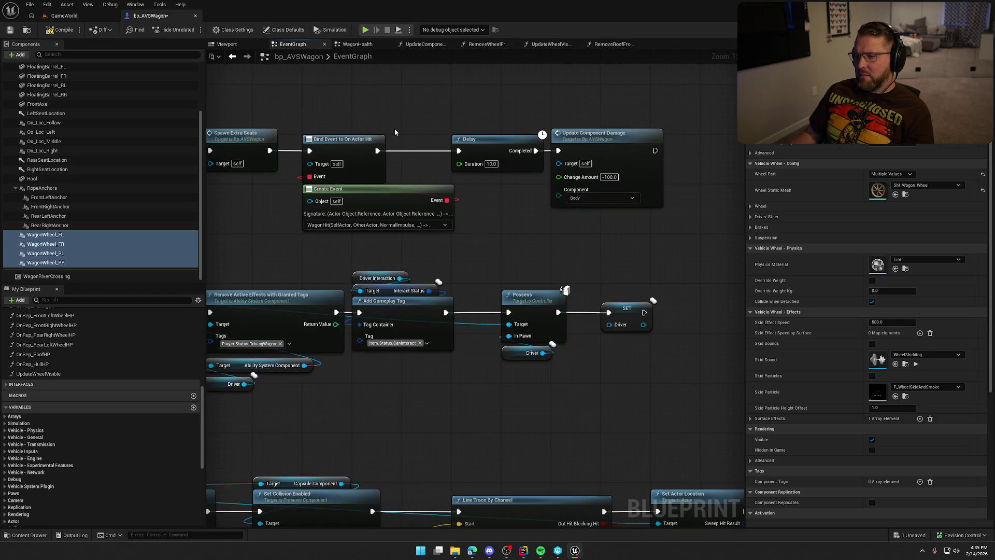
click(340, 47)
scroll(509, 256, up, 2)
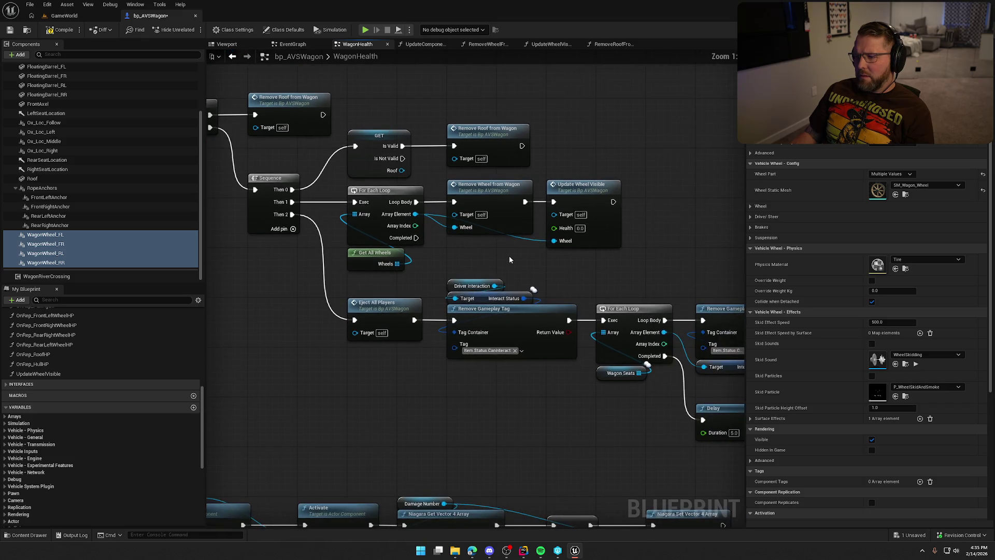
click(535, 206)
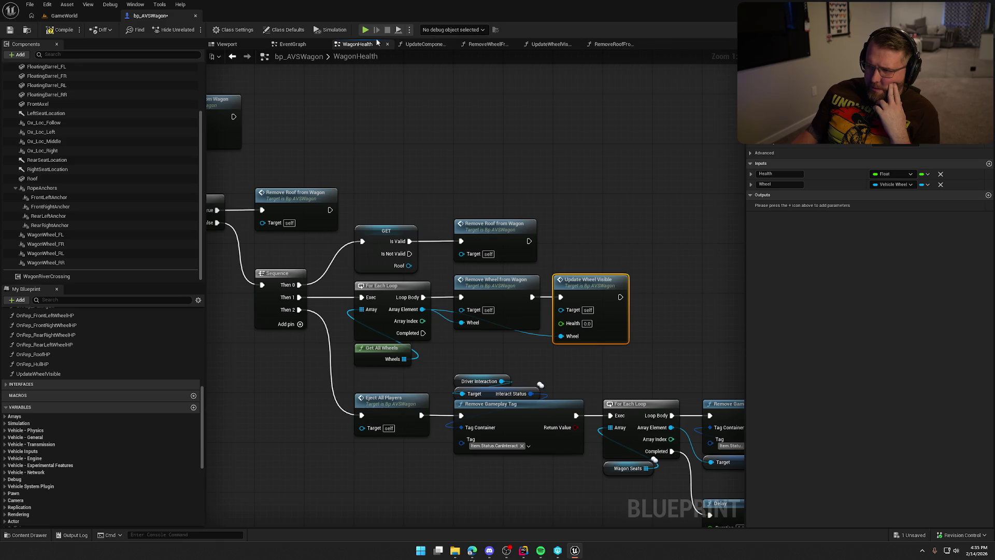
Review UpdateComponentDamage's Switch on EWagonParts and entry node, then return to WagonHealth.
click(293, 44)
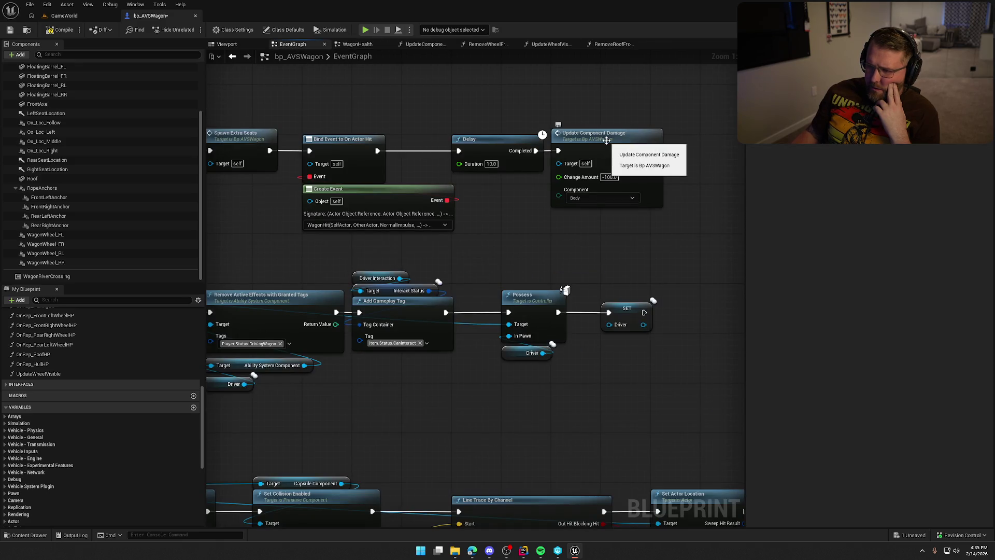
double_click(607, 140)
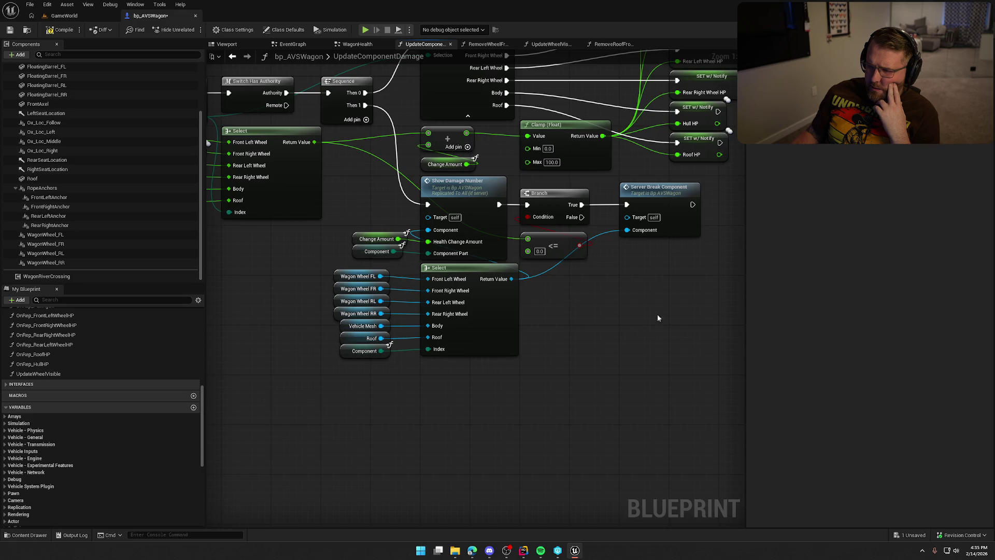
drag(658, 315, 534, 415)
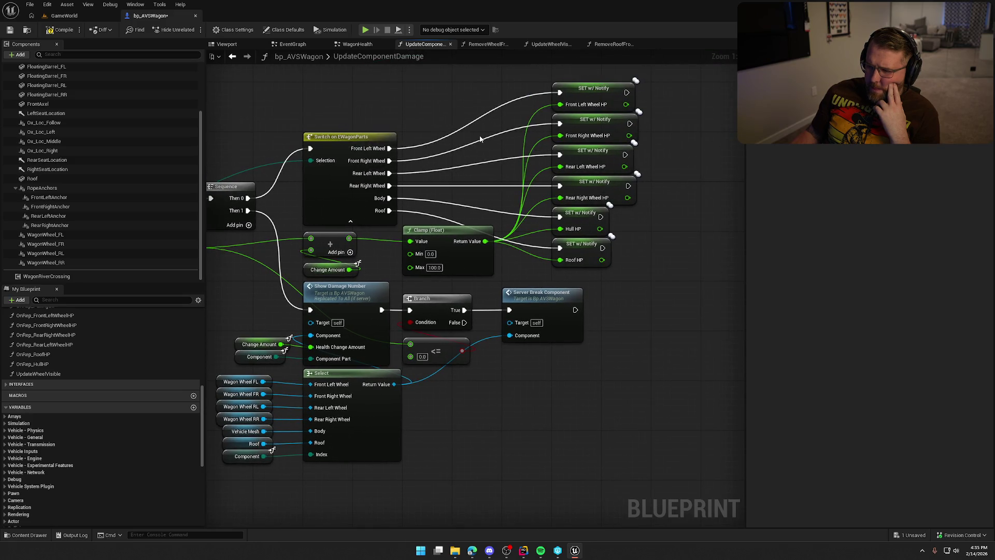
key(Home)
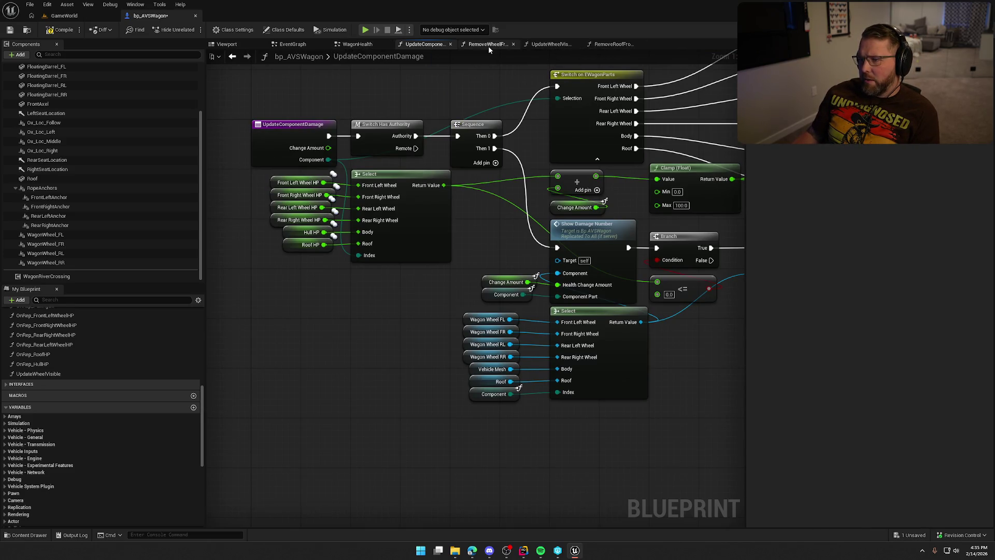
click(349, 45)
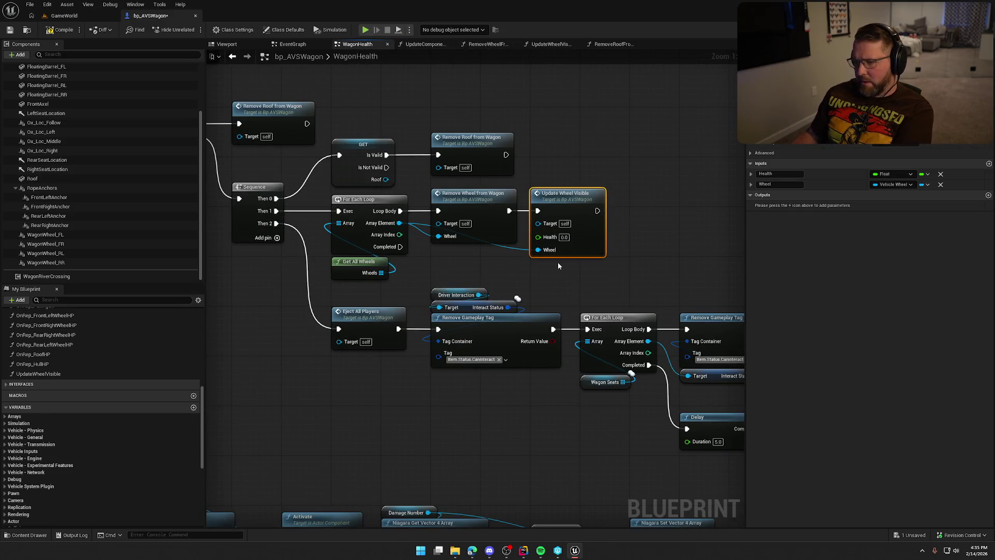
Delete the Update Wheel Visible call and the wheel-removal loop nodes from WagonHealth.
key(Delete)
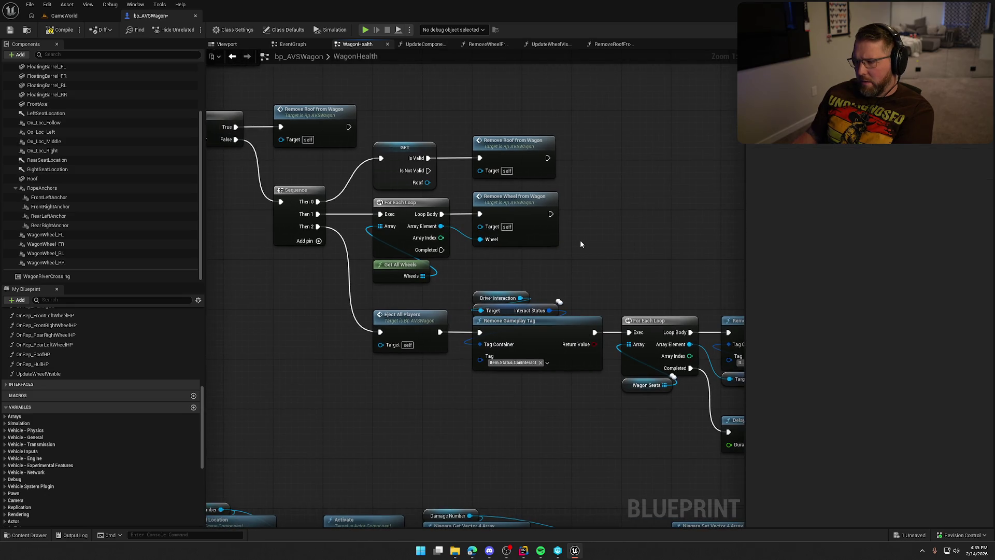
drag(535, 265, 392, 235)
key(Delete)
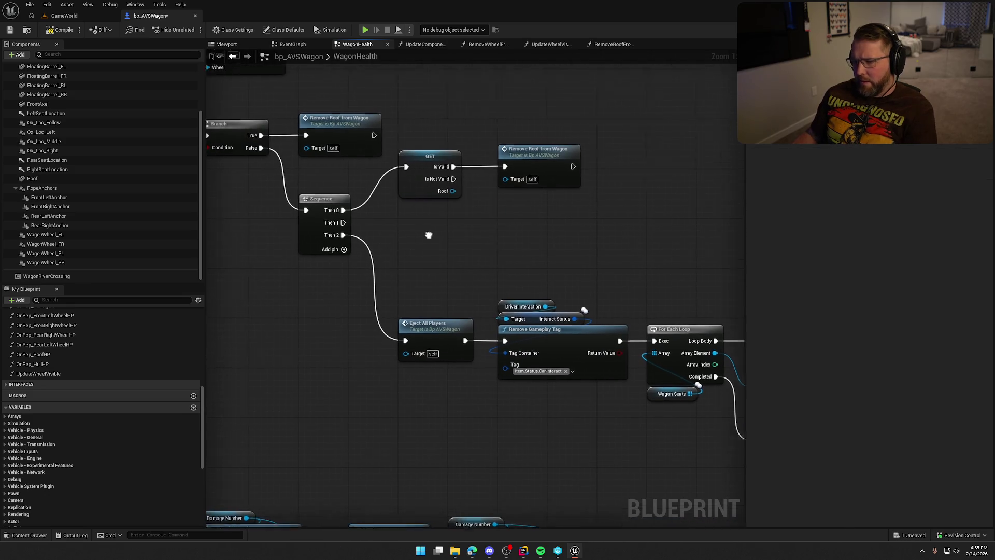
Add setters for all four wheel HP values, chain them after Sequence Then 1, and return to GameWorld.
scroll(104, 450, down, 5)
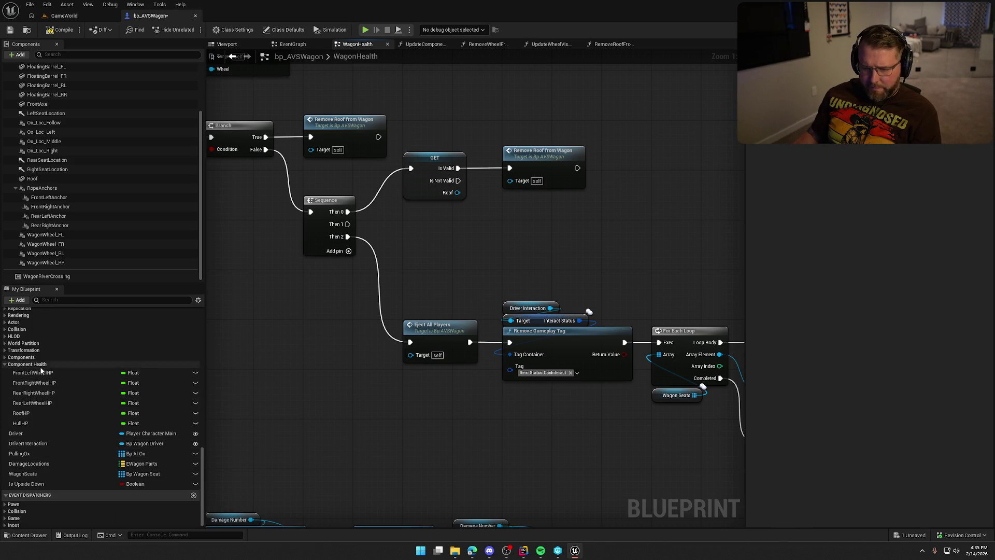
mouse_move(33, 373)
mouse_down()
mouse_move(332, 319)
mouse_move(429, 229)
mouse_up()
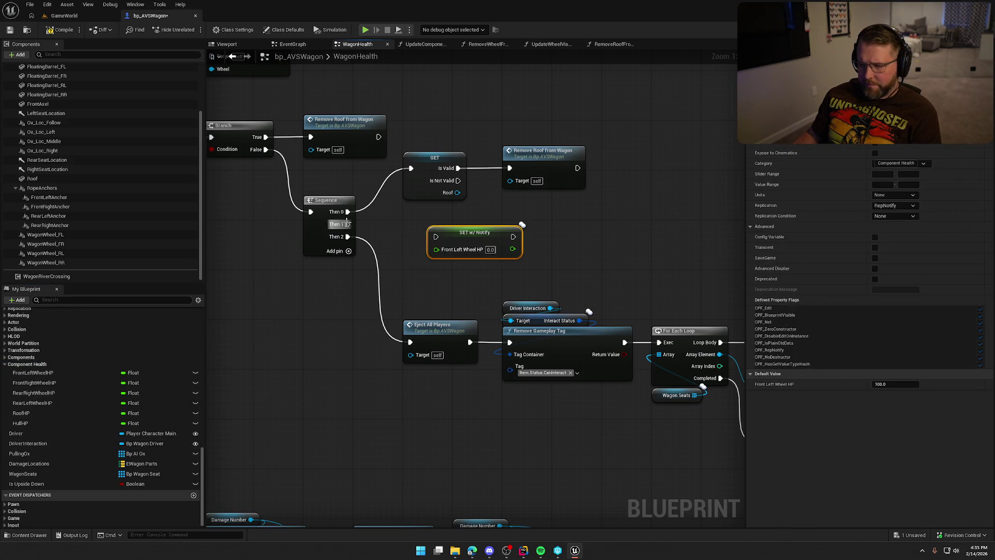
mouse_move(348, 224)
mouse_down()
mouse_move(436, 237)
mouse_move(427, 228)
mouse_up()
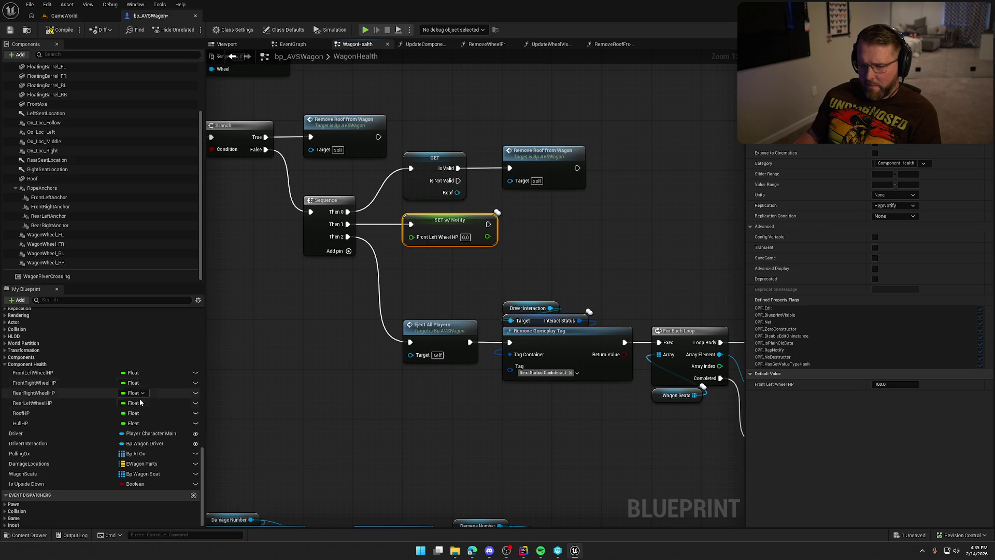
mouse_move(34, 383)
mouse_down()
mouse_move(358, 316)
mouse_move(544, 240)
mouse_move(104, 384)
mouse_move(633, 241)
mouse_up()
drag(33, 403, 689, 191)
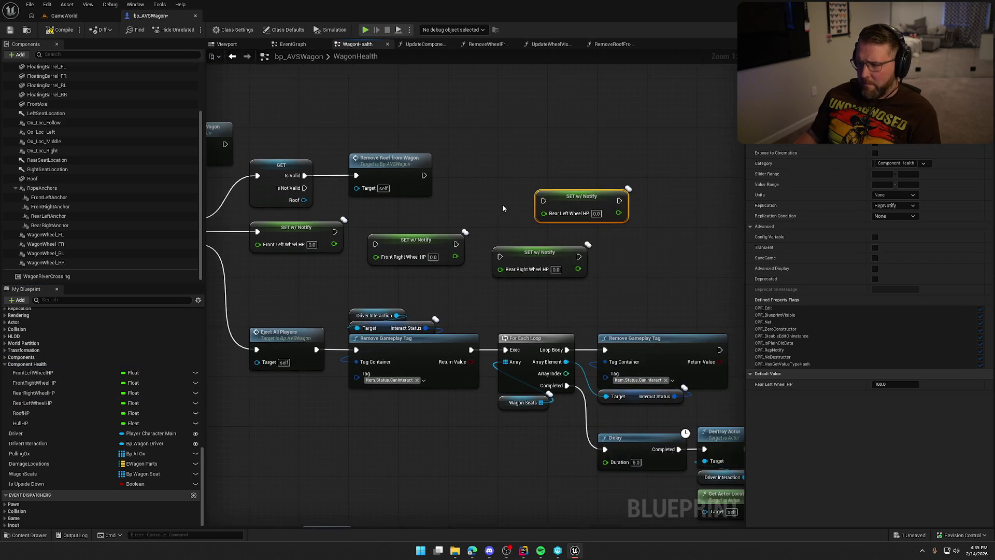
drag(335, 232, 377, 246)
mouse_move(409, 249)
mouse_down()
mouse_move(391, 237)
mouse_move(499, 256)
mouse_move(495, 236)
mouse_move(547, 218)
mouse_move(543, 201)
mouse_move(583, 232)
mouse_up()
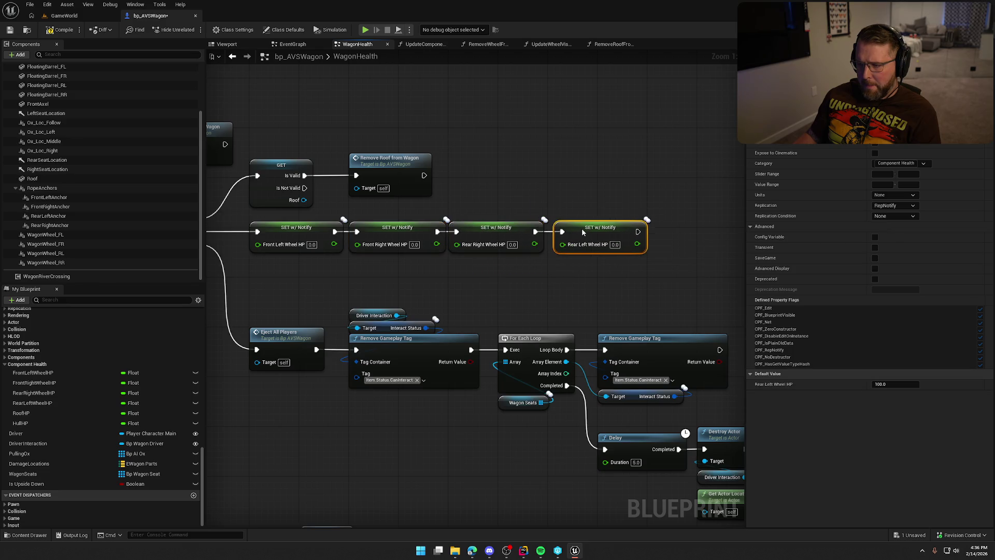
drag(530, 184, 597, 209)
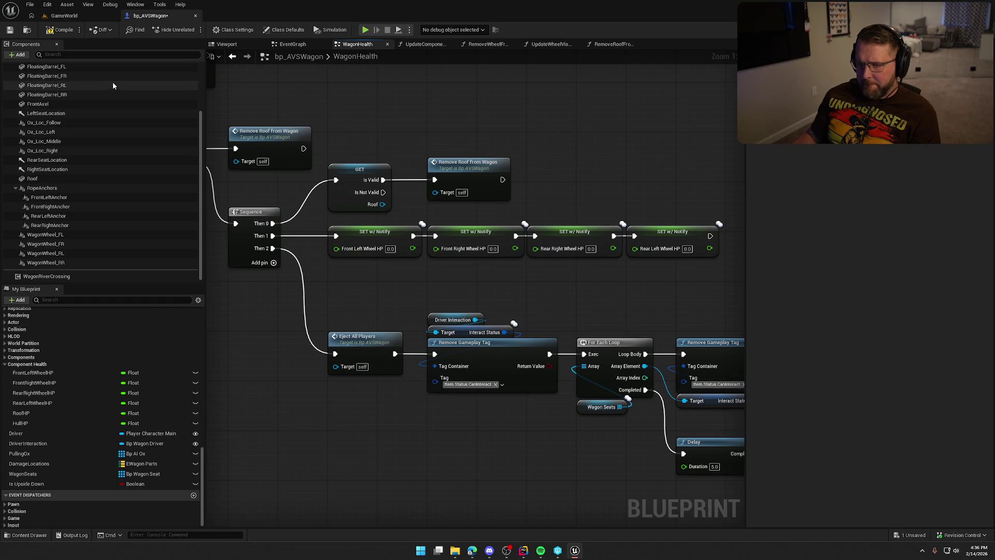
click(66, 17)
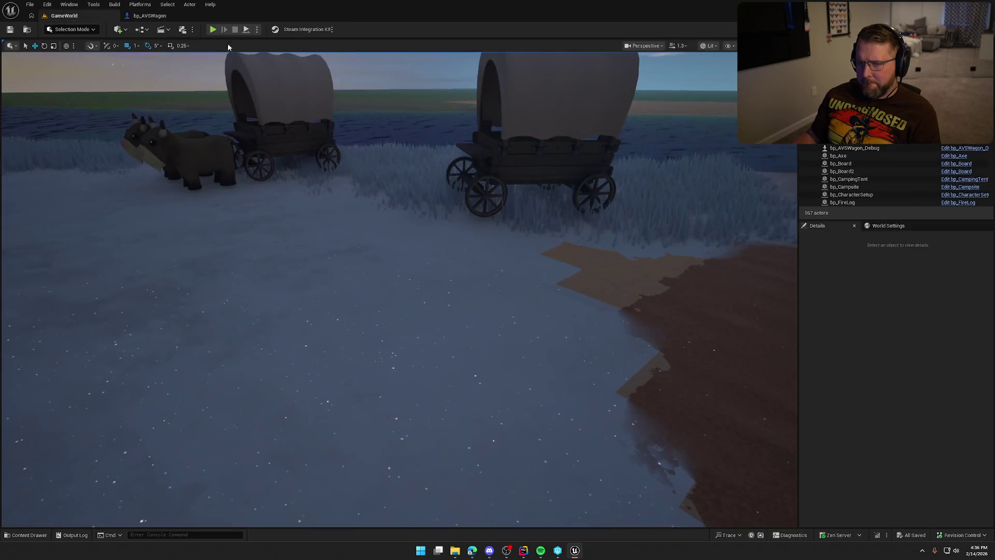
click(213, 30)
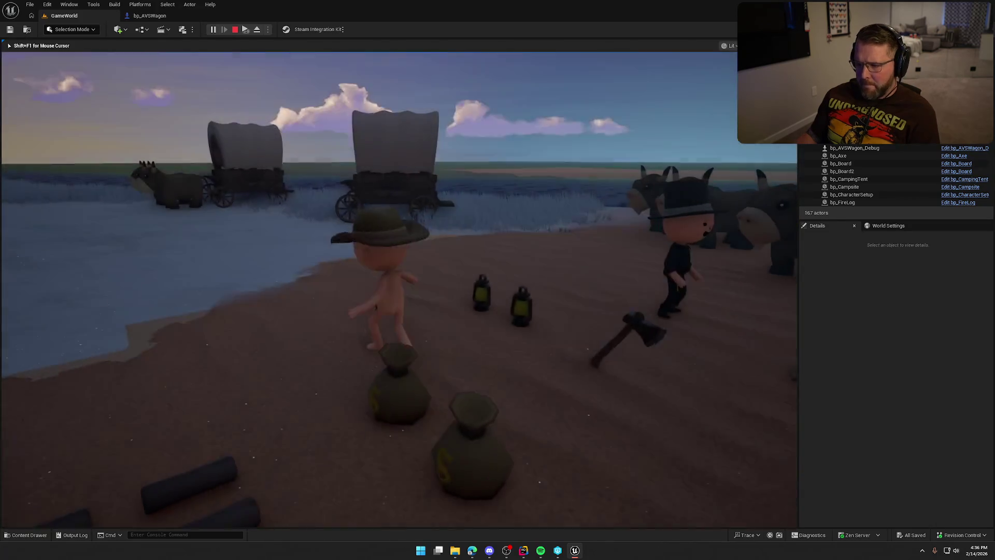
key(super)
click(540, 249)
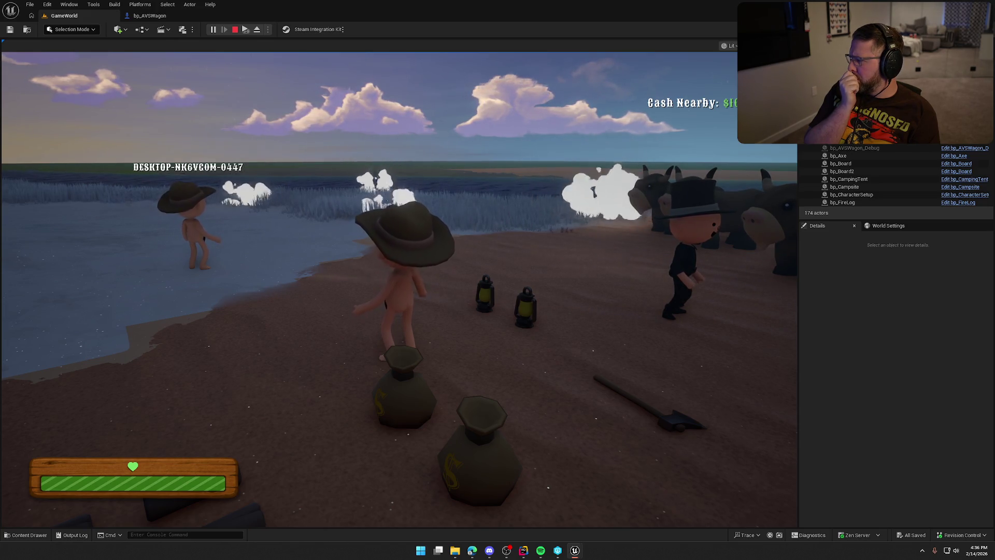
key(Escape)
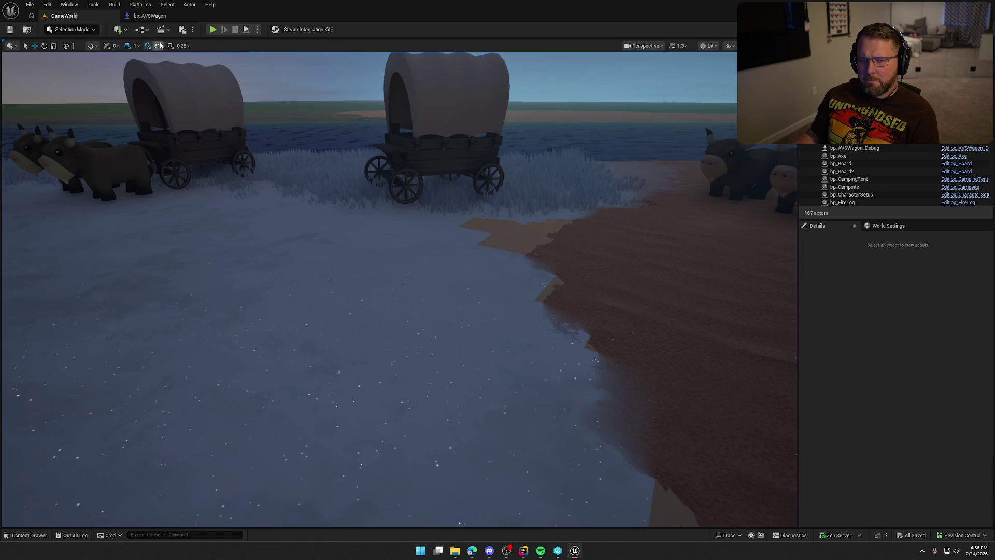
Retarget the EventGraph's Update Component Damage from Body to RearLeftWheel, save, and return to GameWorld.
click(156, 16)
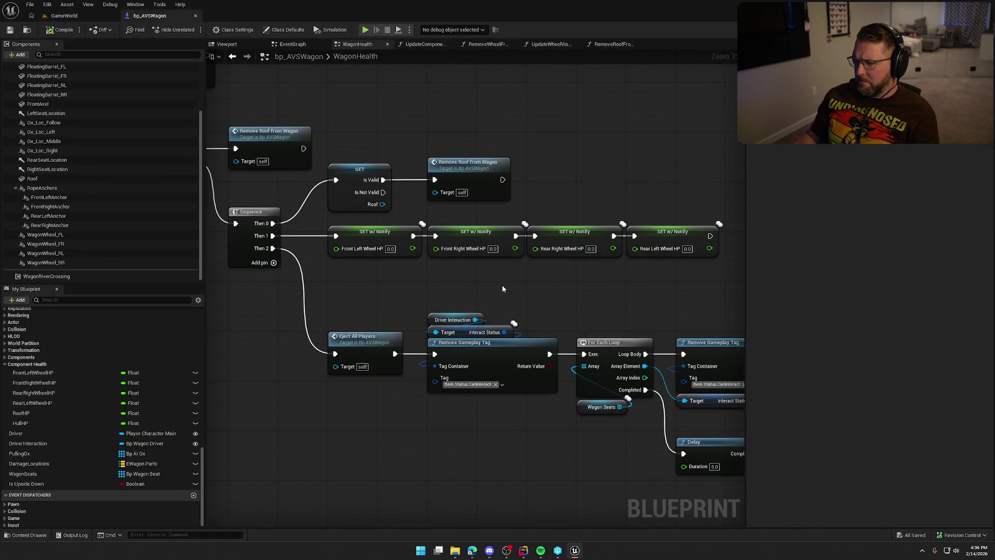
mouse_move(503, 289)
mouse_down()
mouse_move(412, 269)
mouse_move(461, 281)
mouse_up()
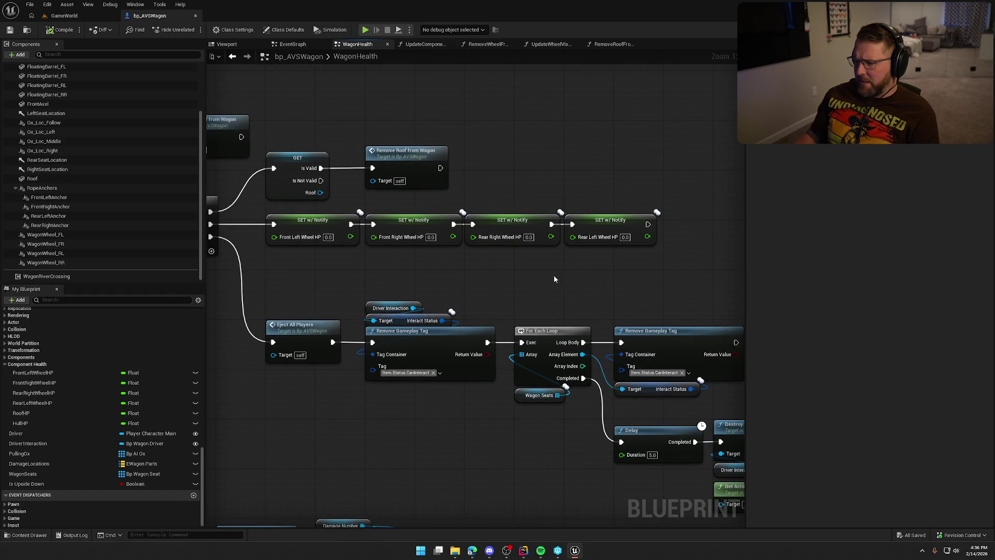
mouse_move(552, 275)
mouse_down()
mouse_move(653, 285)
mouse_move(513, 294)
mouse_up()
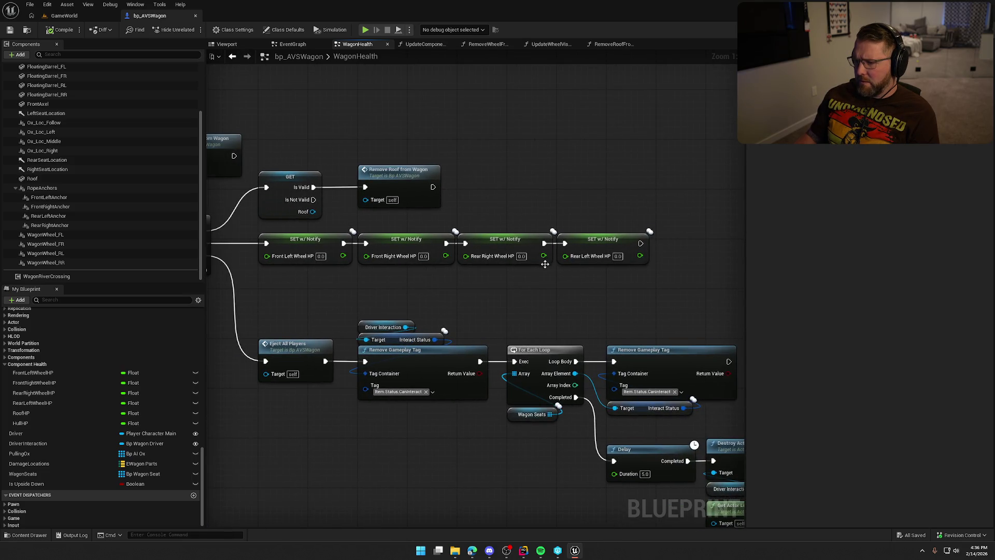
drag(544, 265, 576, 294)
click(291, 44)
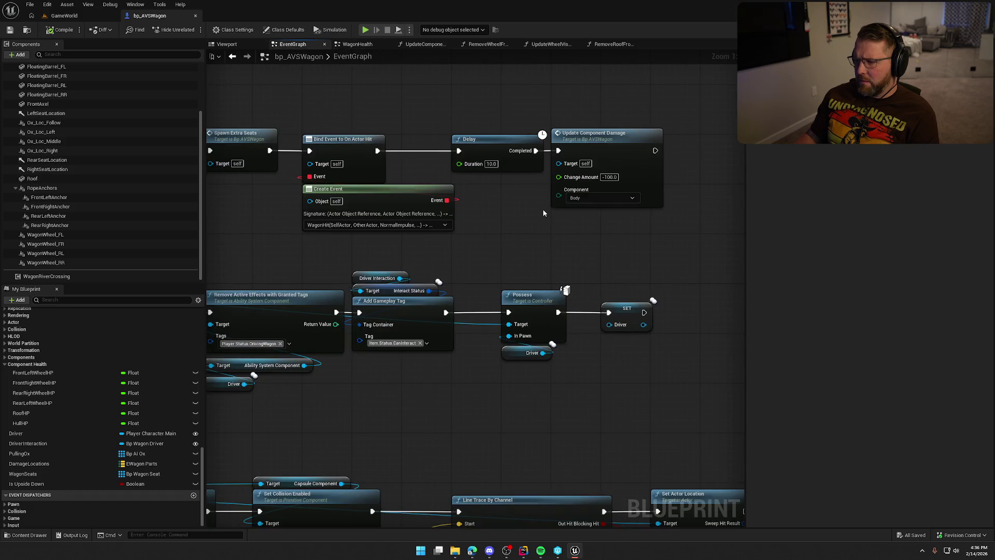
click(601, 199)
click(596, 225)
click(66, 27)
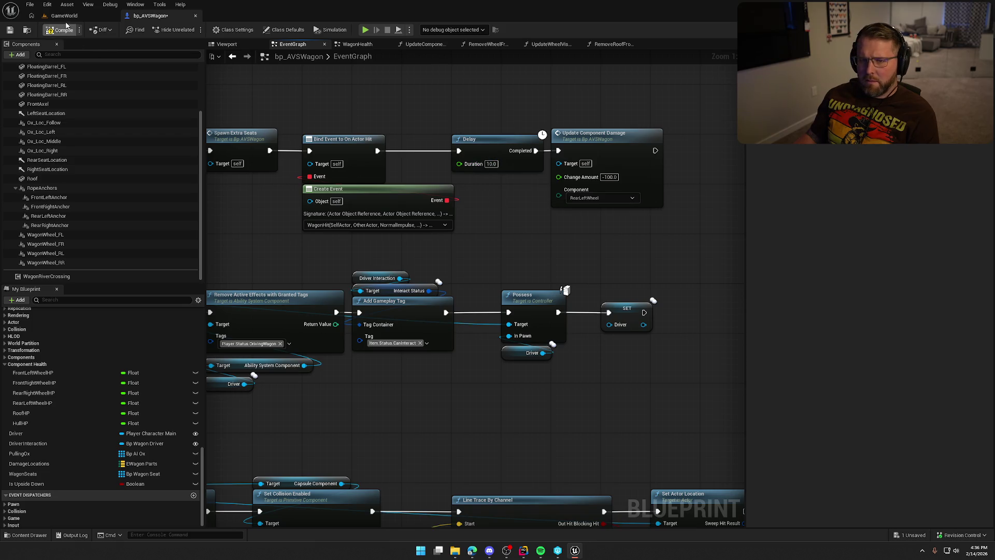
click(65, 16)
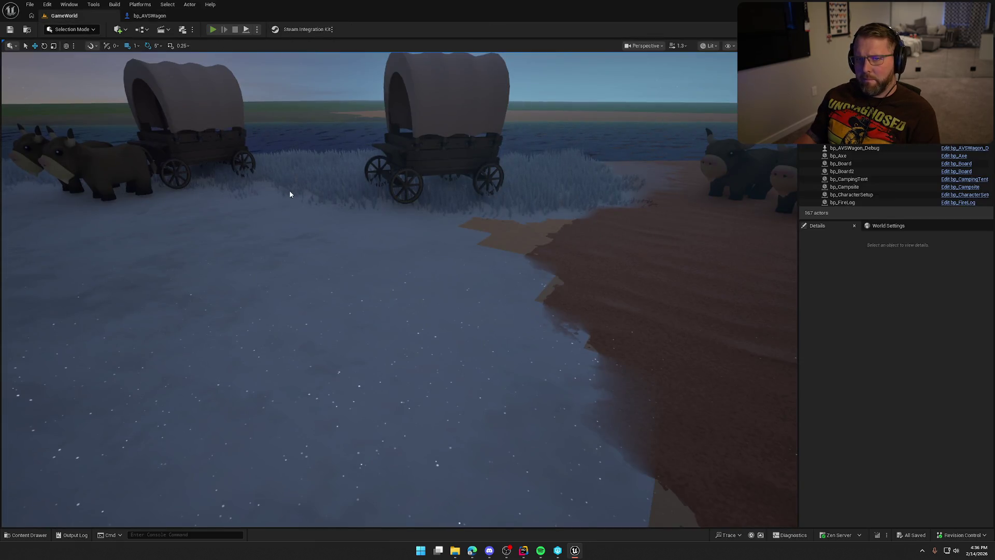
Play the level, run to the wagon and circle it to find the fallen rear left wheel, then stop.
key(alt+p)
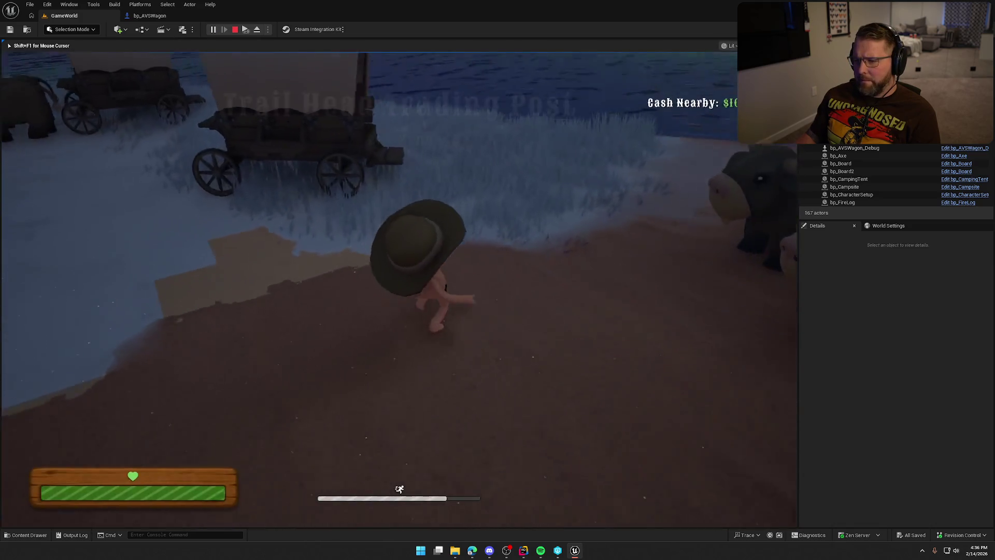
key(w)
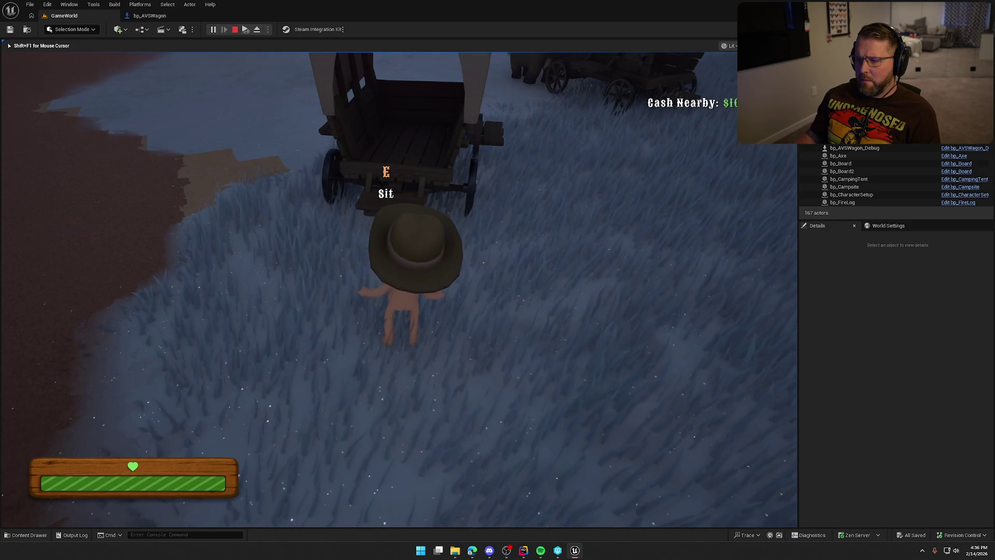
key(a)
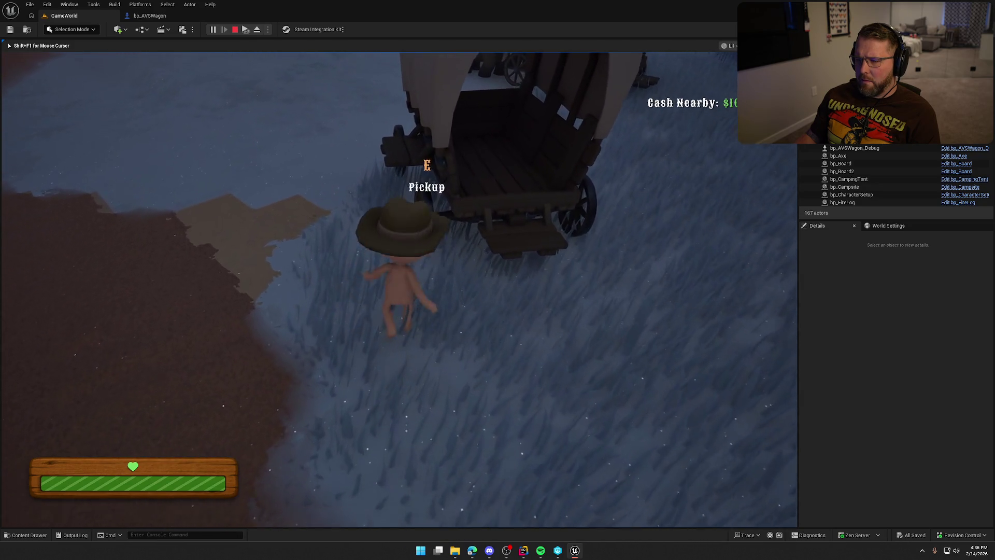
key(e)
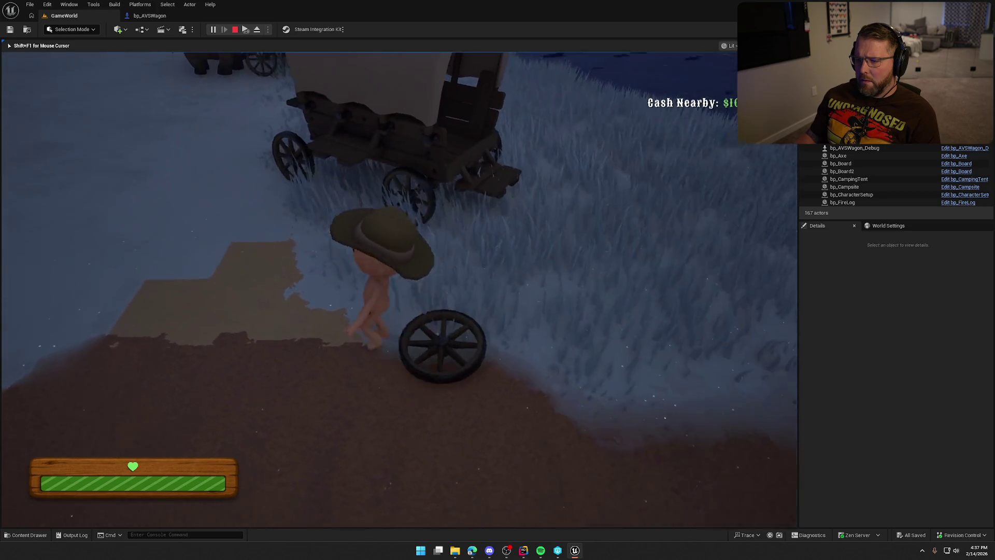
key(Escape)
click(156, 16)
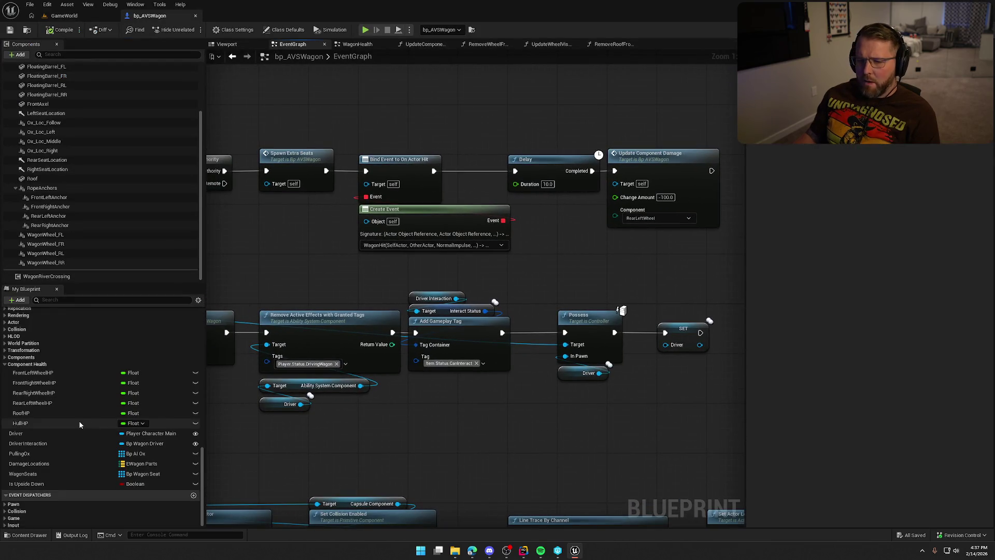
Inspect the Update Wheel Visible call and its inputs in OnRep_FrontLeftWheelHP.
scroll(74, 406, up, 6)
scroll(86, 421, up, 2)
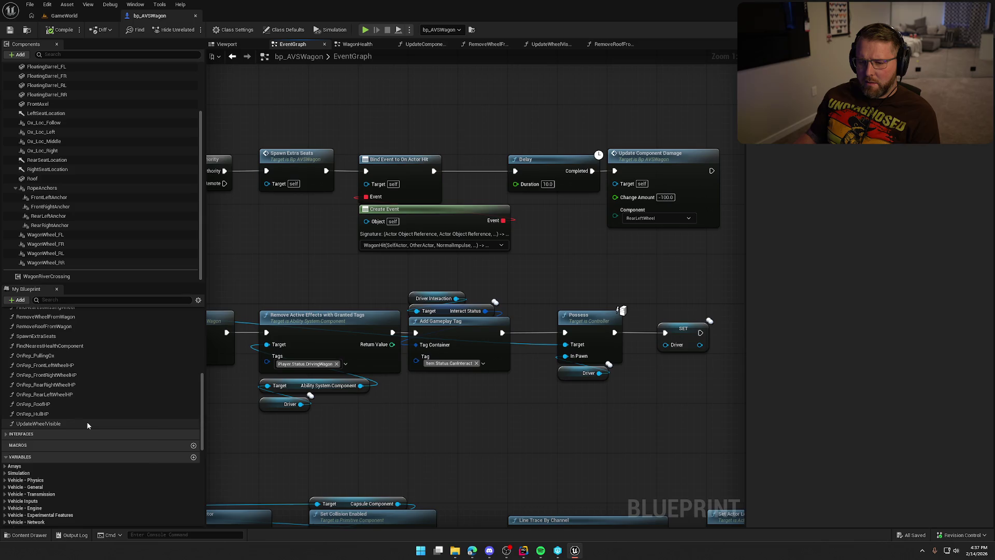
click(83, 366)
double_click(83, 366)
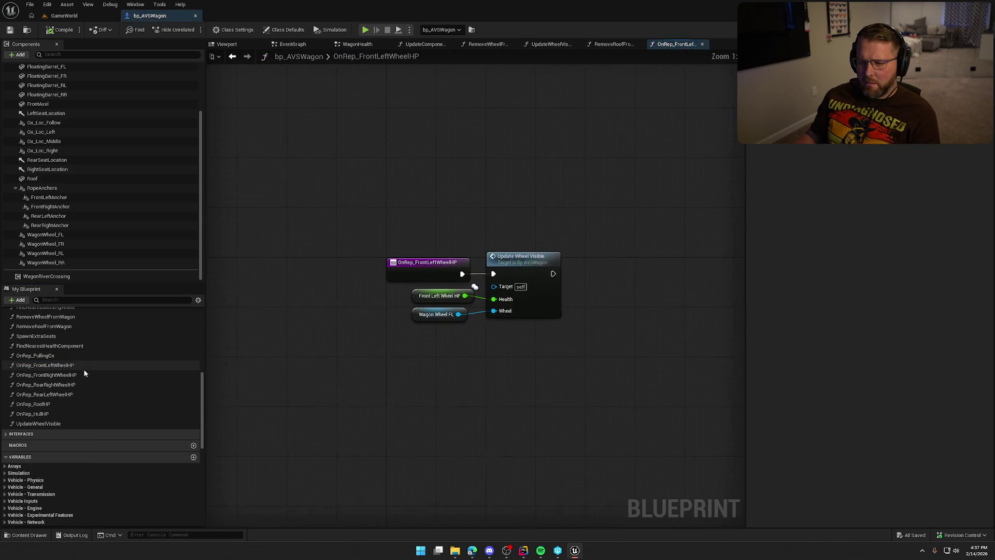
click(516, 308)
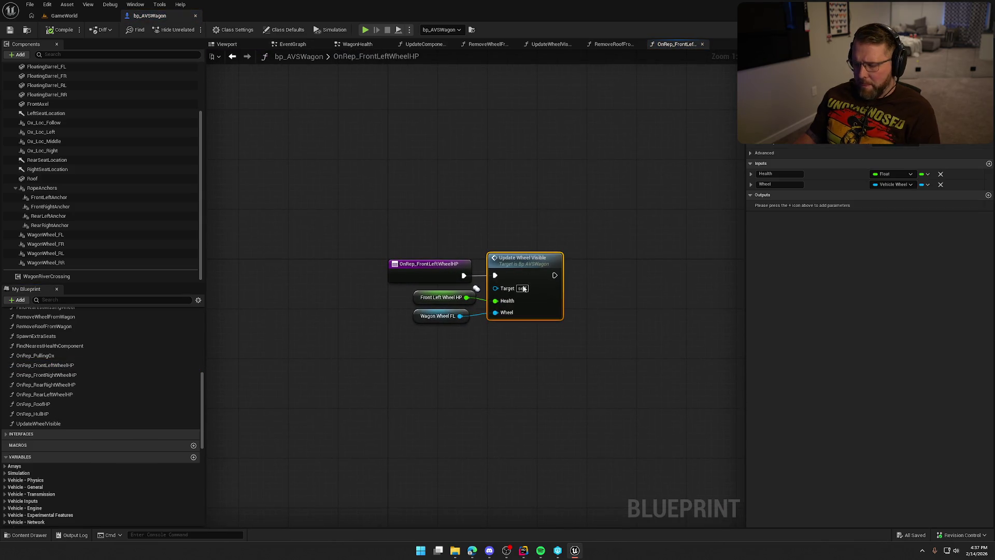
Make OnRep_RearRightWheelHP call Update Wheel Visible with WagonWheel_RR and Rear Right Wheel HP.
double_click(66, 387)
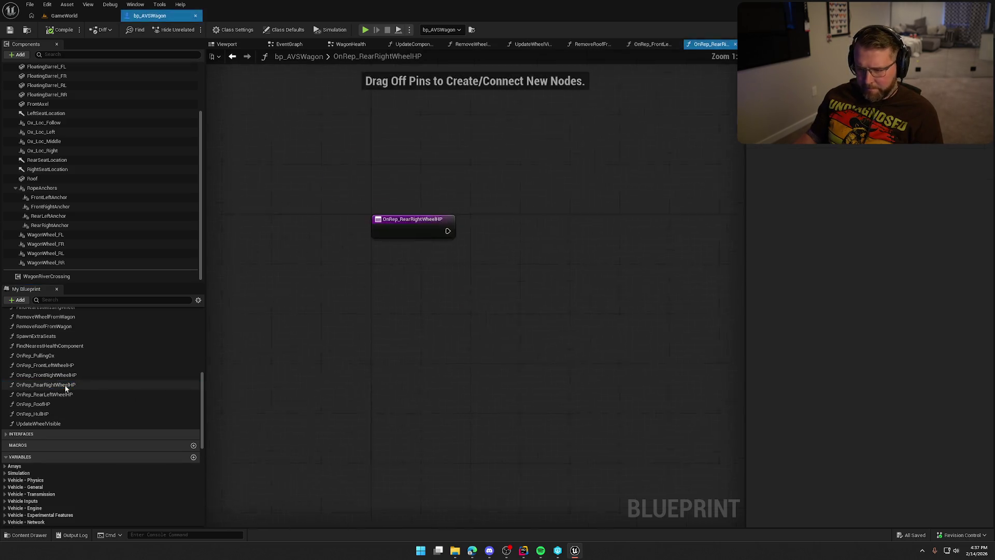
key(ctrl+v)
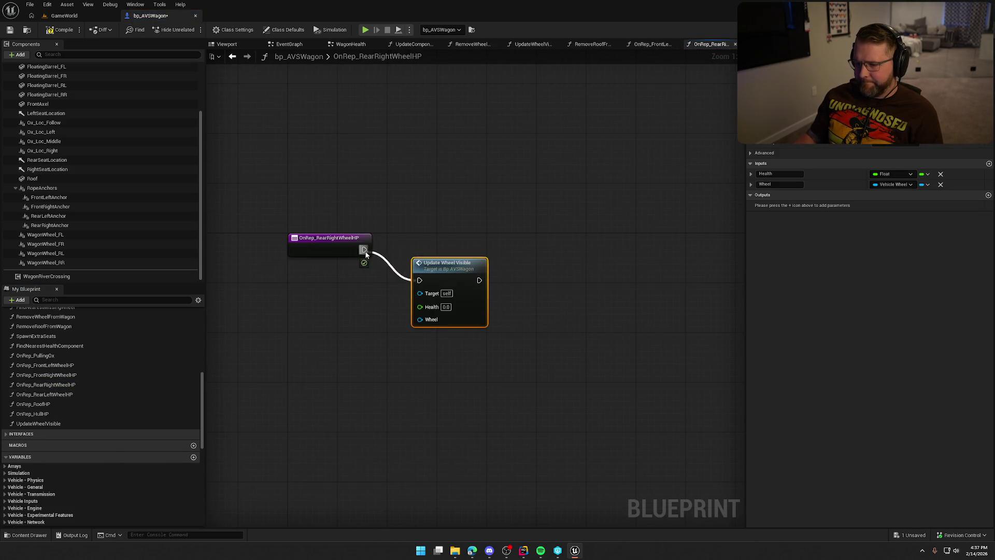
drag(452, 273, 425, 240)
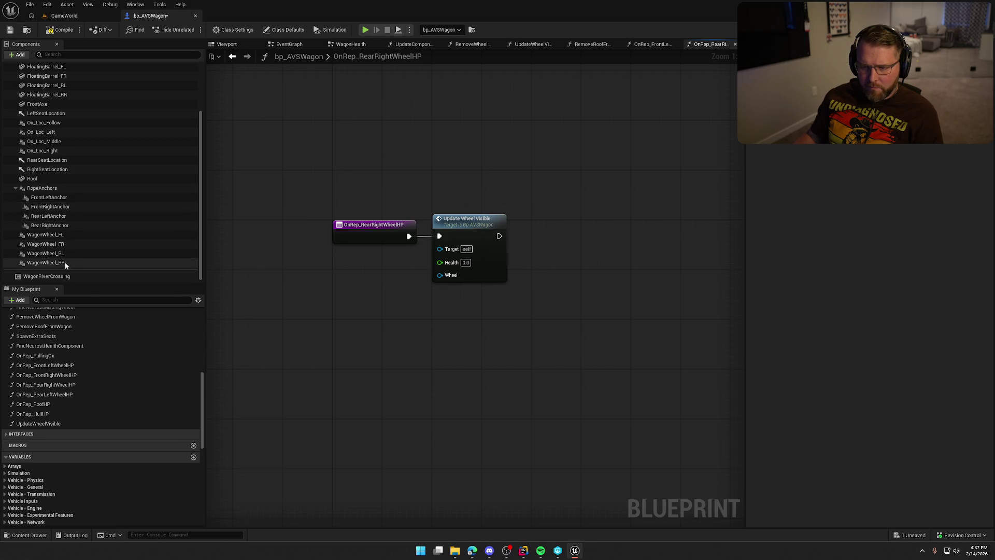
mouse_move(65, 262)
mouse_down()
mouse_move(337, 260)
mouse_move(453, 275)
mouse_up()
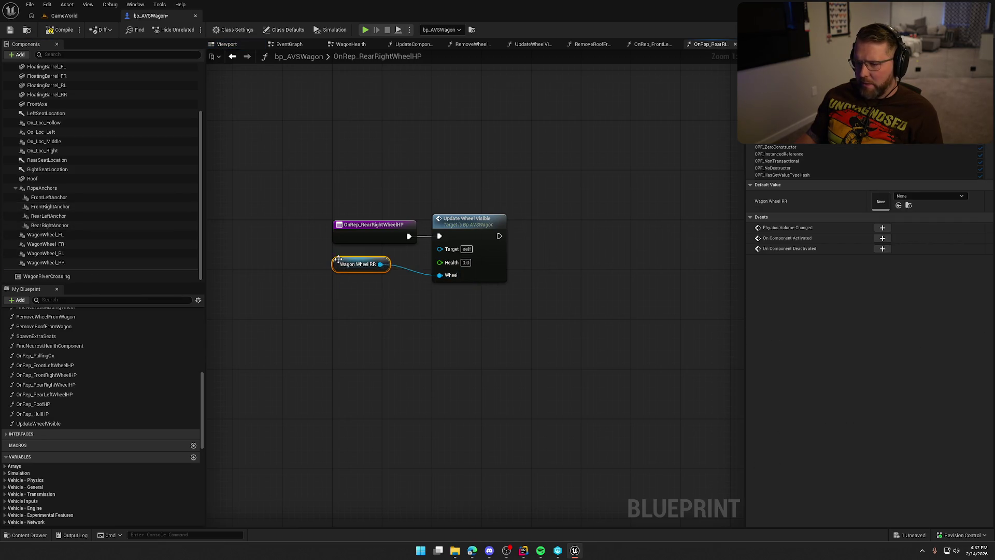
drag(338, 260, 357, 271)
scroll(129, 424, down, 8)
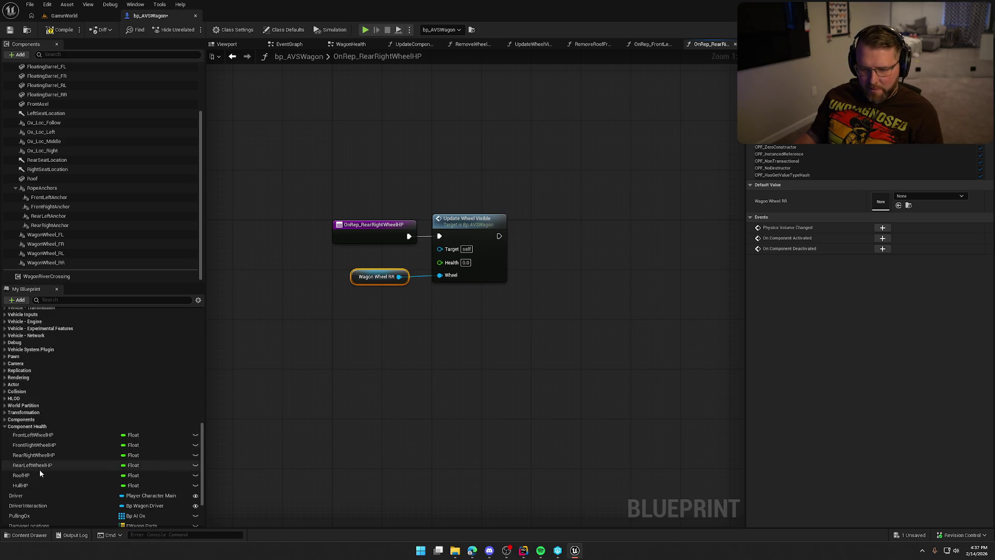
mouse_move(44, 455)
mouse_down()
mouse_move(340, 262)
mouse_move(440, 262)
mouse_up()
drag(353, 261, 359, 253)
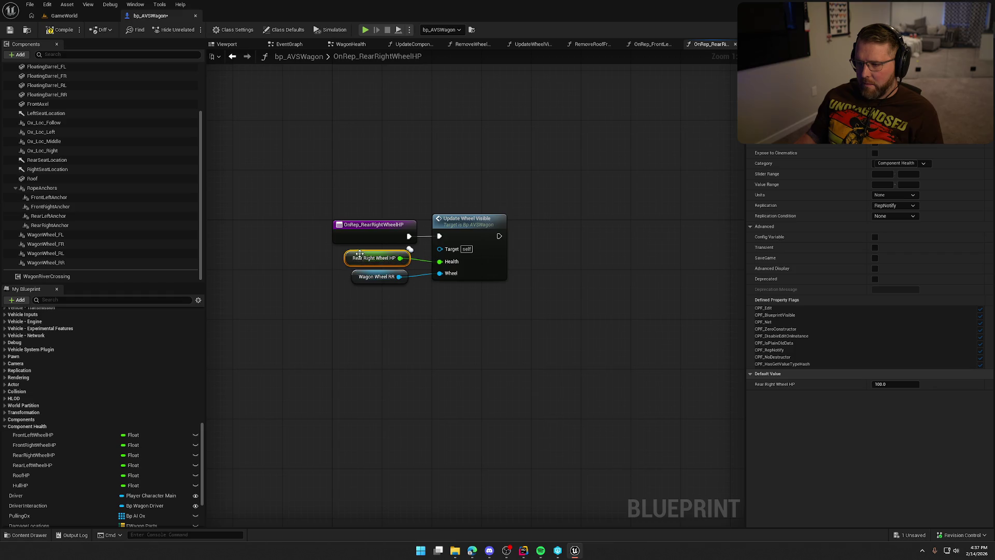
scroll(82, 382, up, 8)
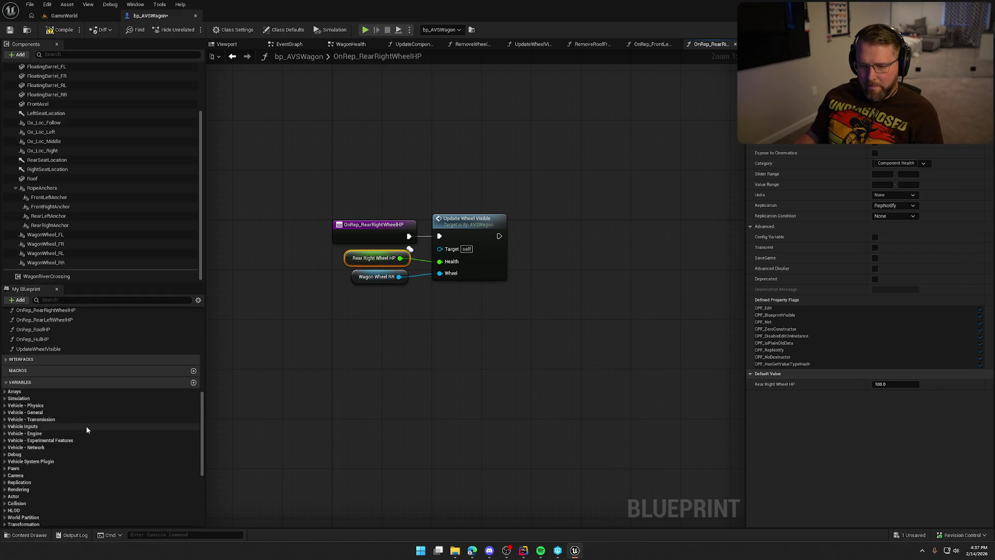
Make OnRep_RearLeftWheelHP call Update Wheel Visible with Wagon Wheel RL and Rear Left Wheel HP.
double_click(70, 394)
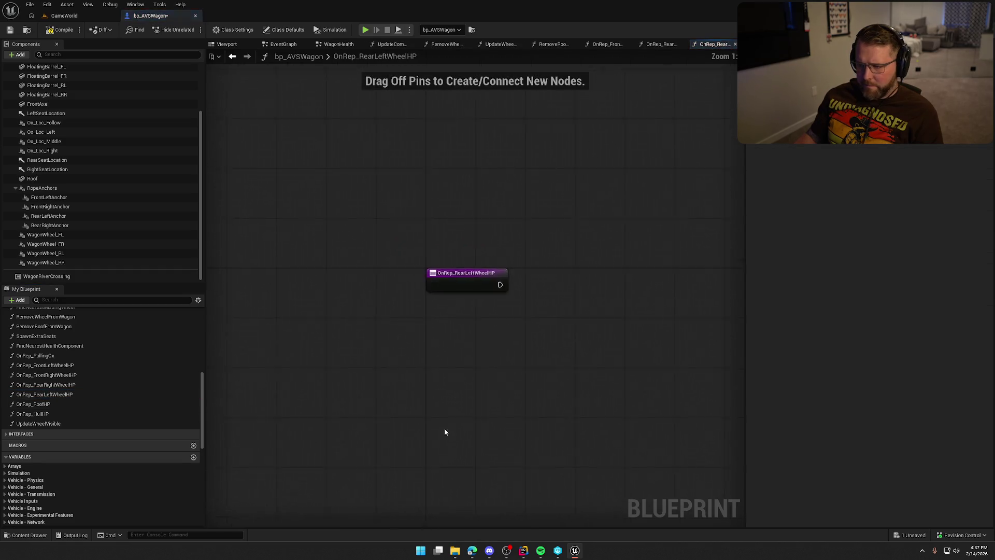
key(ctrl+v)
drag(456, 274, 428, 266)
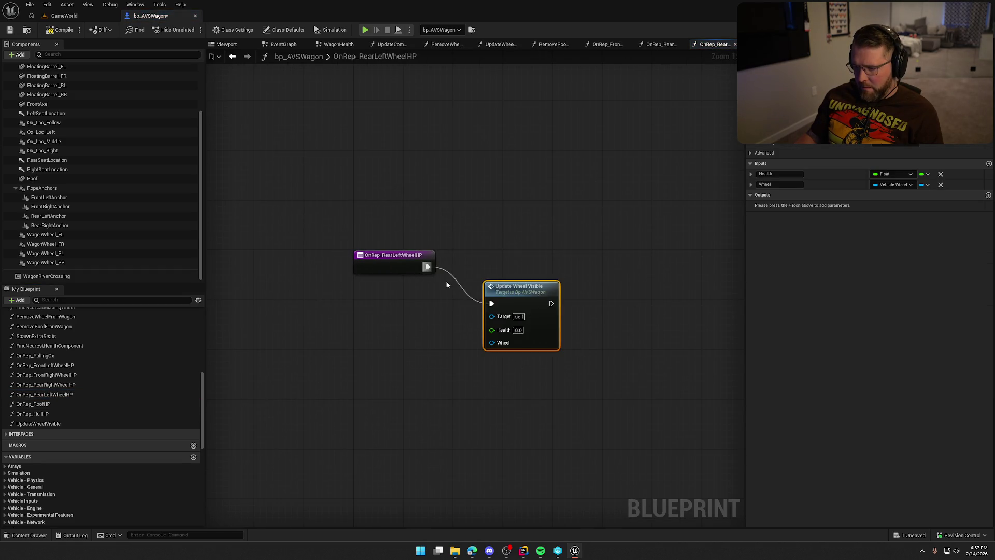
drag(519, 287, 487, 250)
click(450, 195)
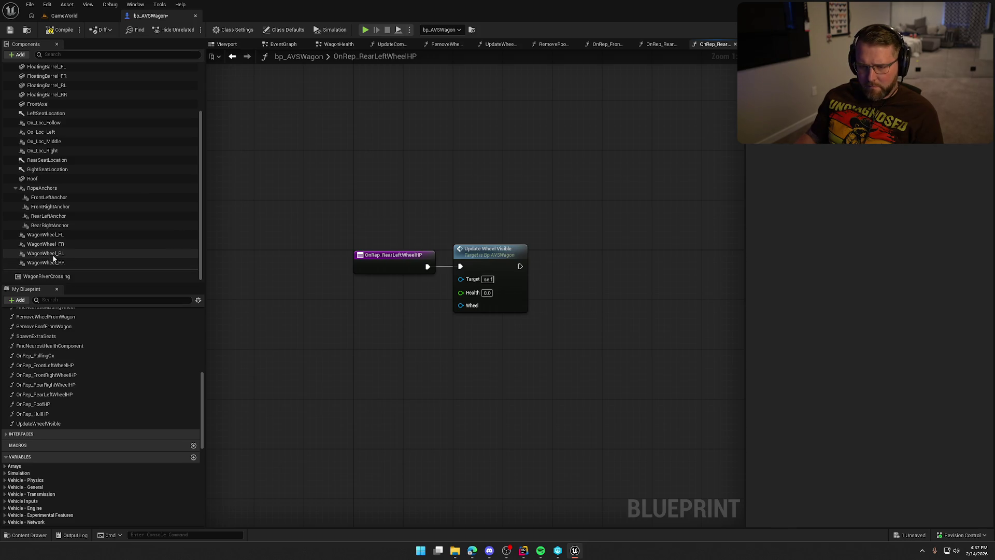
mouse_move(50, 254)
mouse_down()
mouse_move(337, 307)
mouse_move(343, 299)
mouse_up()
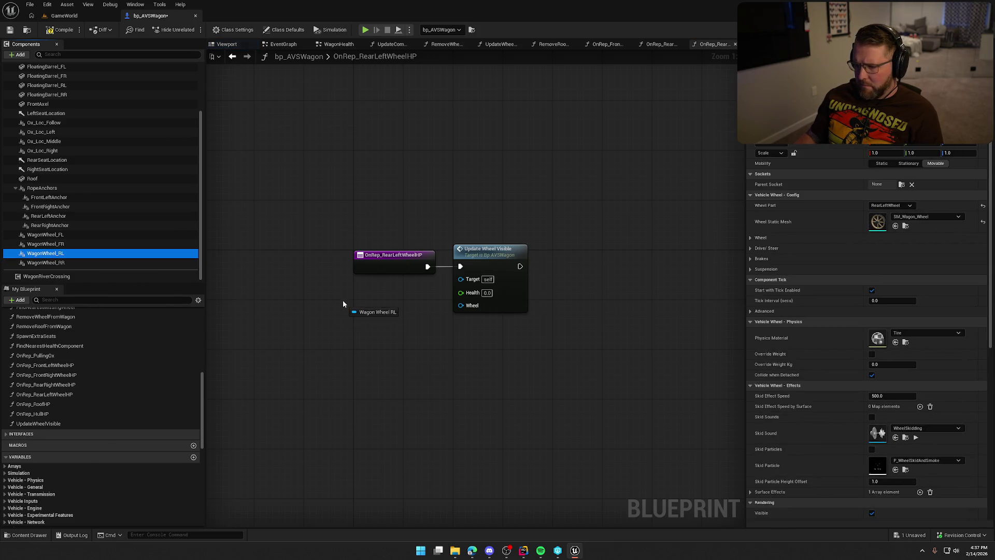
drag(415, 307, 461, 306)
click(137, 456)
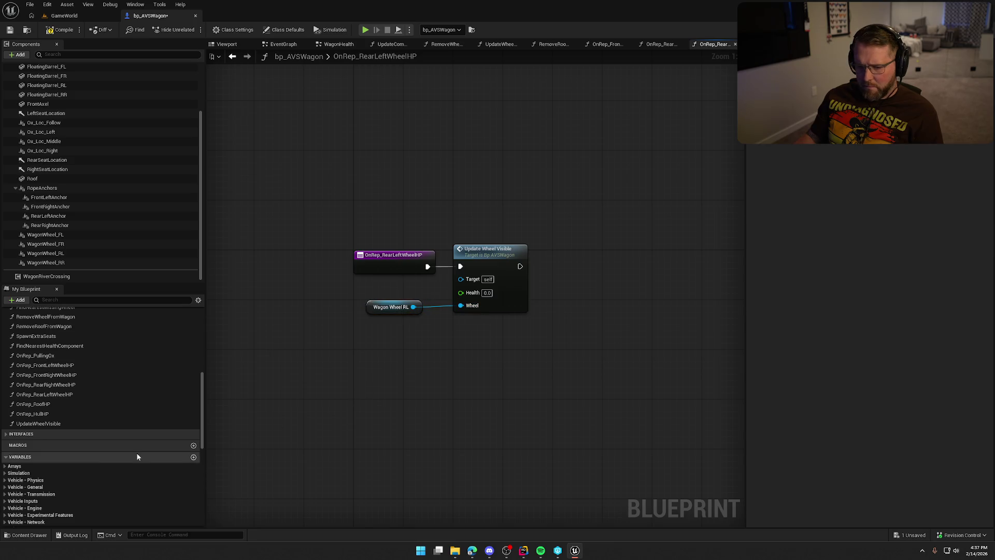
scroll(104, 466, down, 6)
mouse_move(38, 465)
mouse_down()
mouse_move(363, 290)
mouse_move(461, 293)
mouse_up()
click(387, 184)
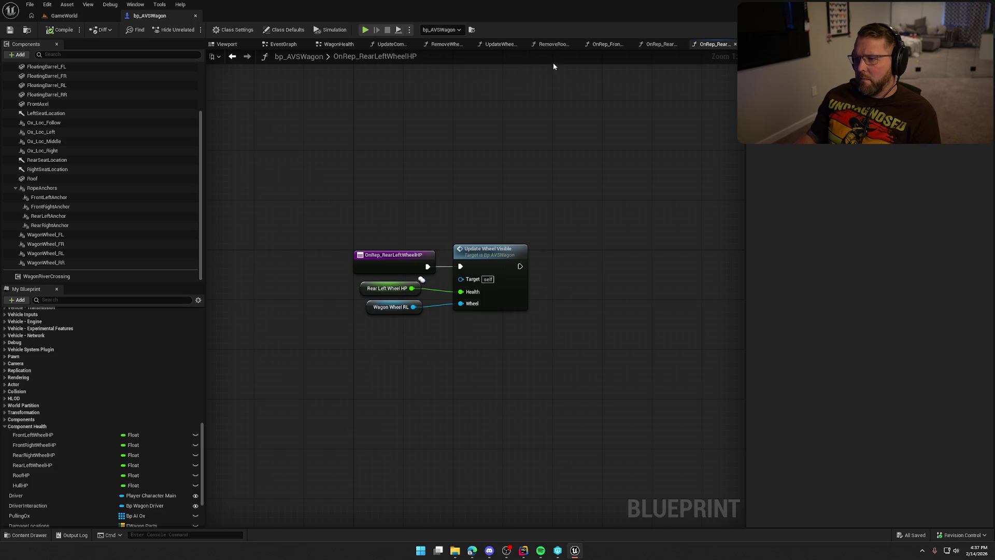
click(290, 47)
click(655, 218)
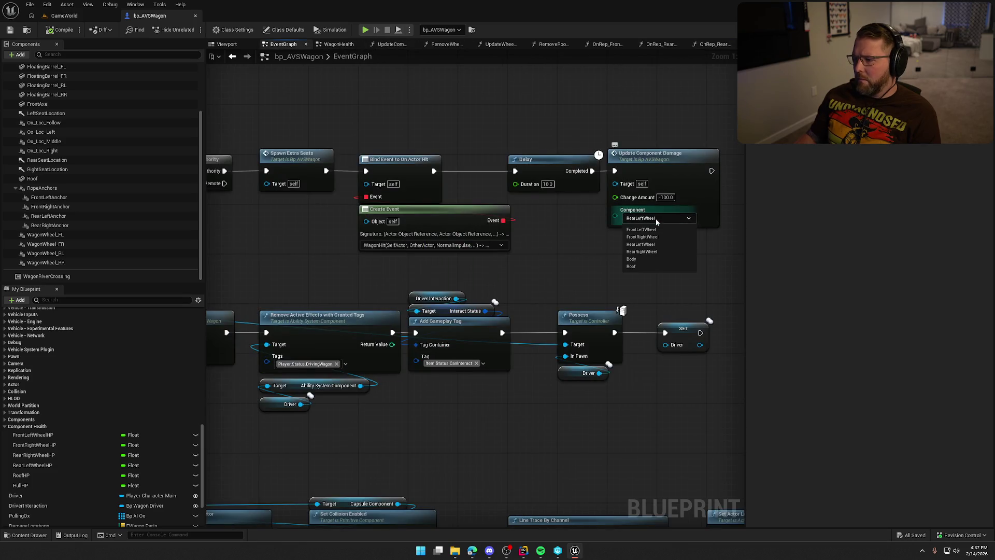
Point the test damage at Body, save the wagon, and run a two-player GameWorld play test, then stop.
click(583, 257)
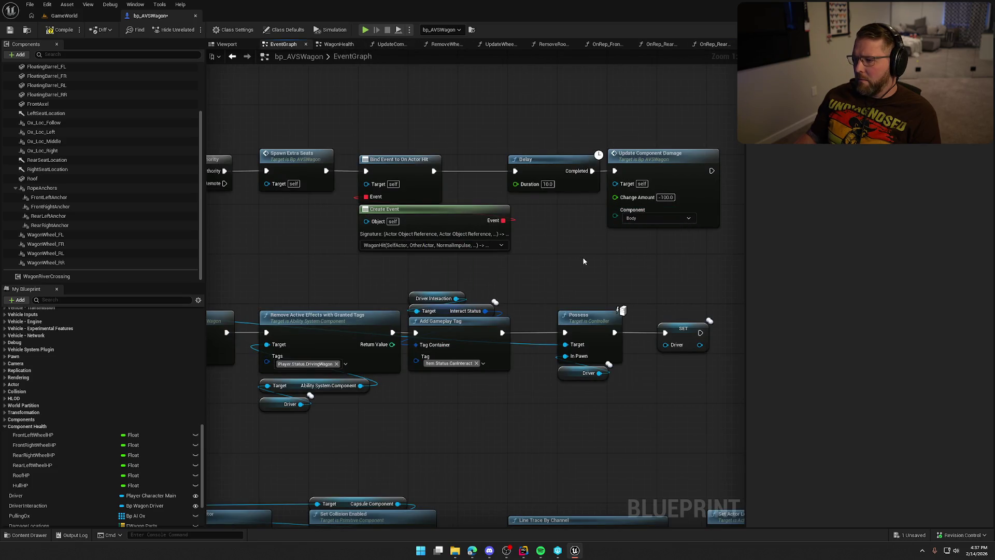
key(ctrl+s)
click(65, 16)
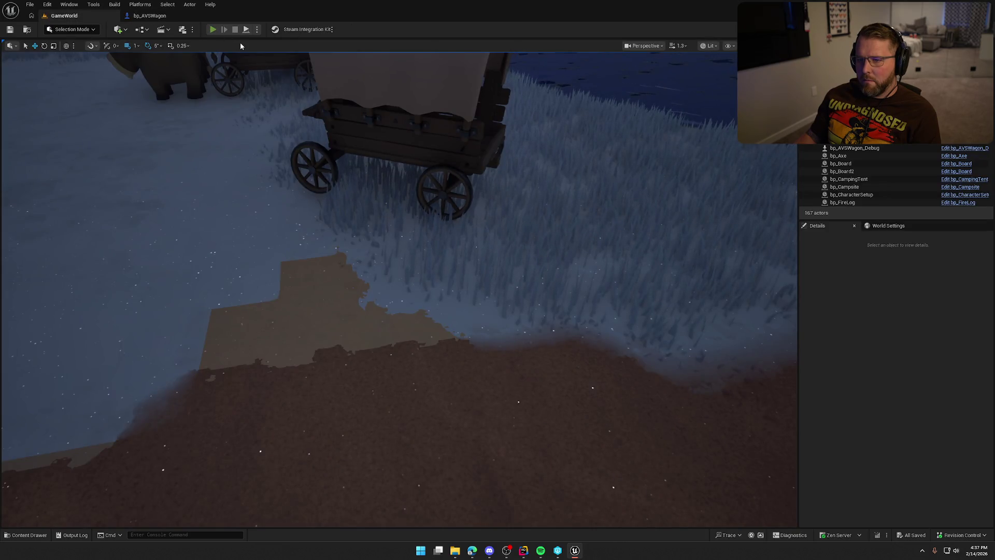
click(212, 29)
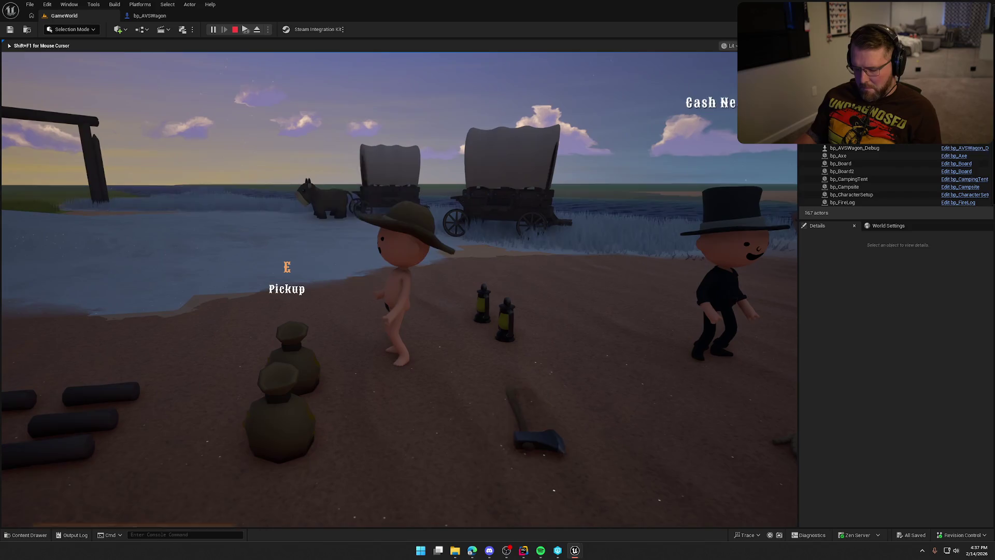
key(super)
key(super)
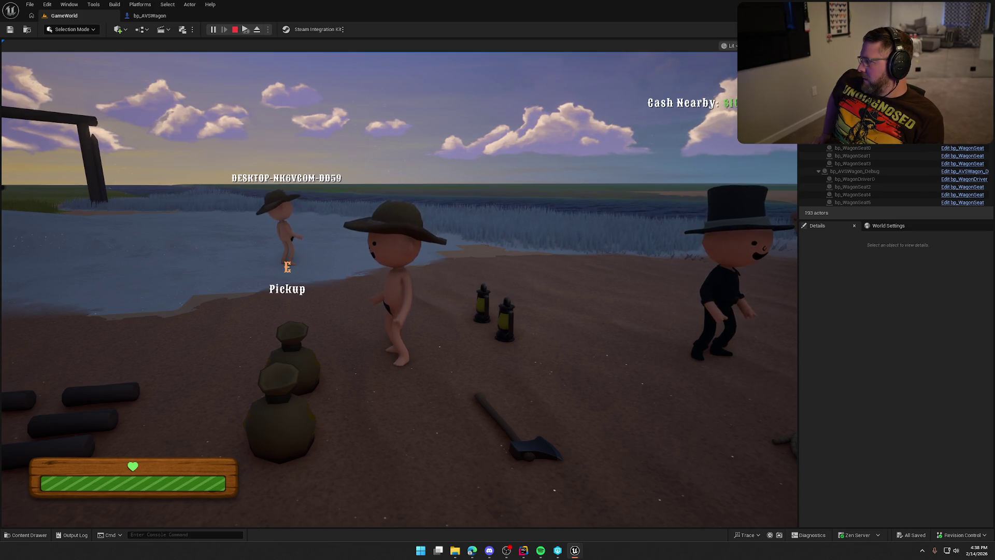
key(Escape)
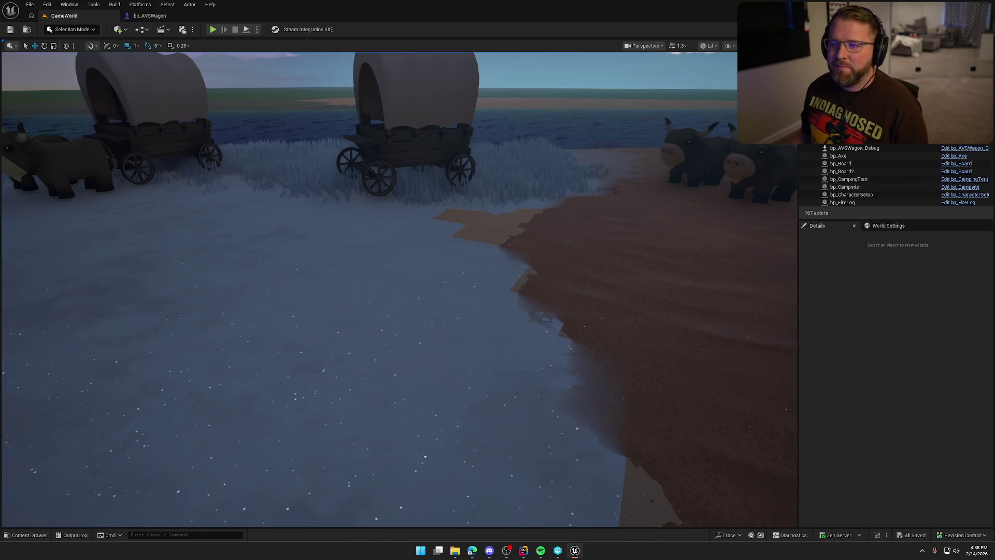
Delete the Delay and Update Component Damage nodes and close the extra graph tabs.
click(149, 16)
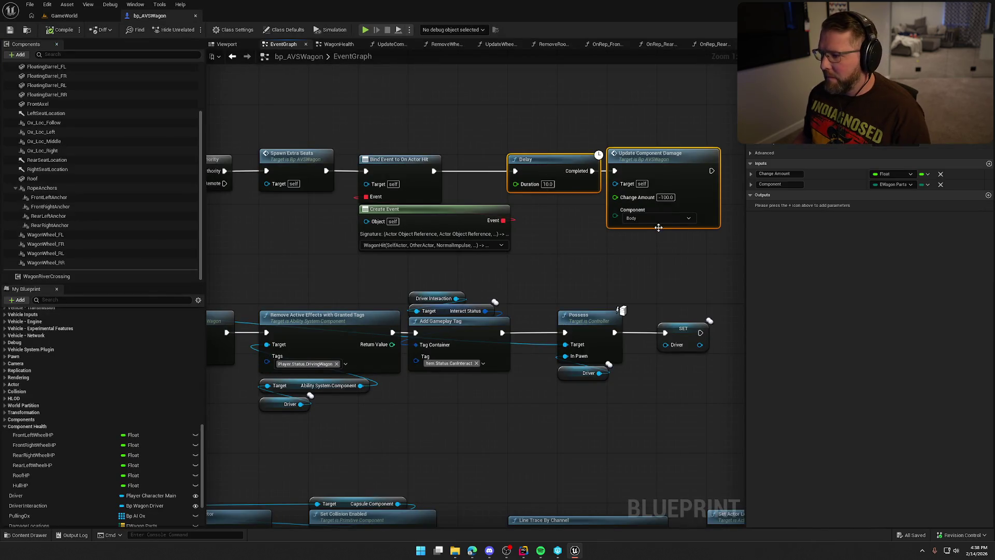
key(Delete)
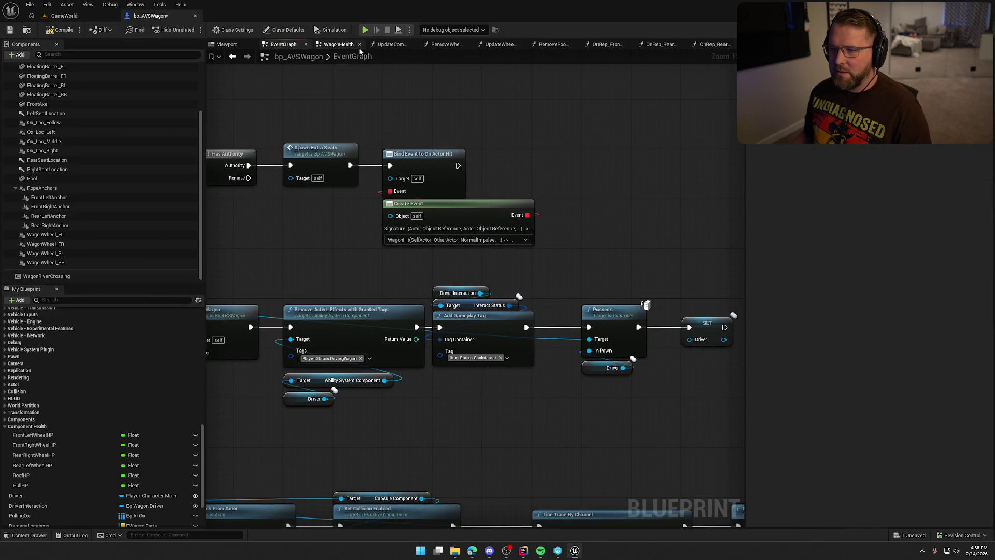
middle_click(401, 44)
middle_click(401, 44)
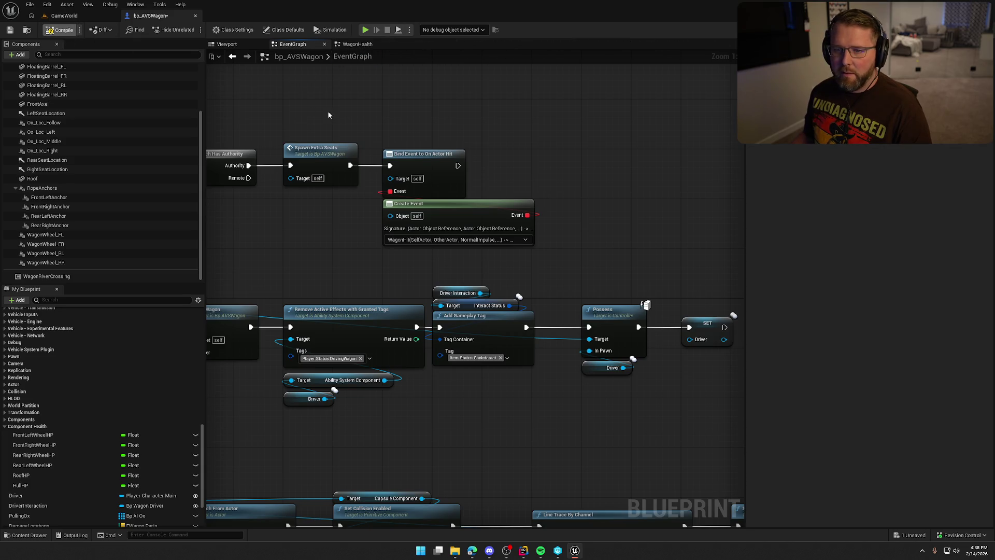
mouse_move(315, 119)
mouse_down()
mouse_move(369, 144)
mouse_move(436, 130)
mouse_move(527, 141)
mouse_up()
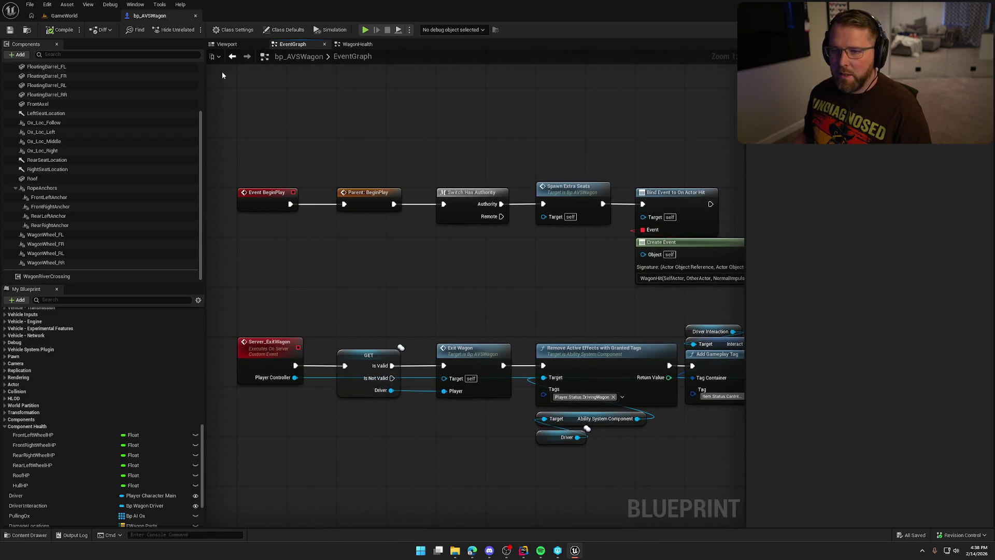
Back in GameWorld, browse the Content Drawer to Logic > Interactables > Items.
click(64, 15)
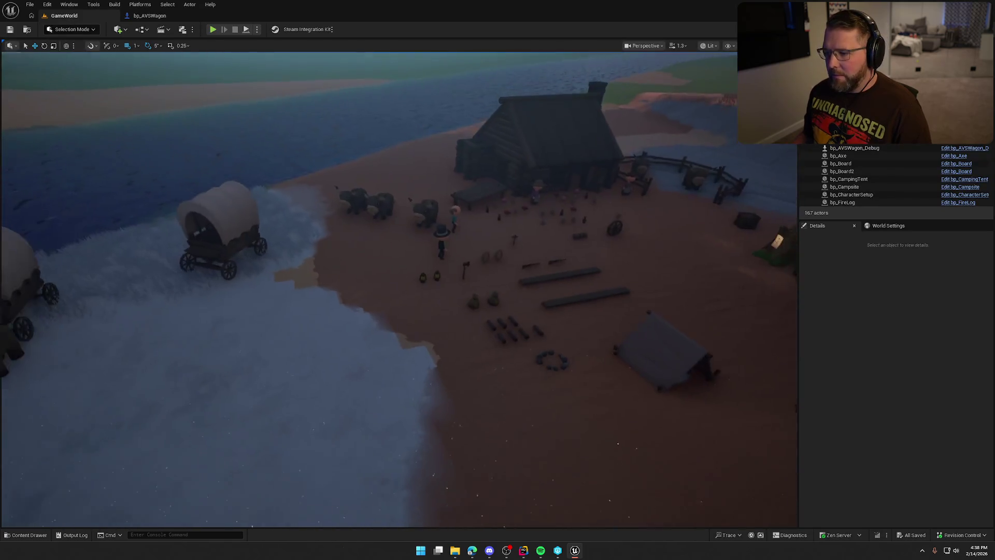
key(ctrl+space)
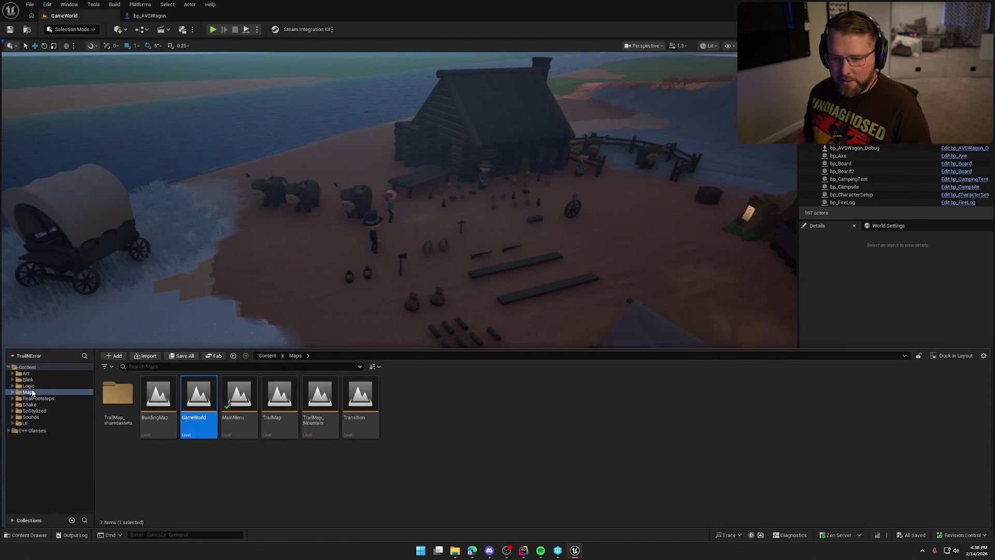
click(29, 386)
double_click(361, 394)
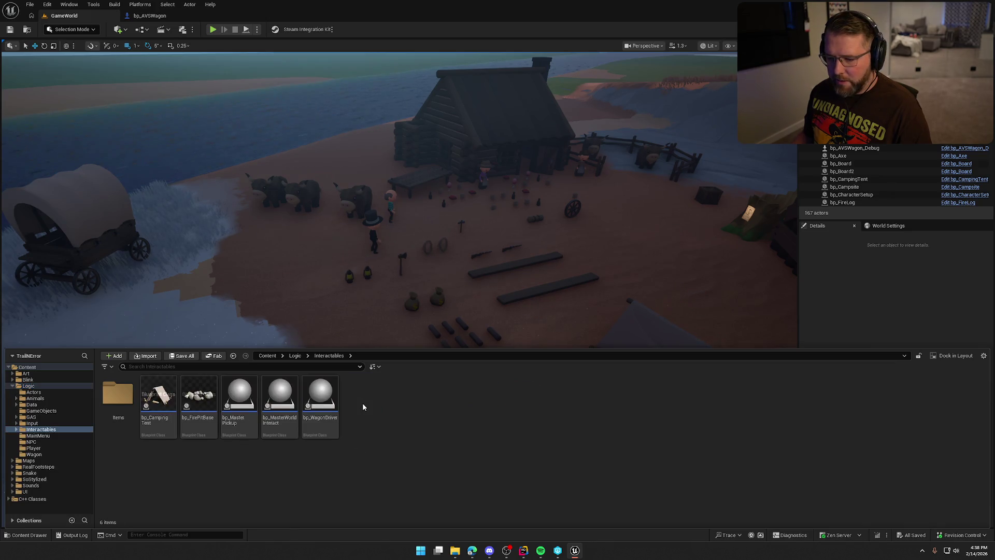
double_click(118, 394)
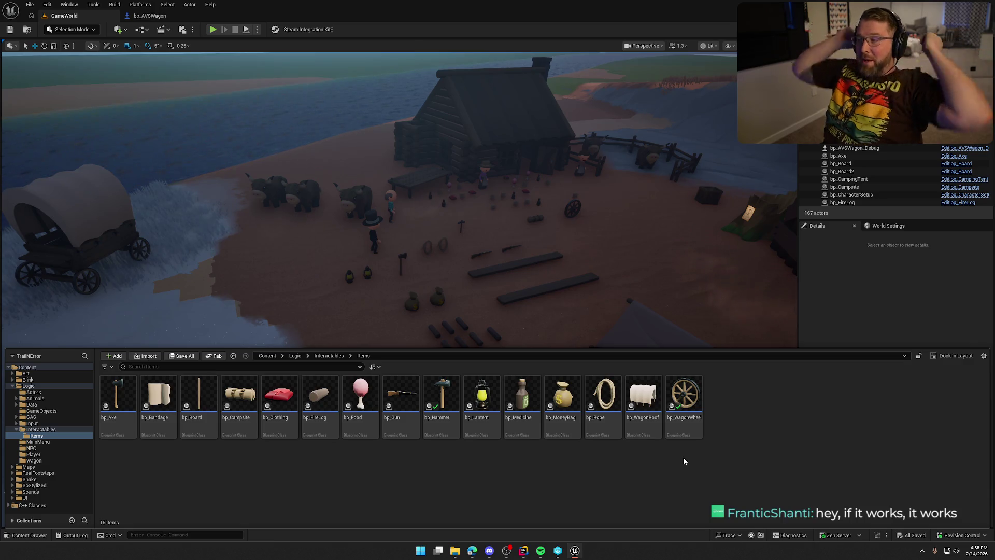
Open bp_Axe, then bp_Bandage, and examine each item's Event UseItem graph.
double_click(123, 415)
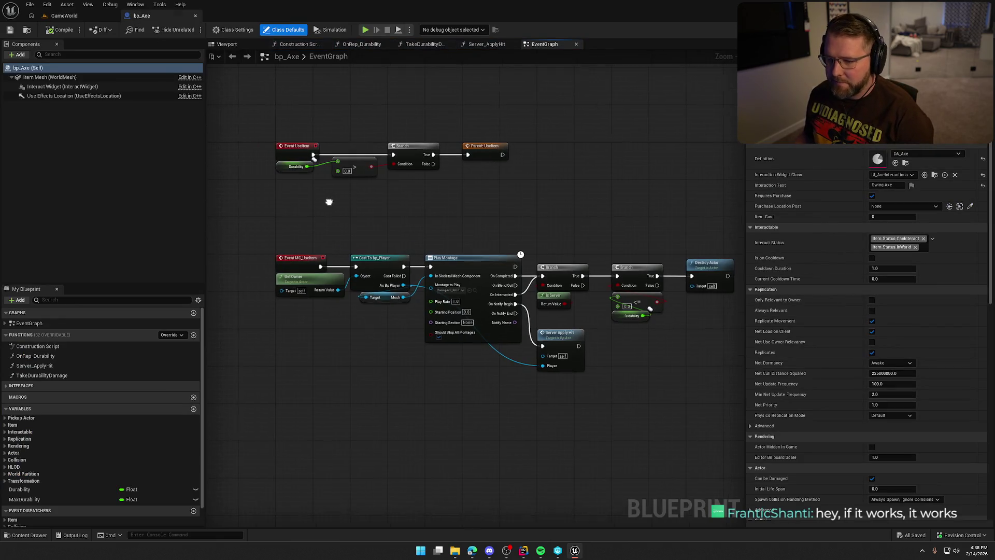
drag(370, 226, 352, 197)
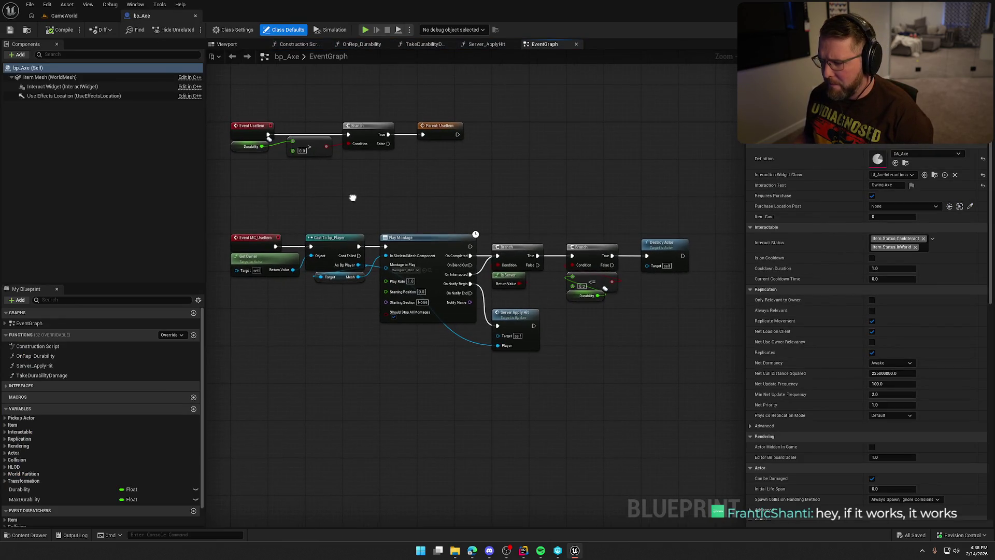
key(ctrl+space)
double_click(159, 407)
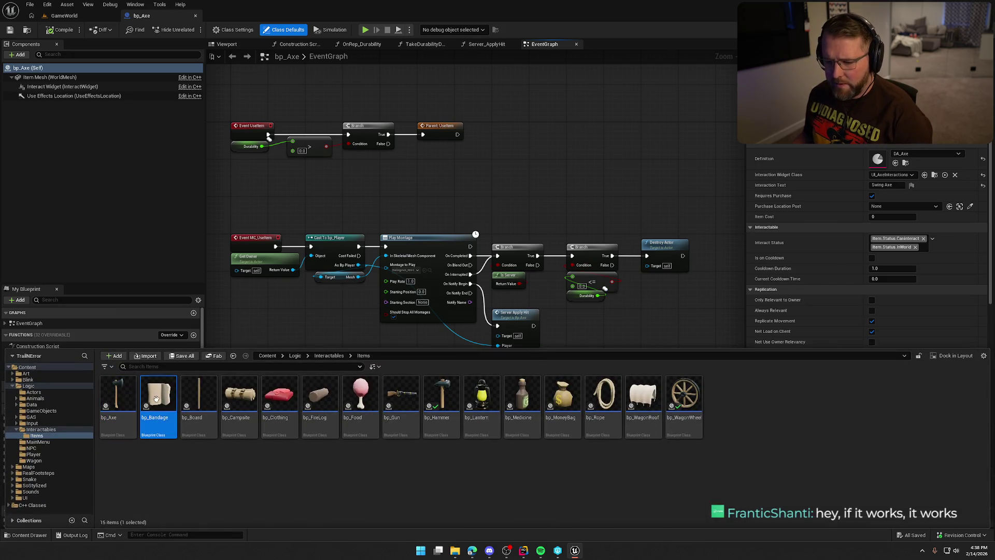
drag(478, 308, 437, 337)
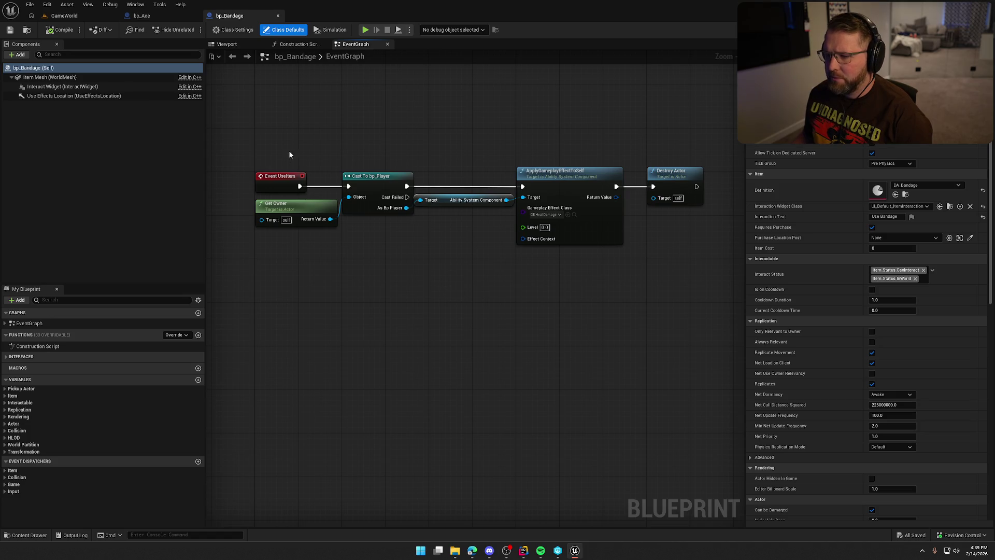
drag(289, 155, 630, 288)
click(511, 300)
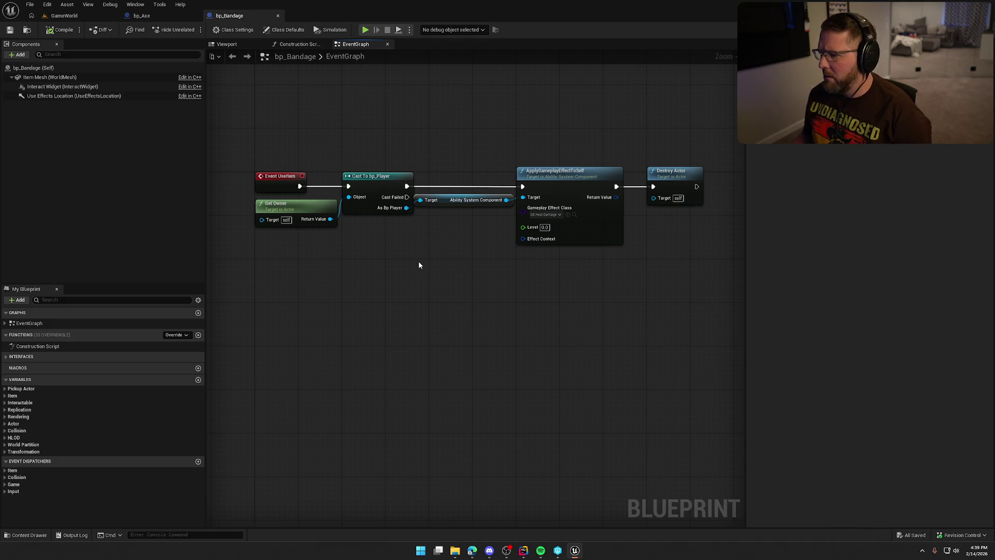
key(ctrl+space)
click(205, 399)
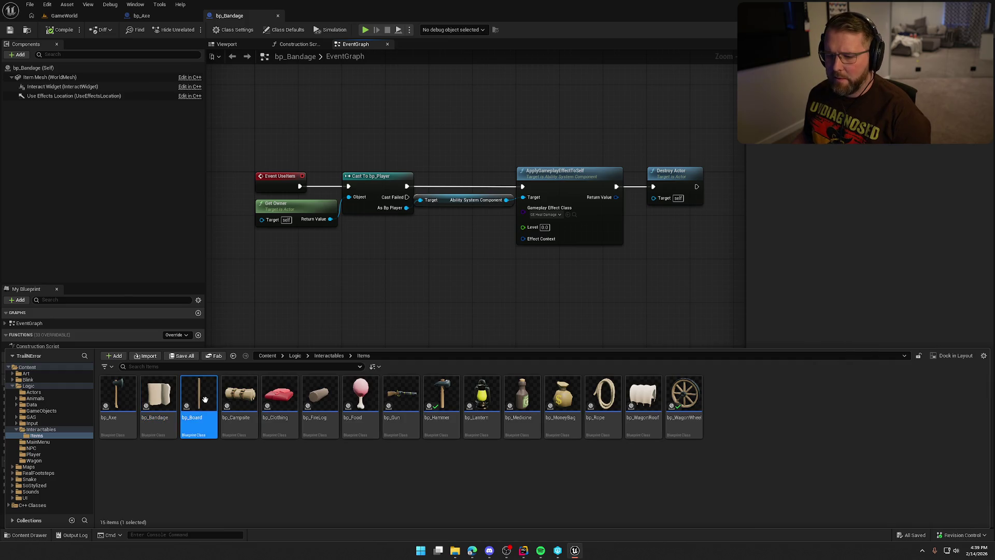
Open bp_Board to check its defaults, then close the Axe, Bandage and Board tabs.
double_click(206, 399)
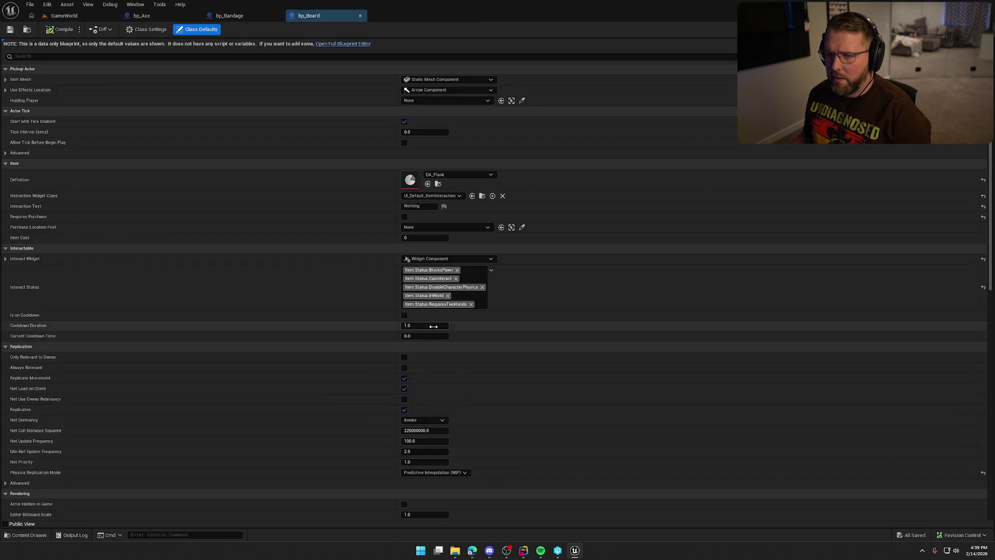
click(195, 16)
click(196, 16)
click(195, 16)
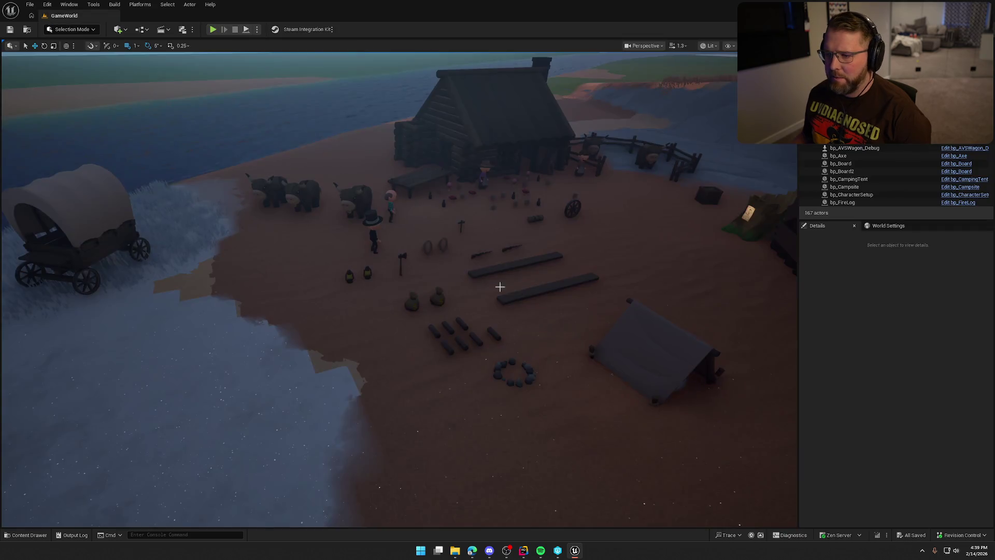
key(ctrl+space)
Open bp_Campsite and follow its UseItem chain through to Destroy Actor, then close it.
double_click(240, 399)
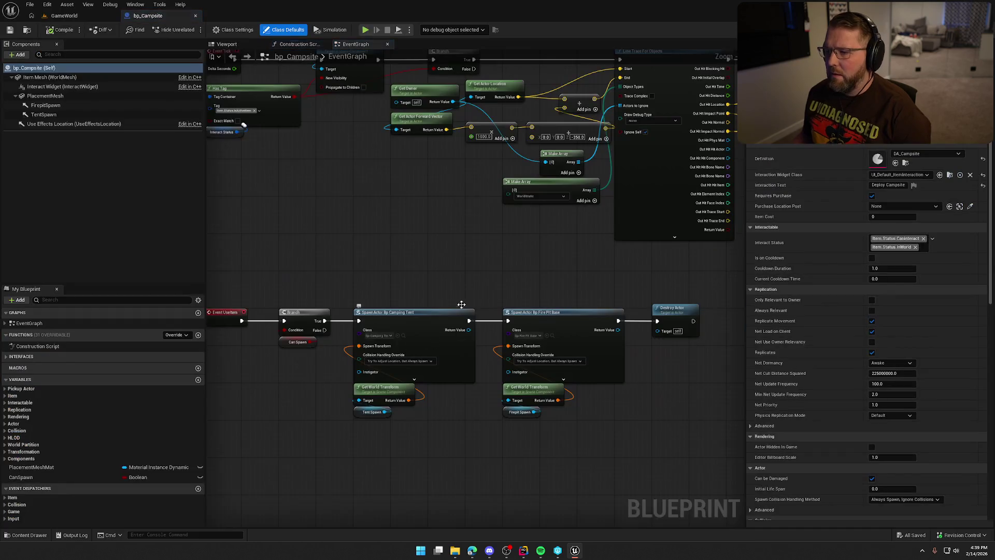
mouse_move(476, 302)
mouse_down()
mouse_move(506, 322)
mouse_move(493, 556)
mouse_up()
mouse_move(518, 367)
mouse_down()
mouse_move(508, 11)
mouse_move(365, 148)
mouse_up()
scroll(445, 163, up, 2)
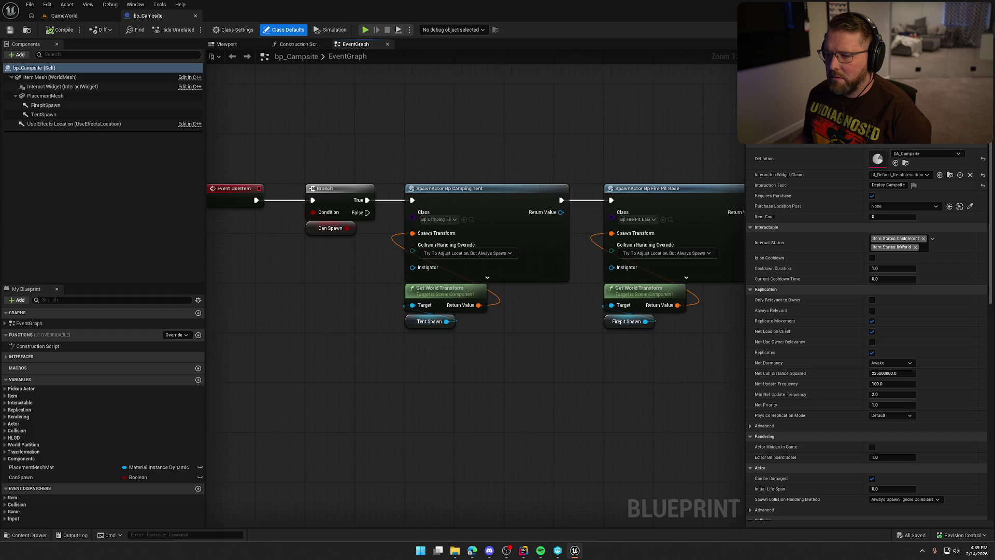
drag(285, 255, 323, 243)
drag(368, 267, 301, 326)
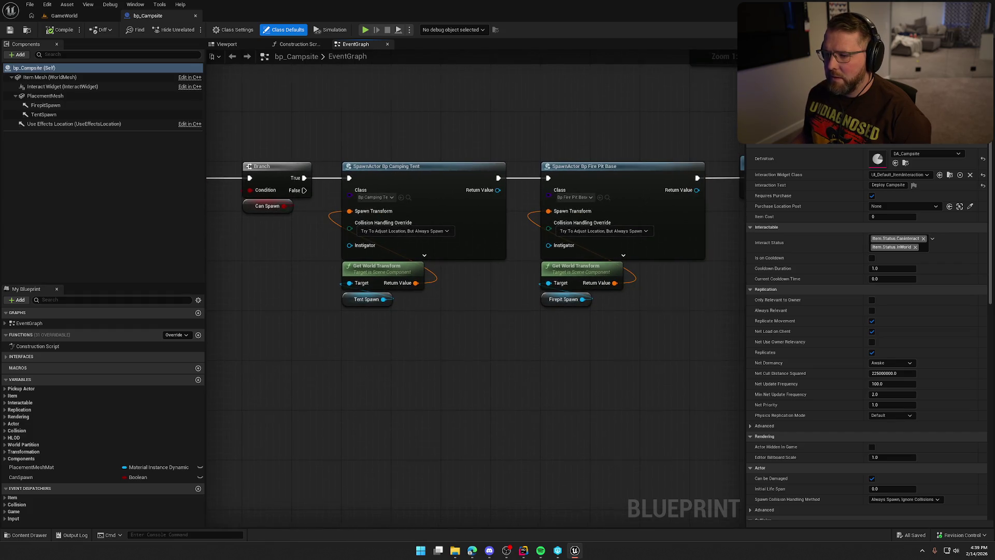
drag(552, 353, 473, 362)
click(342, 273)
mouse_move(342, 273)
mouse_down()
mouse_move(417, 343)
mouse_move(390, 340)
mouse_move(491, 328)
mouse_move(630, 420)
mouse_up()
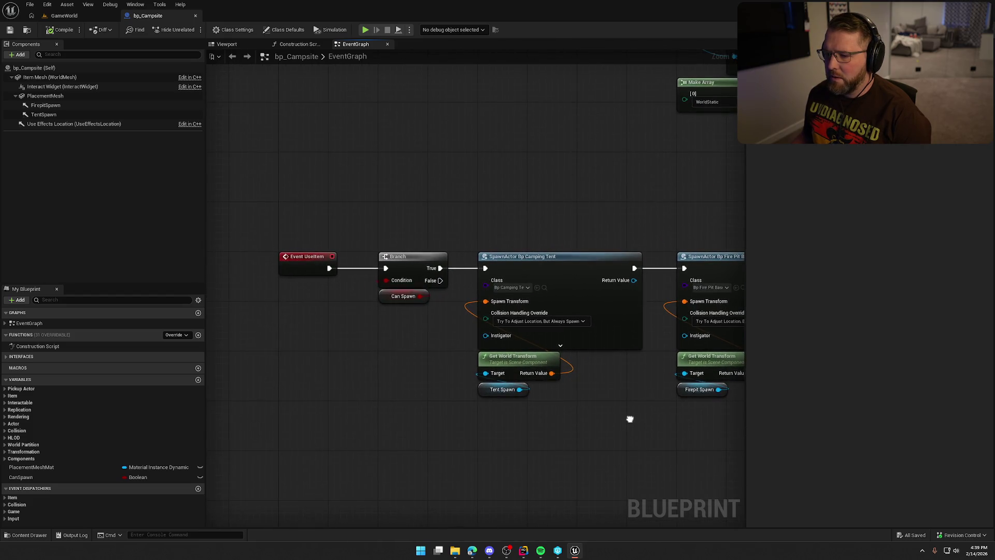
click(195, 16)
key(ctrl+space)
double_click(280, 405)
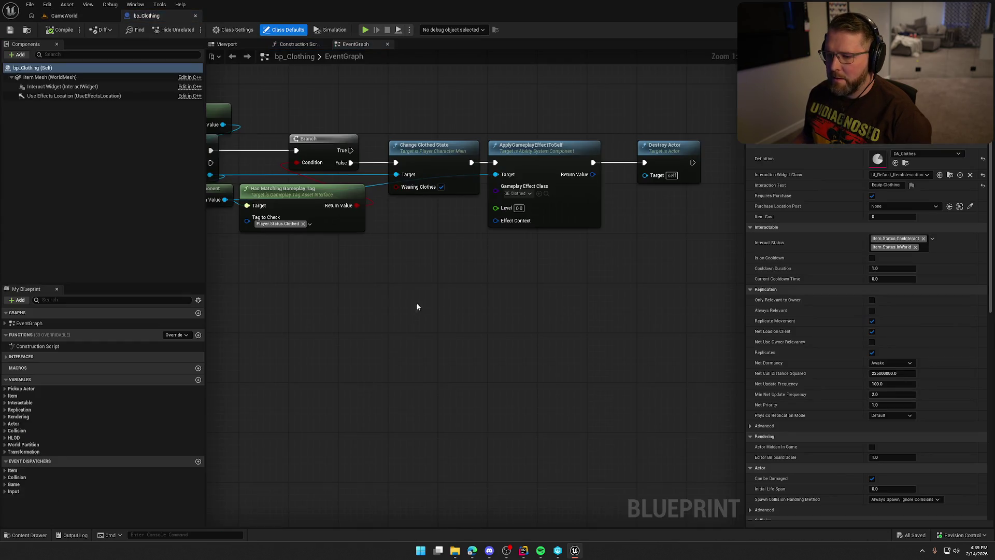
Review bp_Clothing's UseItem chain from the casts through Change Clothed State to Destroy Actor, then close it.
drag(417, 306, 484, 344)
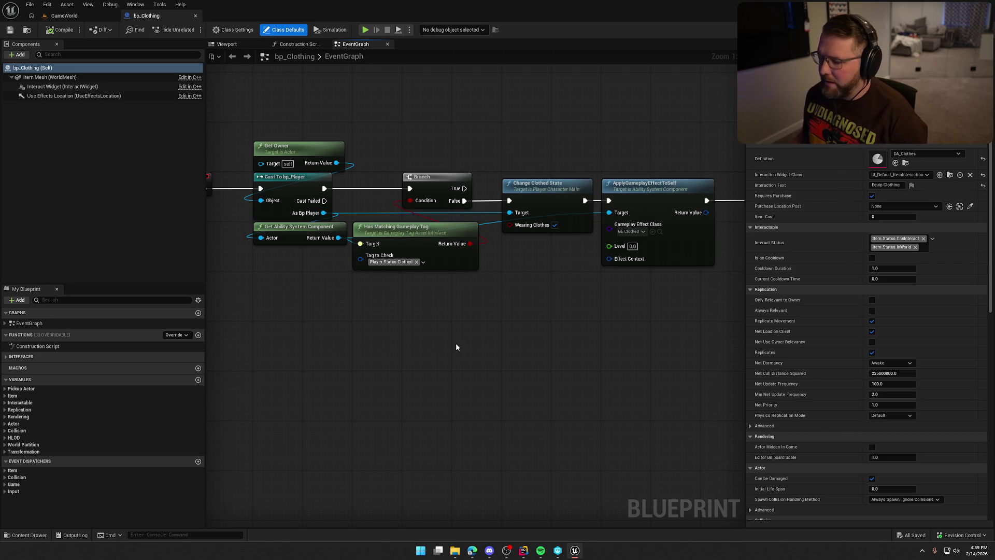
drag(456, 346, 560, 349)
scroll(562, 349, down, 3)
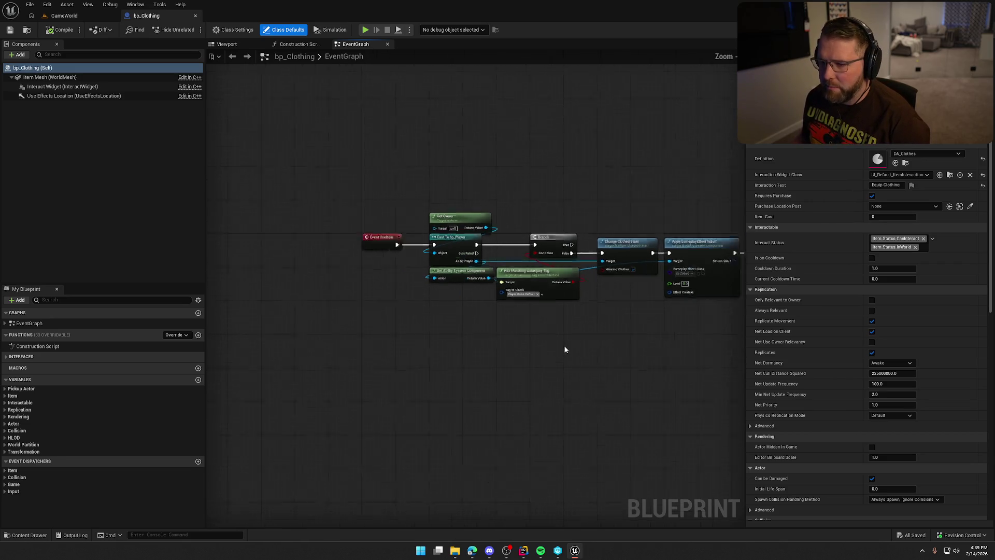
scroll(566, 353, up, 3)
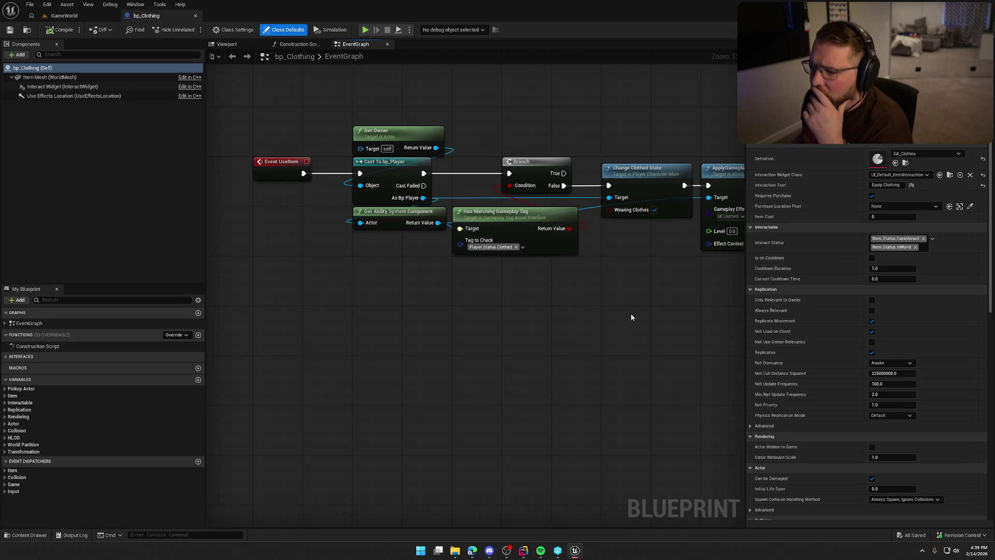
drag(632, 318, 464, 317)
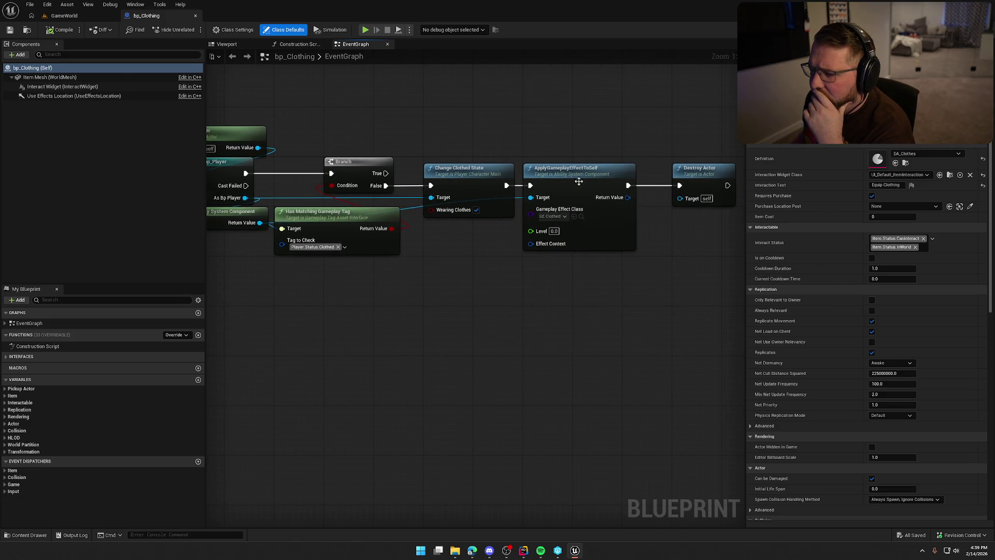
mouse_move(578, 181)
mouse_down()
mouse_move(500, 325)
mouse_move(443, 310)
mouse_up()
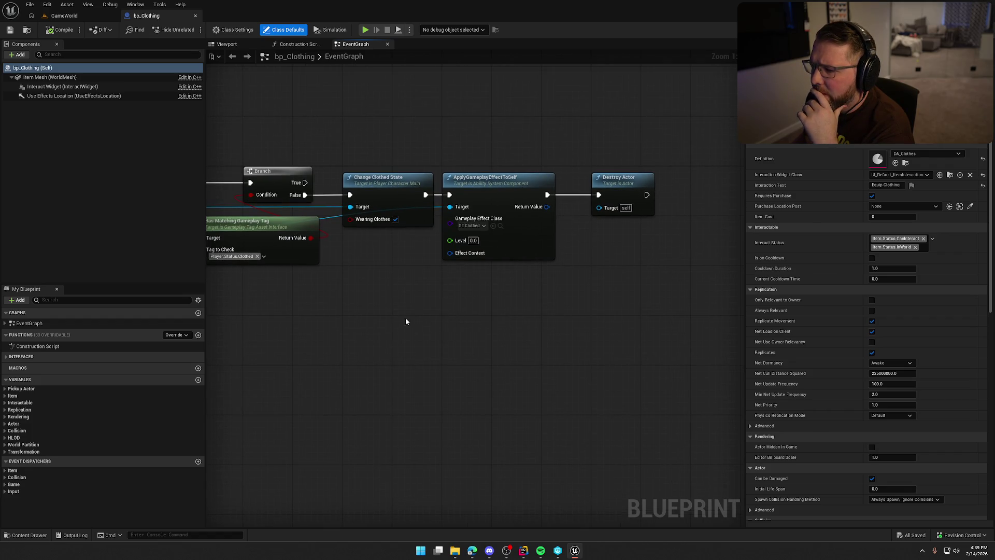
mouse_move(406, 321)
mouse_down()
mouse_move(620, 322)
mouse_move(456, 323)
mouse_up()
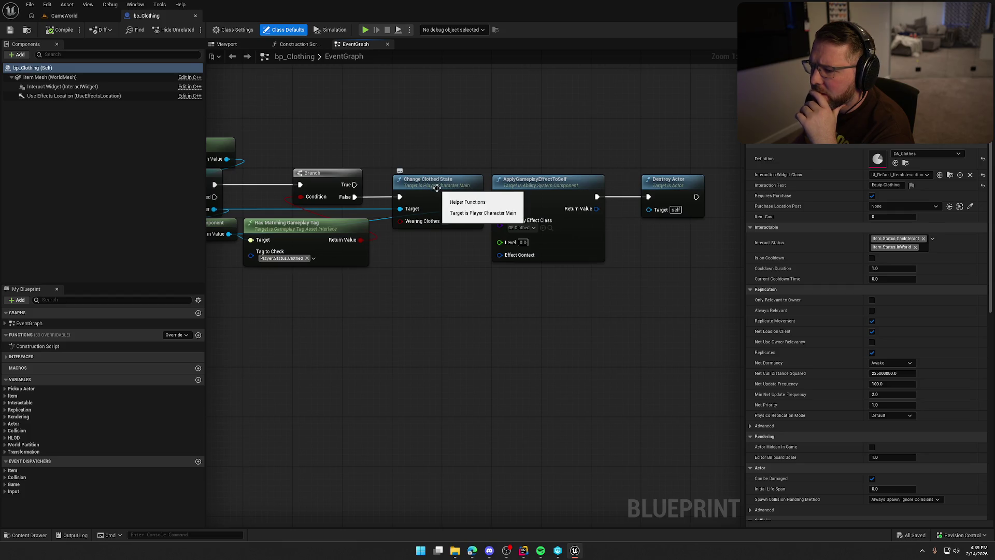
drag(548, 346, 724, 351)
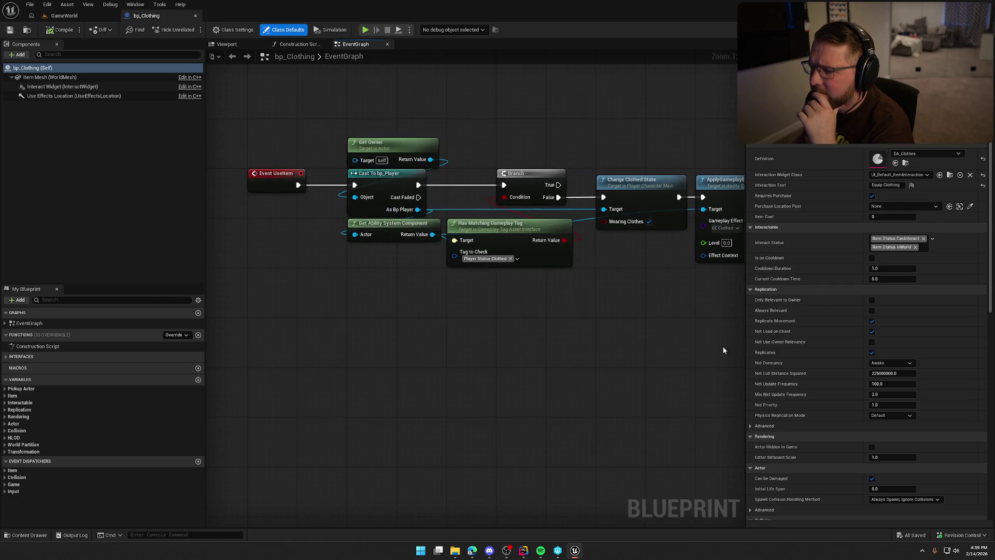
click(196, 16)
Open bp_FireLog to look over its use logic, close it, then open bp_Food.
key(ctrl+space)
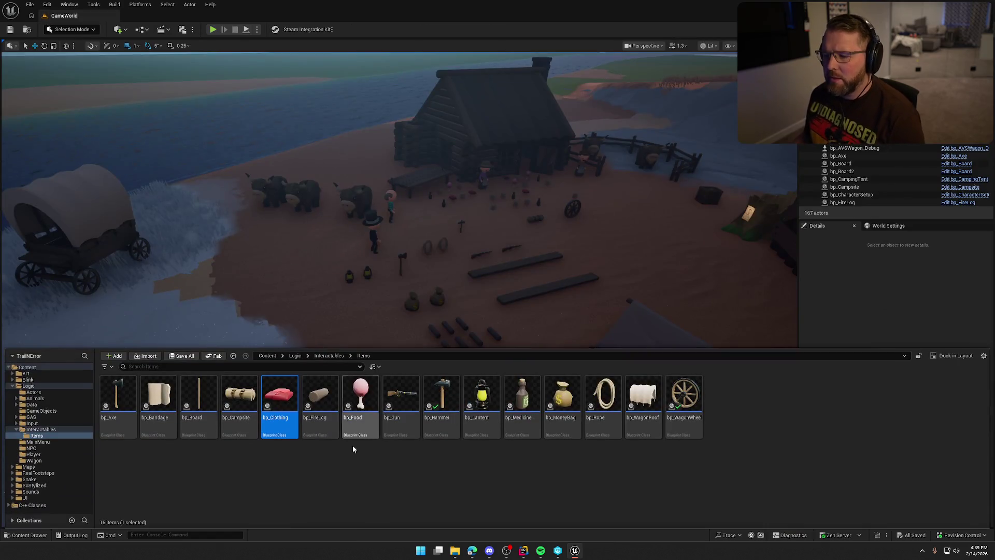
double_click(318, 400)
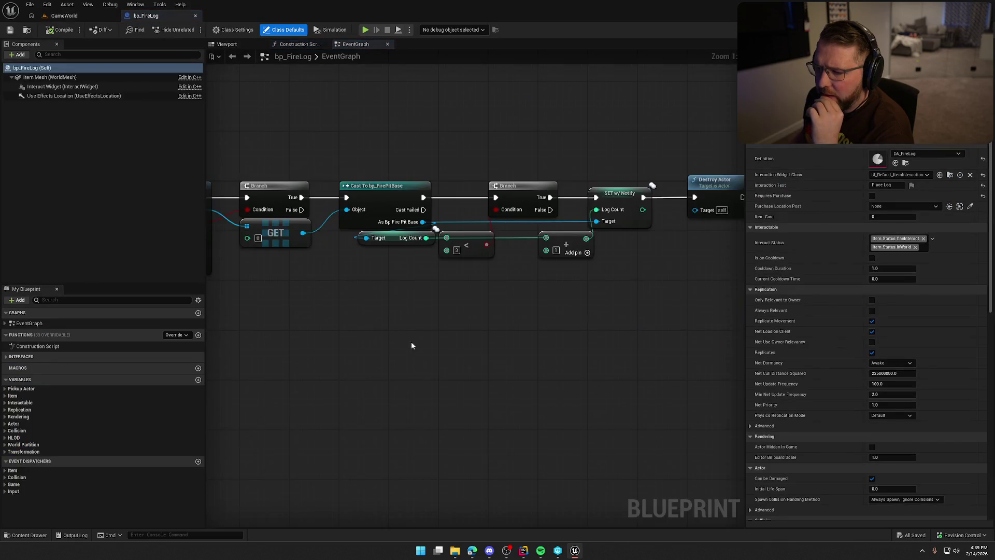
mouse_move(412, 341)
mouse_down()
mouse_move(720, 370)
mouse_move(273, 347)
mouse_move(496, 338)
mouse_up()
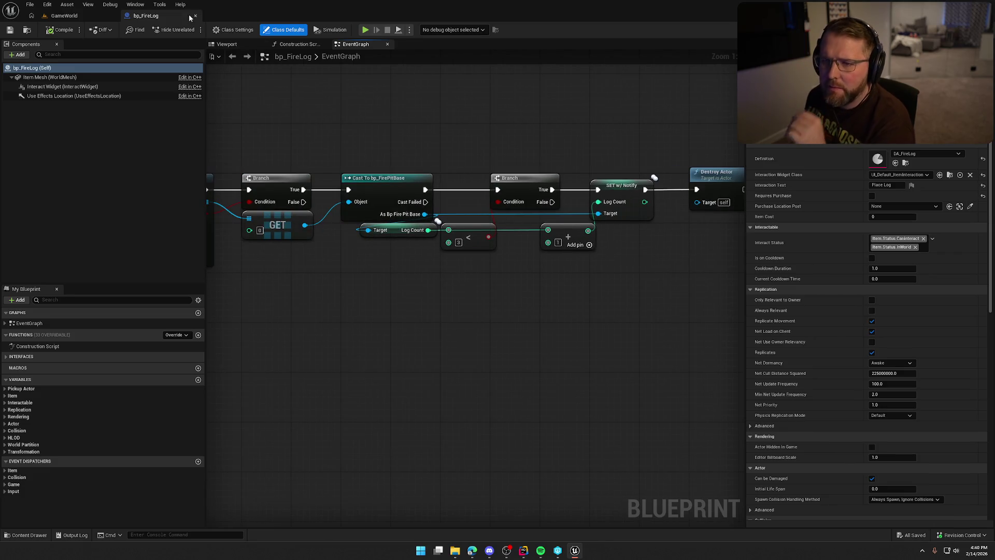
click(65, 16)
key(ctrl+space)
click(361, 394)
double_click(360, 389)
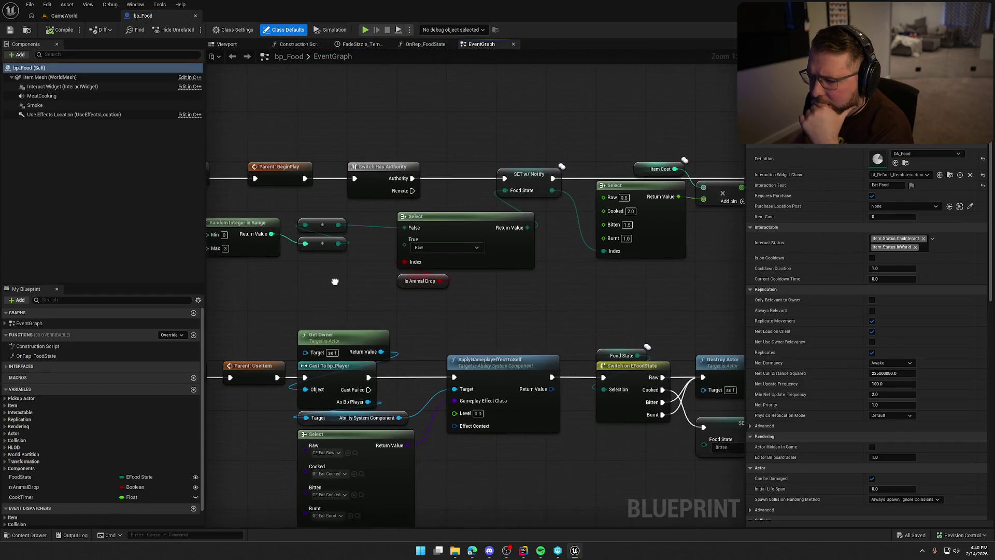
Survey bp_Food's graph from Event UseItem and Event Tick down to the MC_UseItem row.
drag(497, 319, 547, 312)
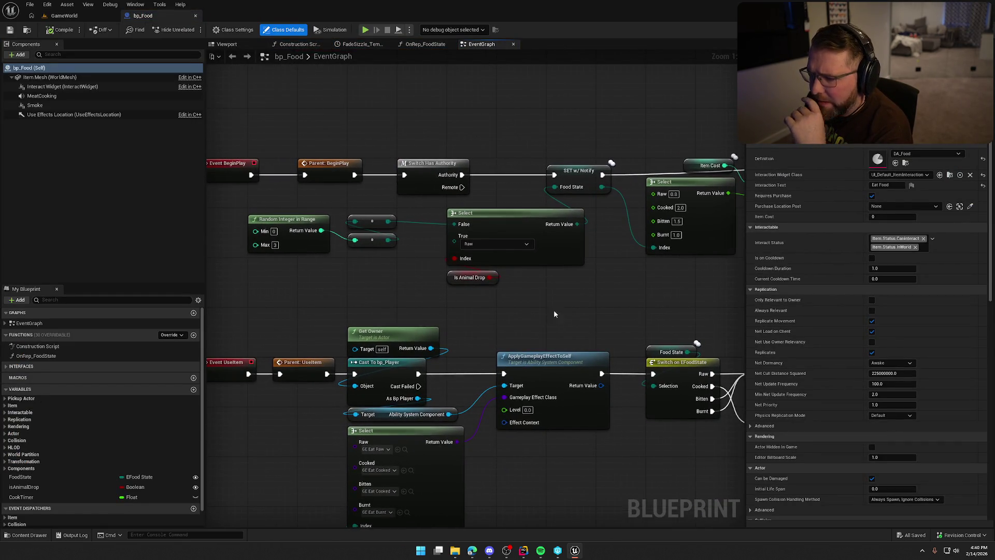
drag(598, 293, 385, 267)
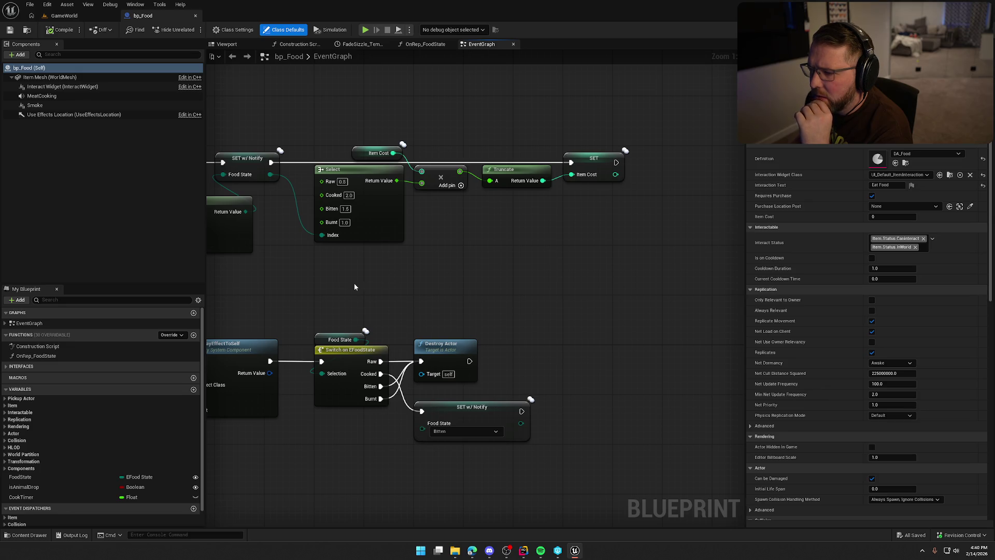
mouse_move(353, 284)
mouse_down()
mouse_move(407, 280)
mouse_move(572, 196)
mouse_up()
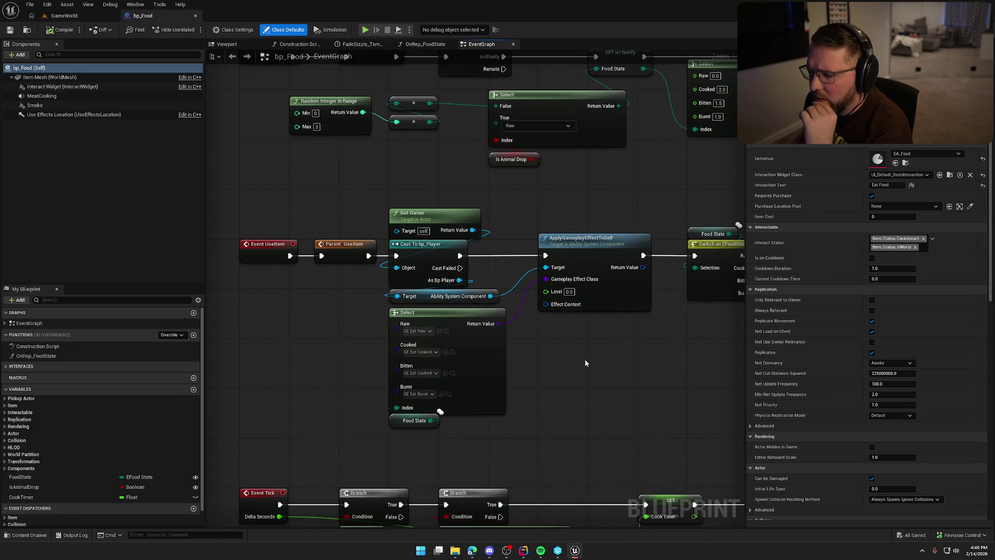
mouse_move(585, 359)
mouse_down()
mouse_move(549, 312)
mouse_move(595, 275)
mouse_up()
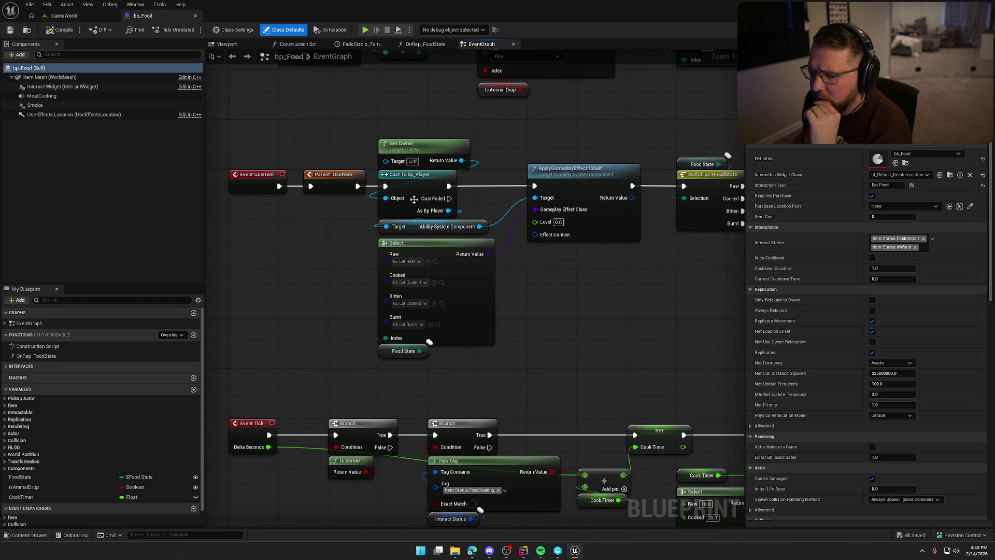
mouse_move(652, 322)
mouse_down()
mouse_move(438, 304)
mouse_move(654, 106)
mouse_up()
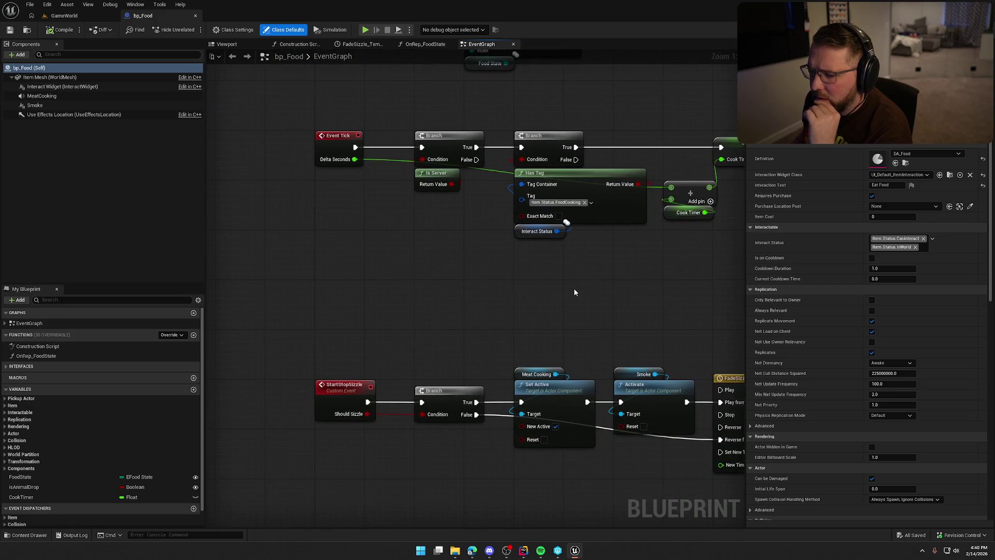
drag(574, 287, 605, 127)
drag(558, 294, 562, 158)
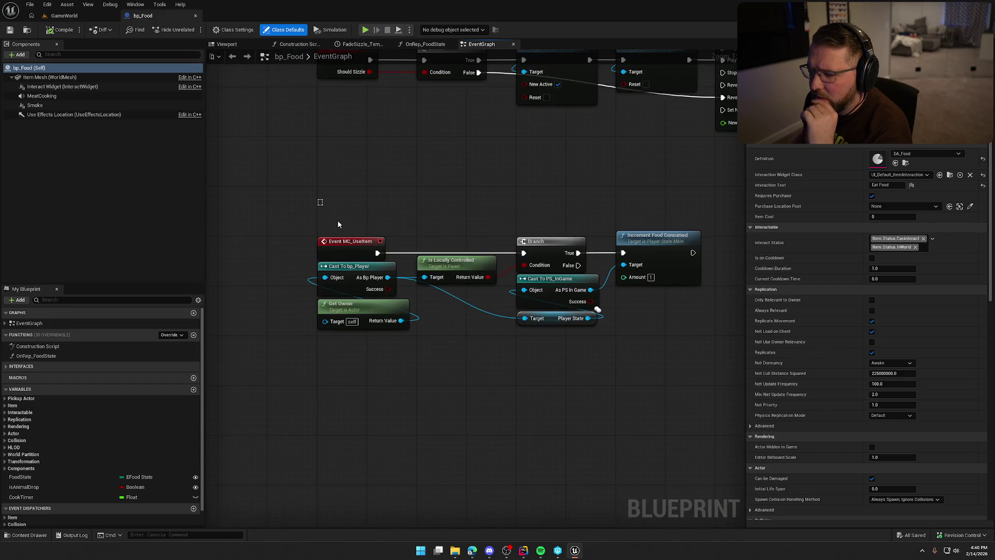
mouse_move(337, 220)
mouse_down()
mouse_move(653, 374)
mouse_move(562, 330)
mouse_up()
click(559, 332)
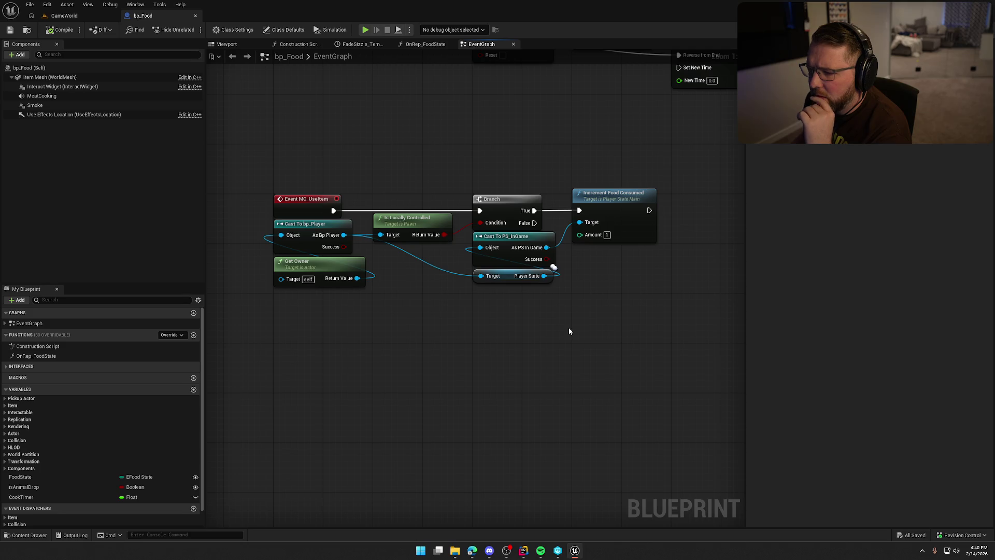
drag(283, 169, 609, 336)
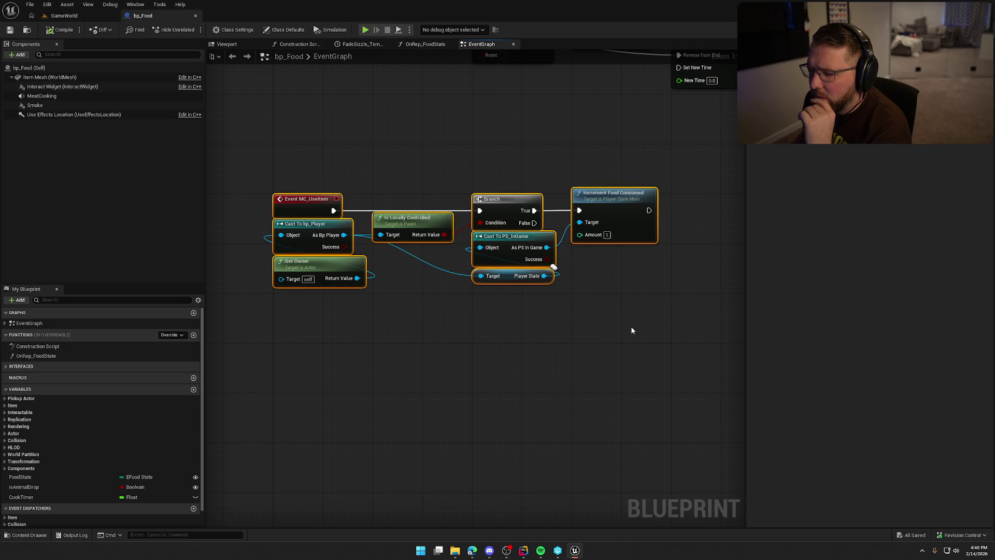
click(615, 324)
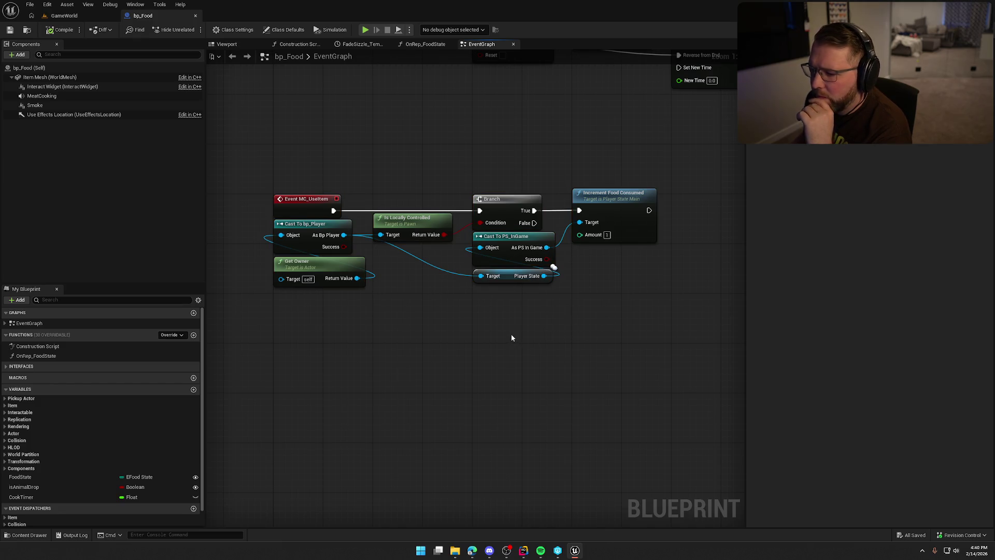
Move Cast To bp_Player and Get Owner beneath Is Locally Controlled.
mouse_move(324, 297)
mouse_down()
mouse_move(270, 218)
mouse_move(373, 281)
mouse_move(403, 275)
mouse_move(406, 257)
mouse_up()
click(452, 350)
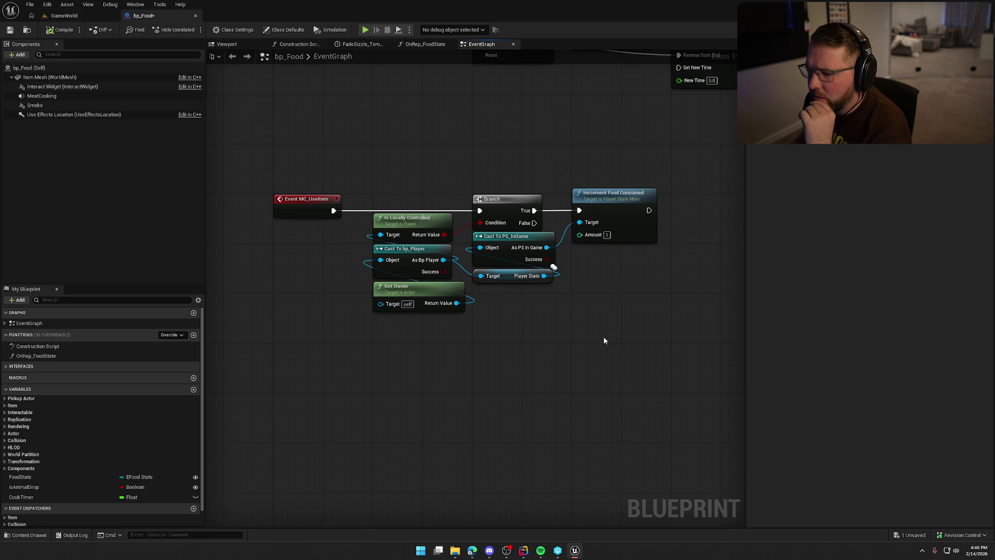
drag(333, 201, 642, 333)
click(625, 365)
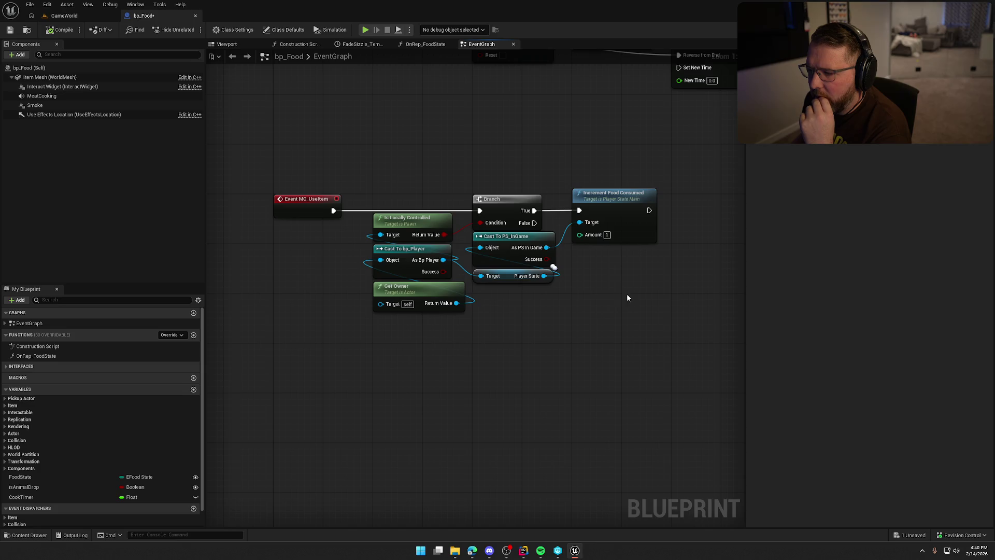
drag(666, 290, 275, 160)
Compile bp_Food and save it with Save Selected.
click(269, 156)
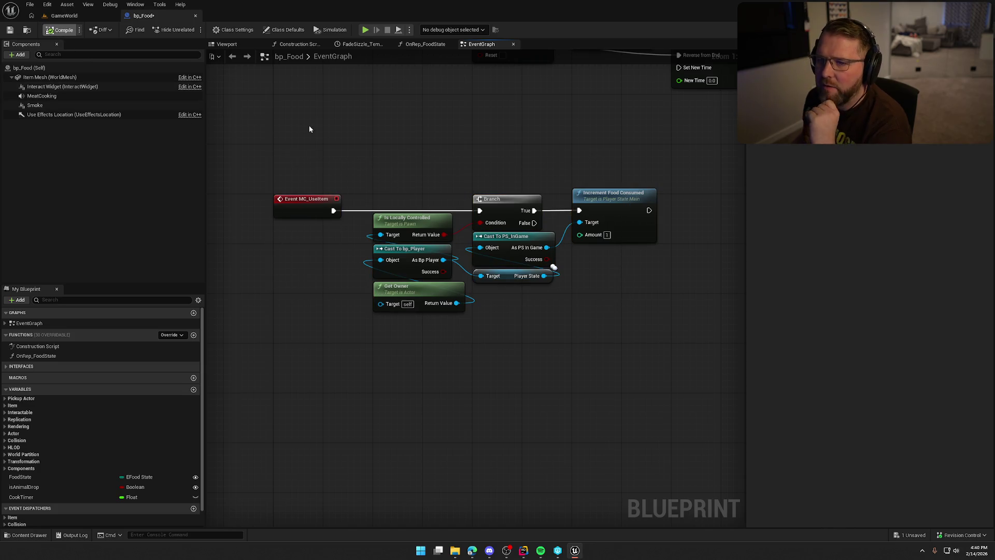
key(ctrl+s)
click(509, 361)
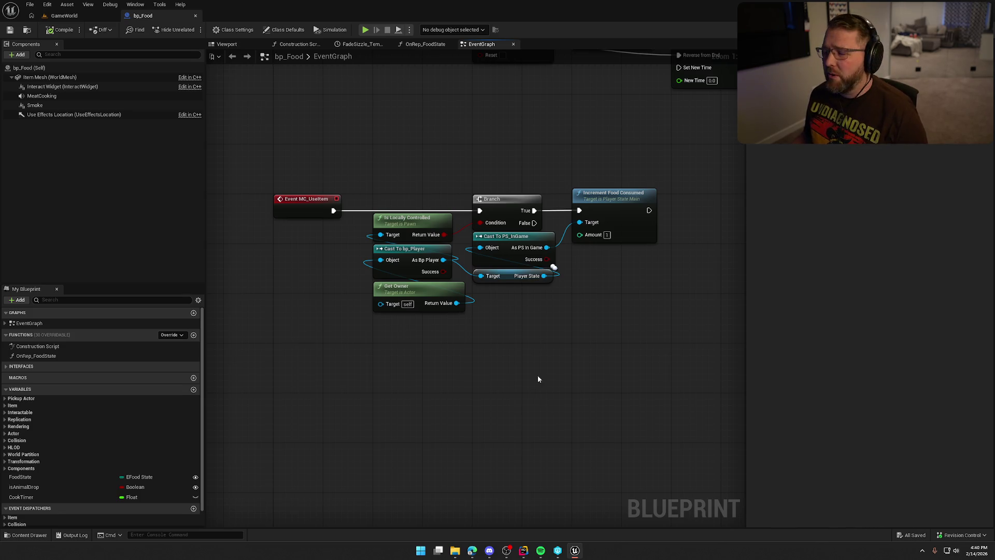
key(ctrl+space)
double_click(401, 402)
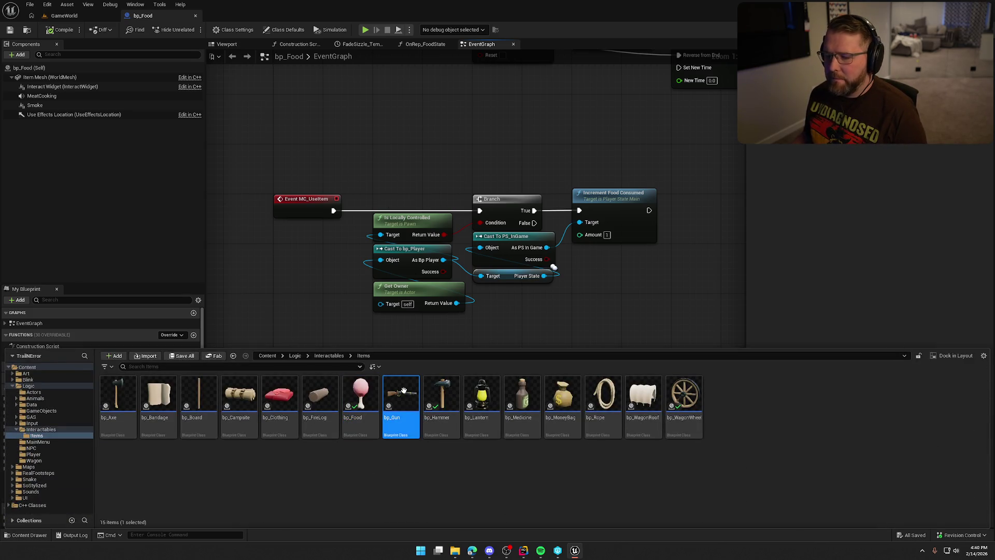
Feed the top Branch's Condition from the lower Is Server node and delete the duplicate Is Server.
mouse_move(437, 148)
mouse_down()
mouse_move(628, 222)
mouse_move(564, 136)
mouse_move(693, 133)
mouse_move(589, 321)
mouse_move(667, 277)
mouse_move(336, 325)
mouse_move(430, 194)
mouse_up()
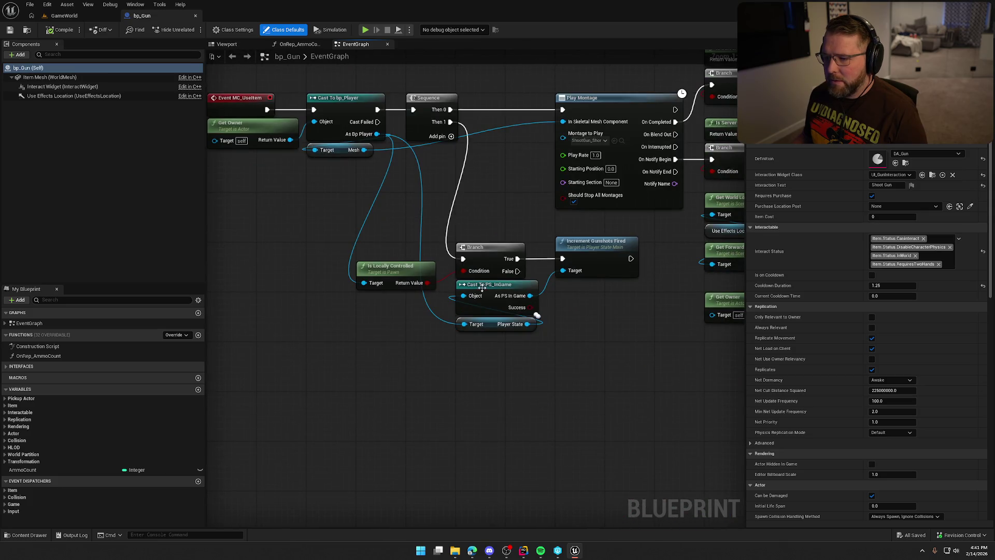
mouse_move(477, 216)
mouse_down()
mouse_move(490, 211)
mouse_move(225, 225)
mouse_move(213, 349)
mouse_move(216, 332)
mouse_move(314, 316)
mouse_move(406, 397)
mouse_up()
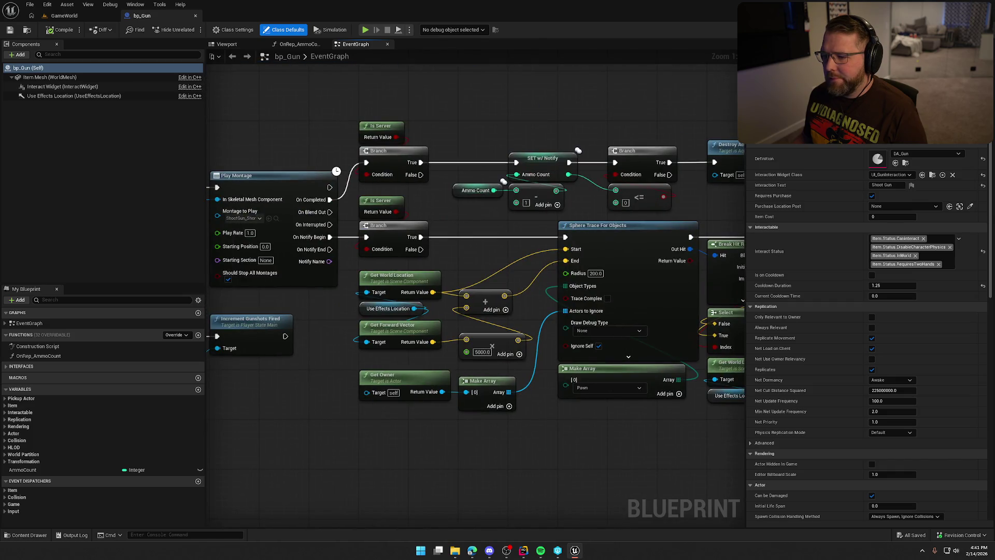
mouse_move(396, 212)
mouse_down()
mouse_move(446, 220)
mouse_move(365, 175)
mouse_move(382, 195)
mouse_up()
click(393, 140)
key(Delete)
mouse_move(460, 120)
mouse_down()
mouse_move(284, 115)
mouse_move(476, 130)
mouse_up()
Compile and save bp_Gun past the checkout prompt, then close it and open bp_Hammer.
click(61, 30)
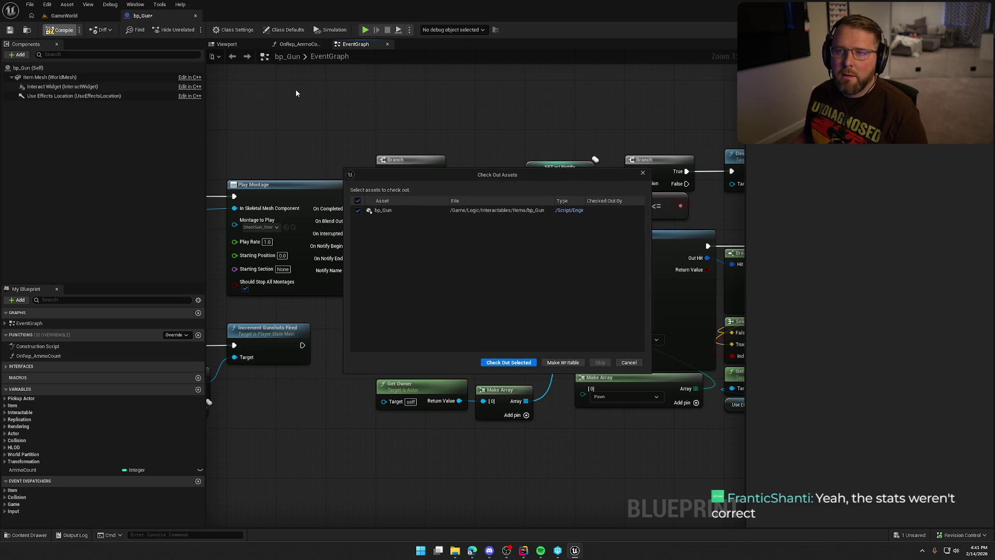
click(502, 357)
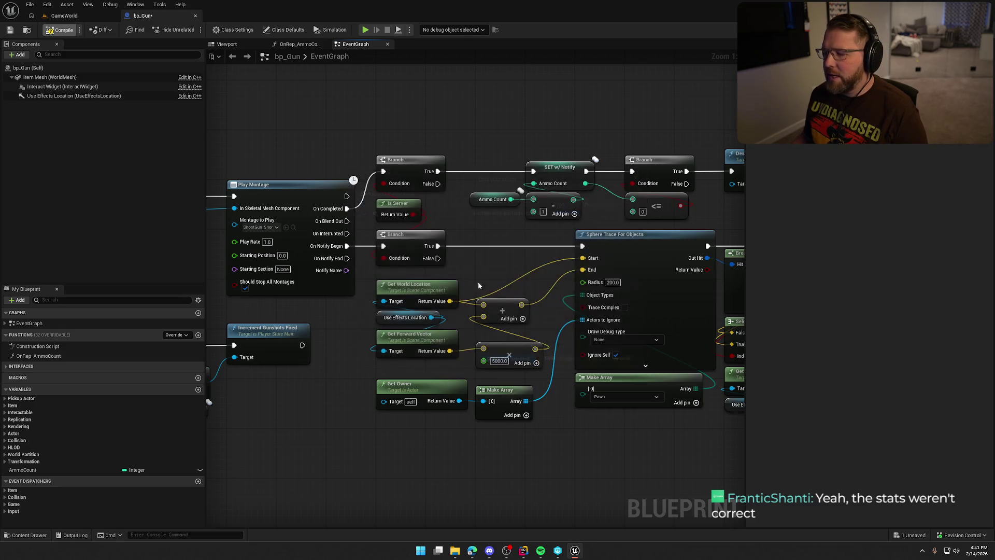
drag(418, 111, 468, 137)
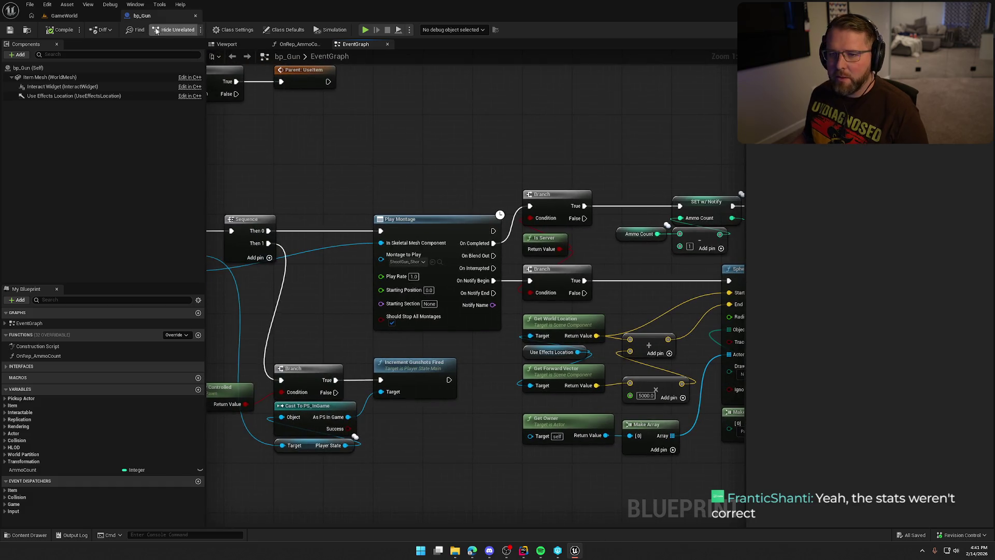
click(195, 15)
double_click(440, 399)
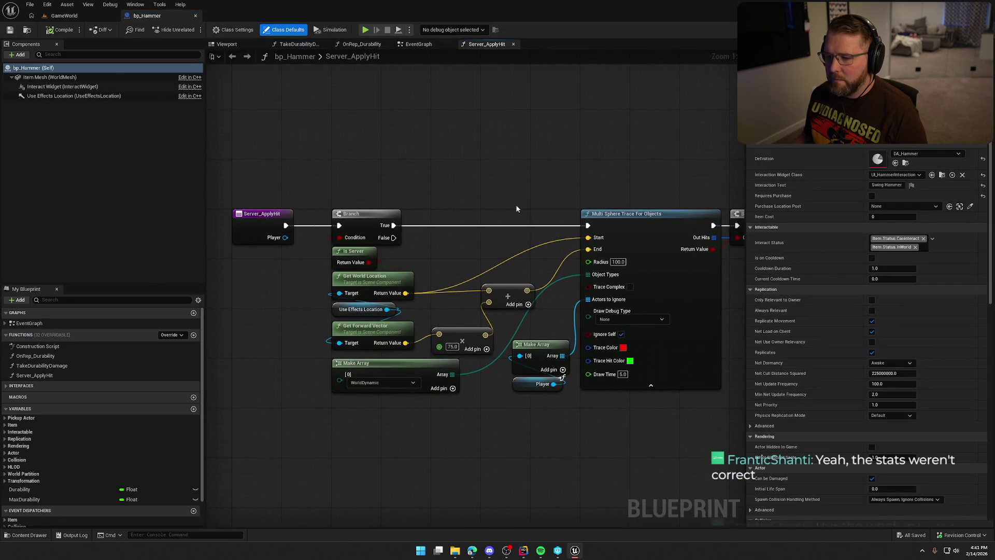
Review bp_Hammer's SET, Branch, <= and Destroy Actor nodes, then close it and open bp_Lantern.
click(418, 44)
mouse_move(522, 195)
mouse_down()
mouse_move(495, 219)
mouse_move(404, 157)
mouse_move(212, 142)
mouse_move(696, 184)
mouse_move(552, 159)
mouse_up()
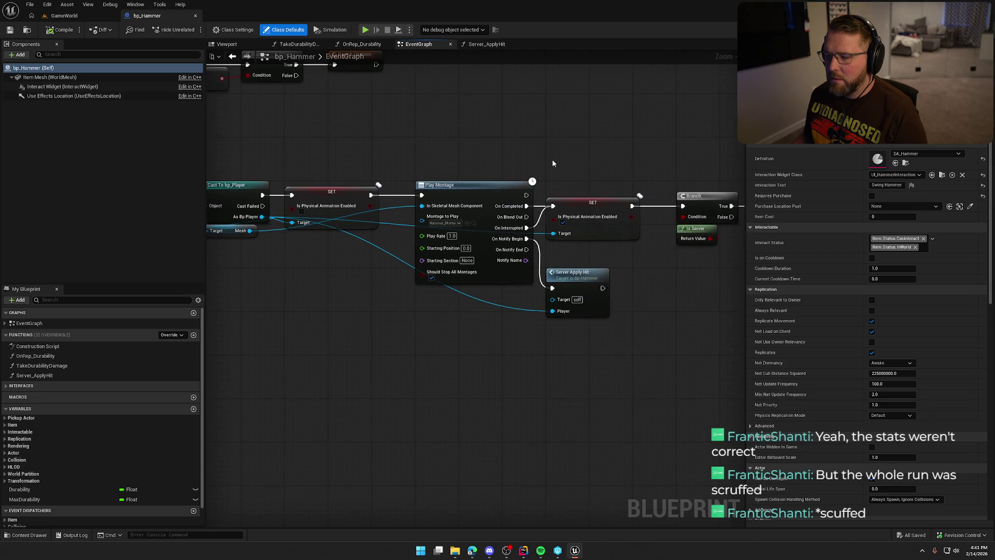
drag(363, 165, 329, 310)
drag(616, 152, 640, 242)
drag(661, 311, 464, 309)
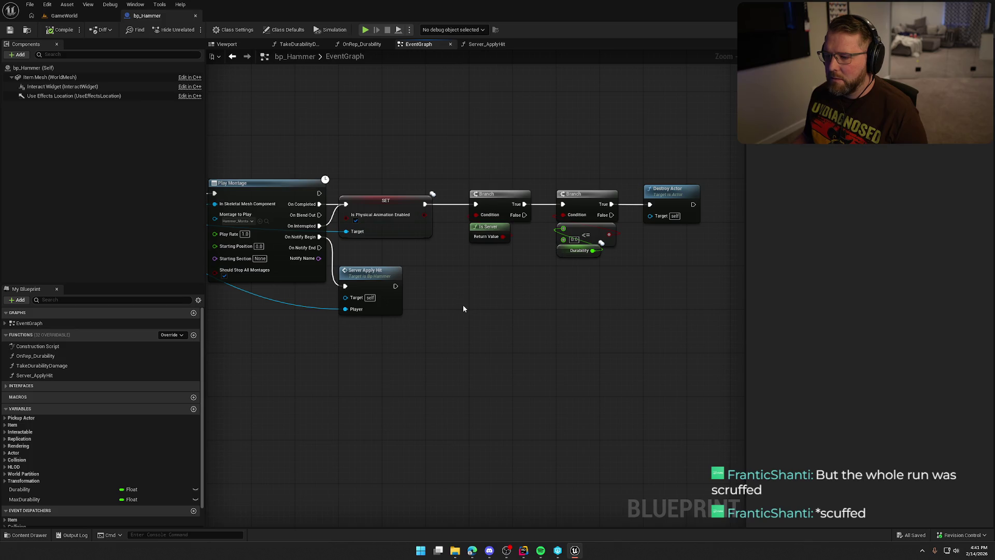
mouse_move(436, 333)
mouse_down()
mouse_move(495, 379)
mouse_move(527, 373)
mouse_move(389, 351)
mouse_move(456, 377)
mouse_move(545, 391)
mouse_up()
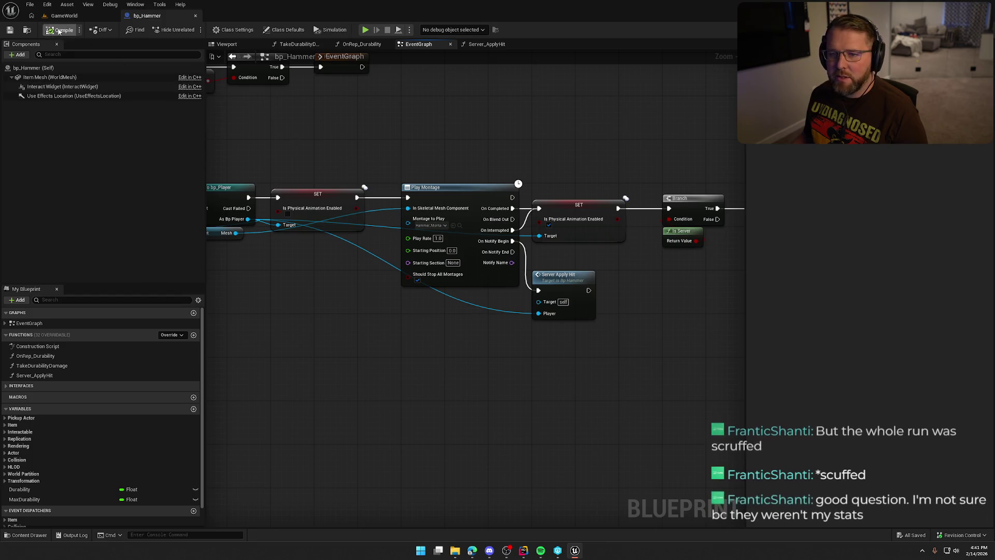
click(196, 15)
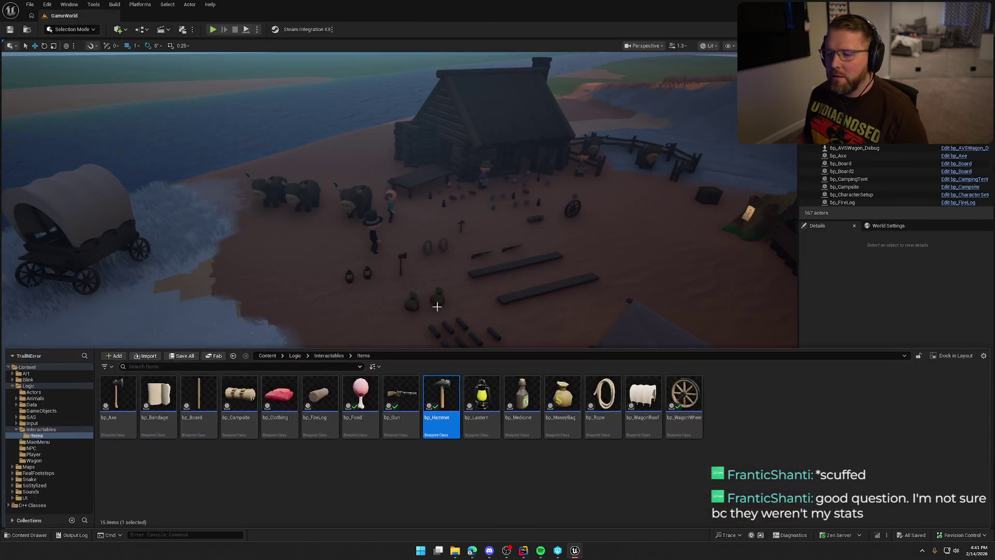
double_click(481, 402)
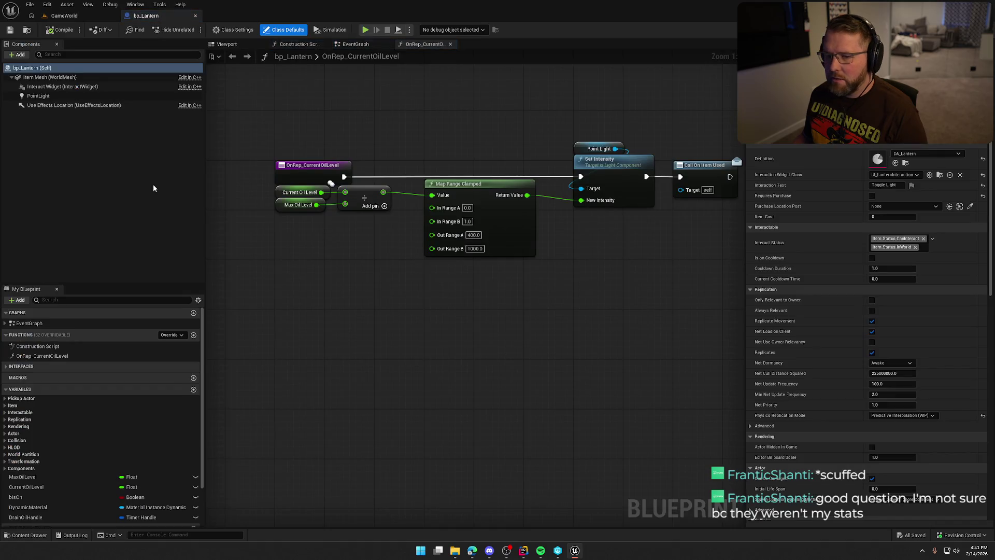
Set bp_Lantern's Item Mesh Collision Responses > Pawn to Ignore and compile past the check-out prompt.
click(58, 78)
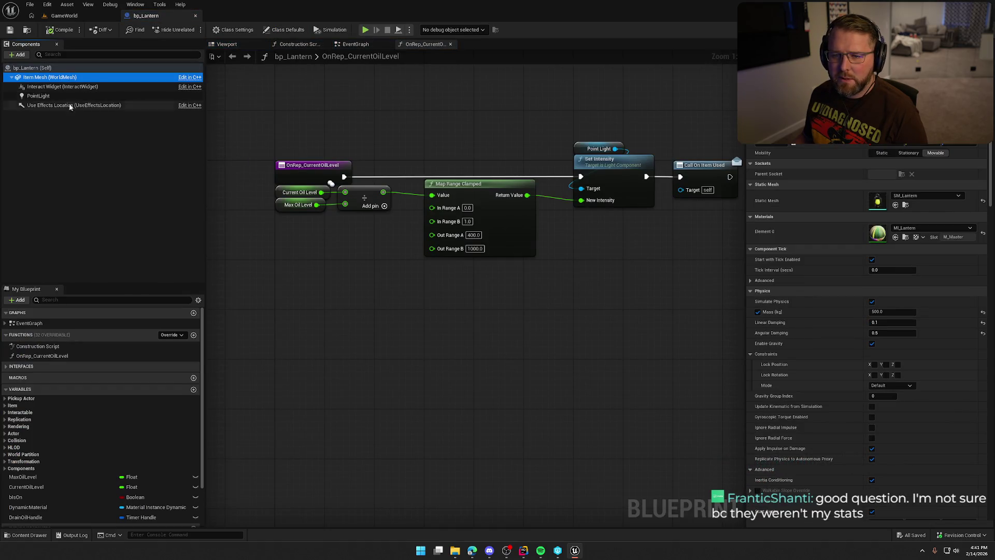
scroll(822, 253, down, 10)
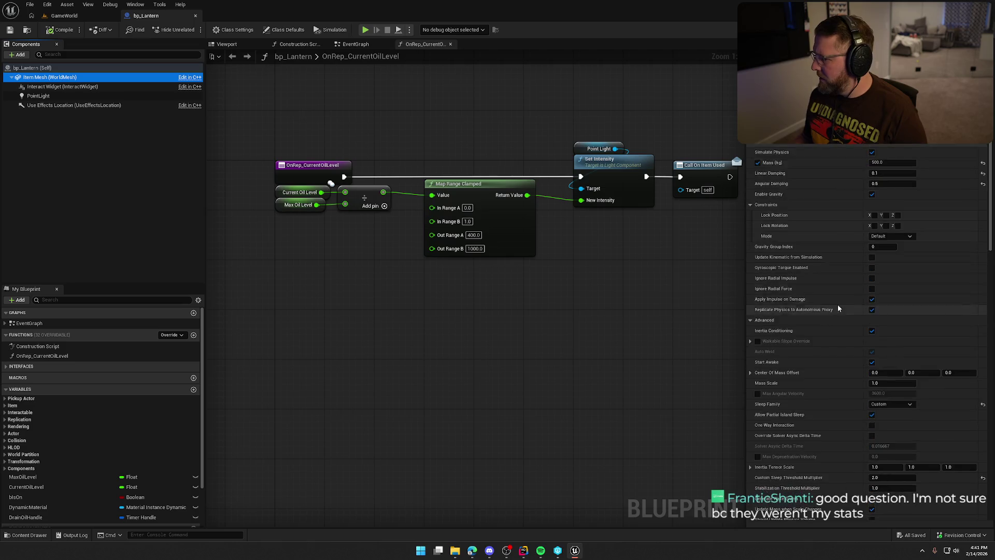
scroll(834, 315, down, 10)
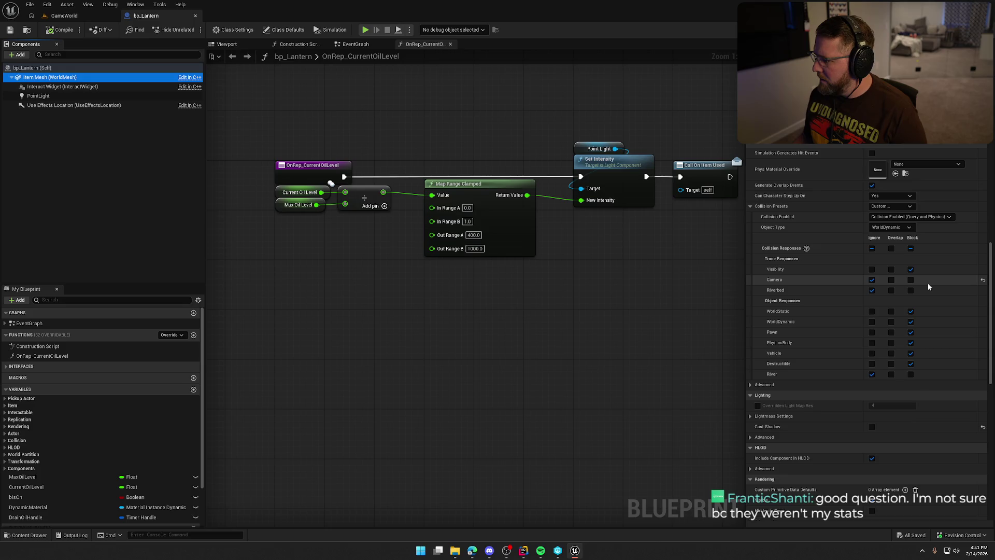
click(872, 332)
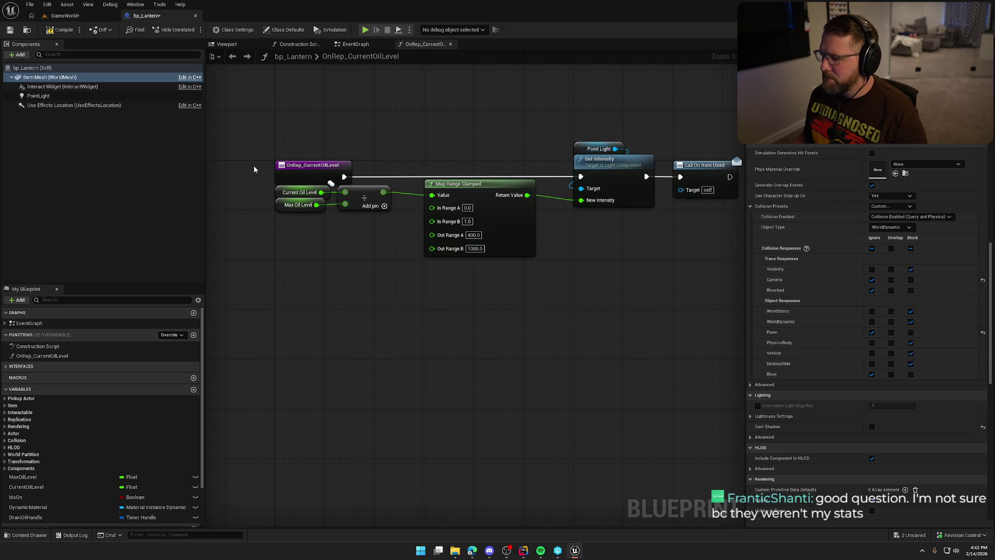
click(59, 30)
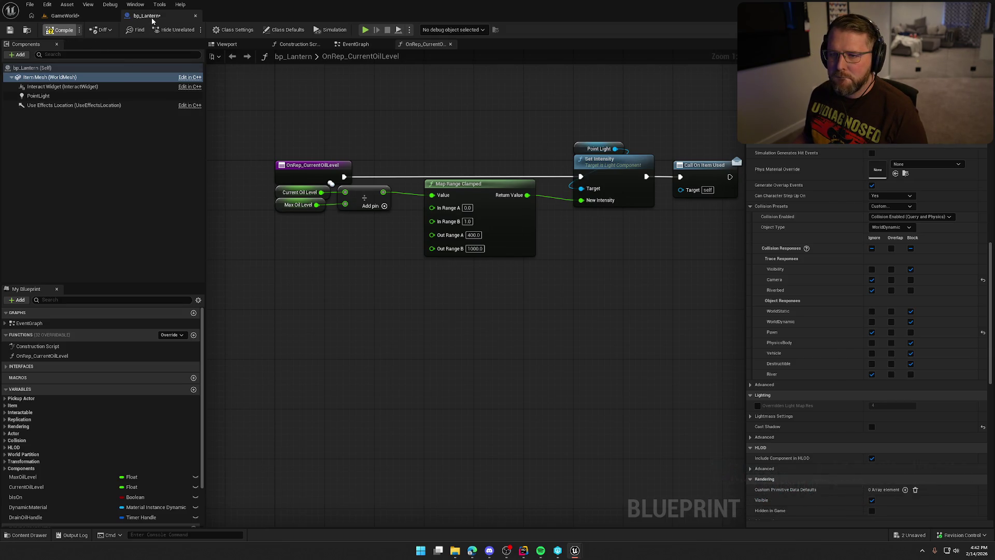
click(508, 362)
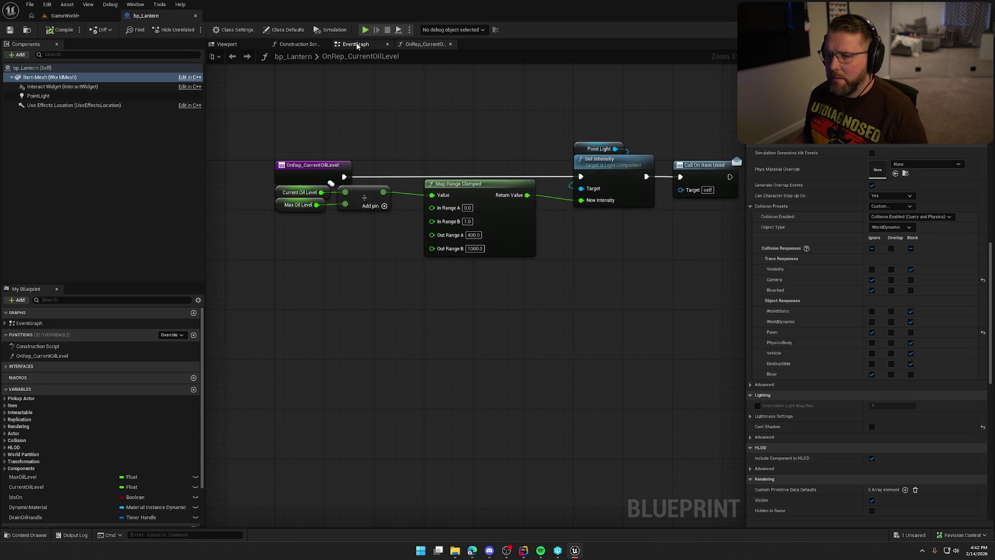
Select the Event MC_UseItem node and its following SET and NOT nodes in bp_Lantern's event graph.
click(356, 44)
drag(437, 136, 451, 192)
scroll(460, 194, up, 3)
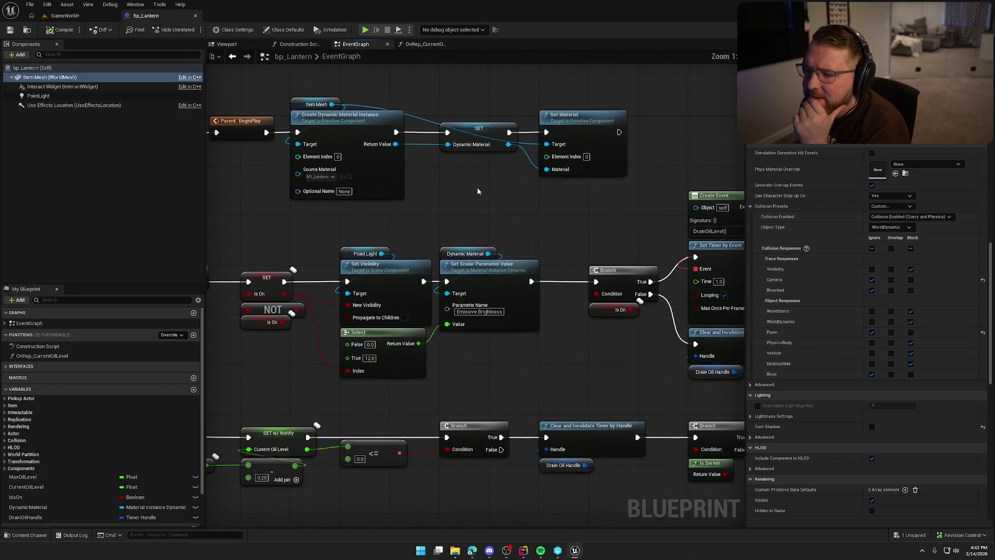
drag(598, 217, 603, 208)
scroll(603, 208, down, 1)
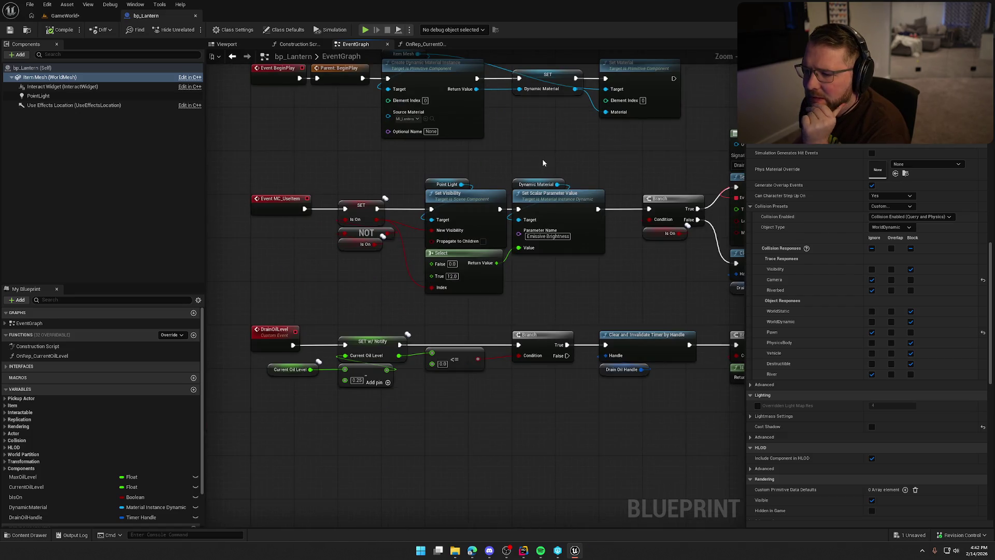
click(346, 285)
mouse_move(310, 270)
mouse_down()
mouse_move(311, 228)
mouse_move(294, 250)
mouse_up()
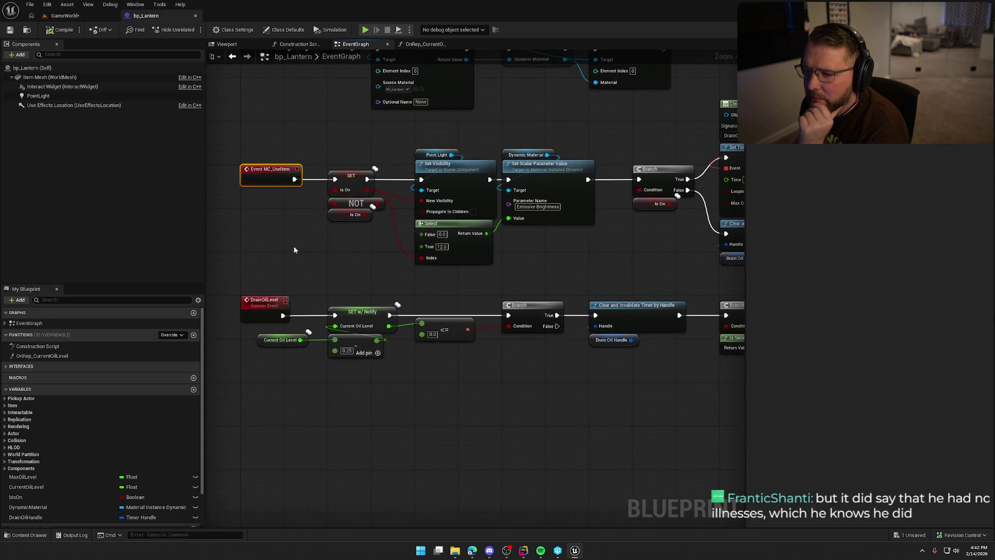
drag(369, 246, 370, 191)
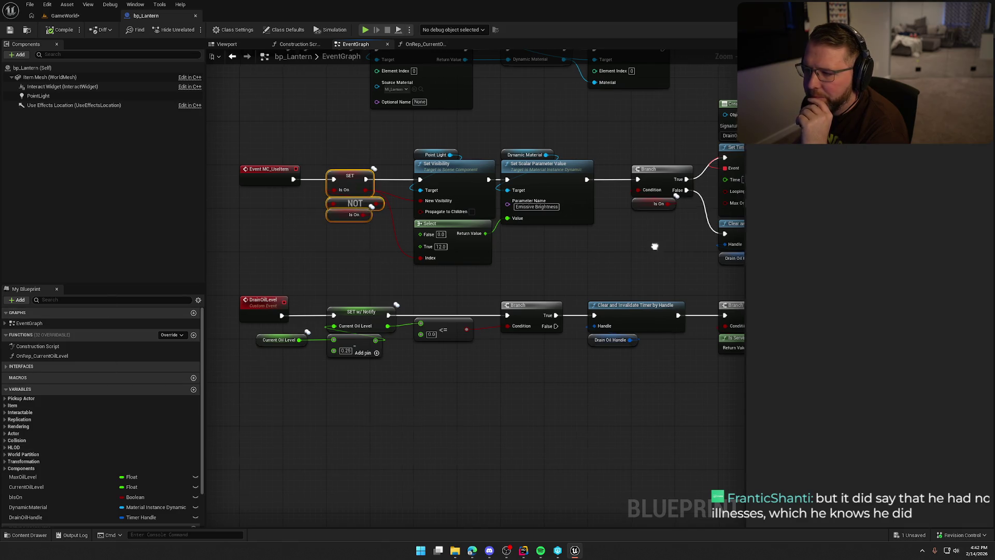
Select the light visibility, brightness, Branch and oil-timer nodes, then clear the selection.
mouse_move(653, 251)
mouse_down()
mouse_move(382, 240)
mouse_move(626, 243)
mouse_move(524, 245)
mouse_up()
scroll(626, 248, down, 2)
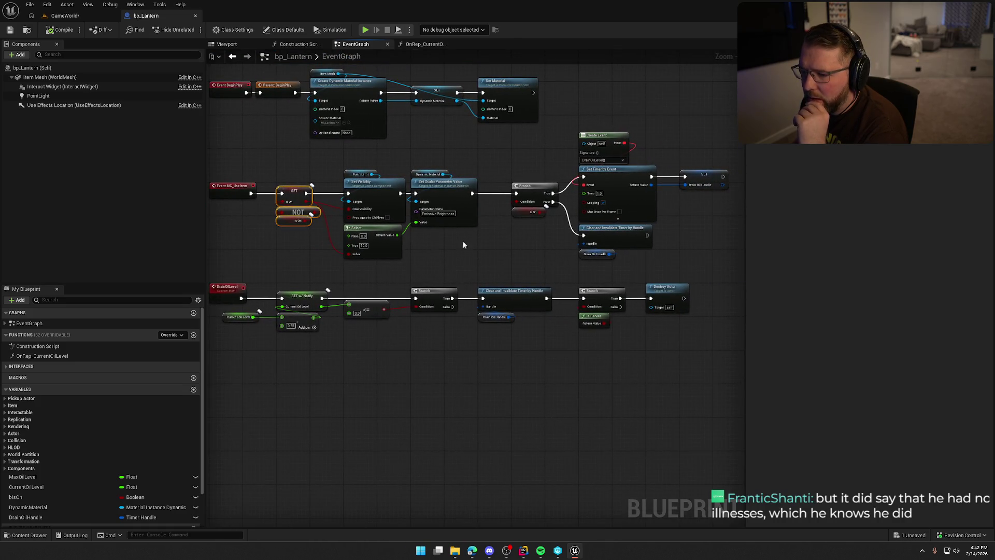
drag(463, 241, 337, 168)
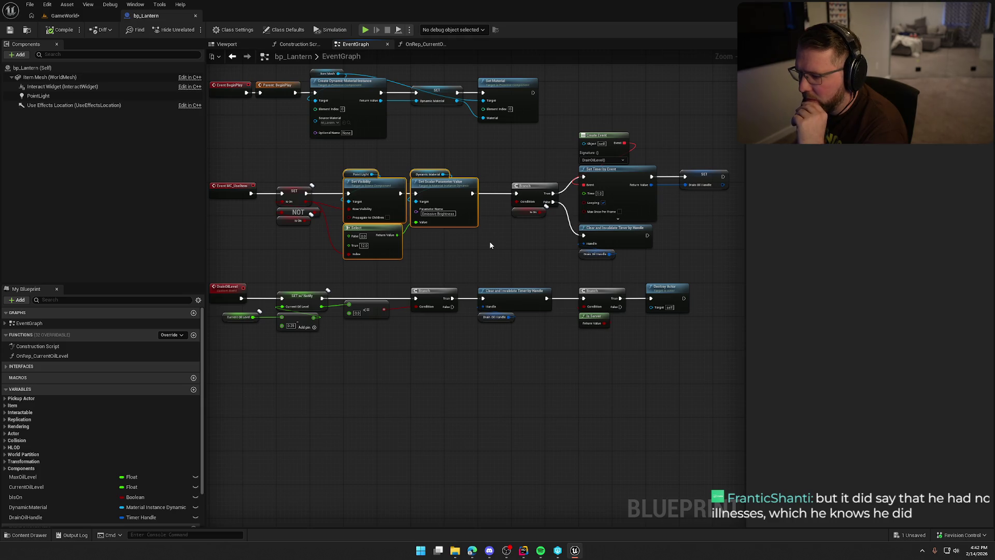
click(531, 245)
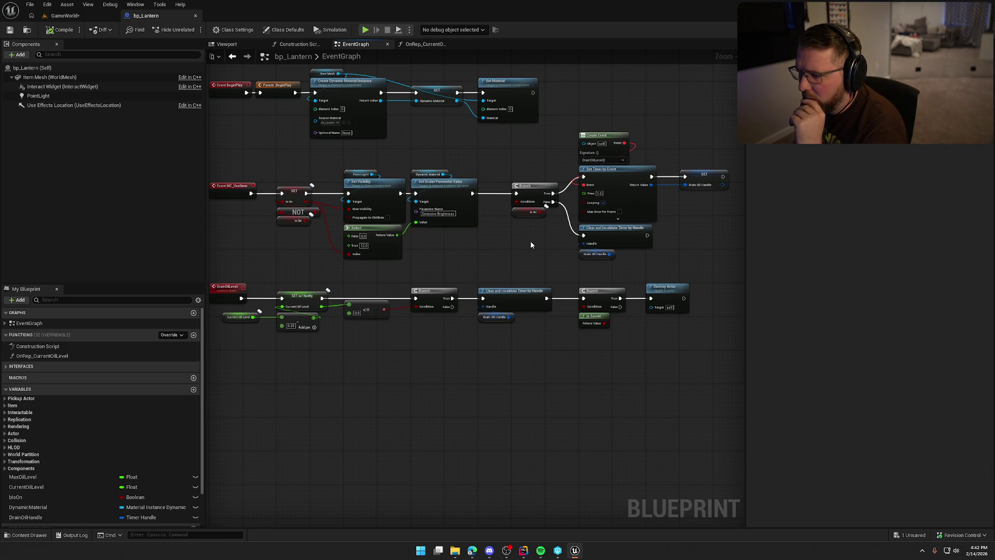
drag(518, 140, 714, 271)
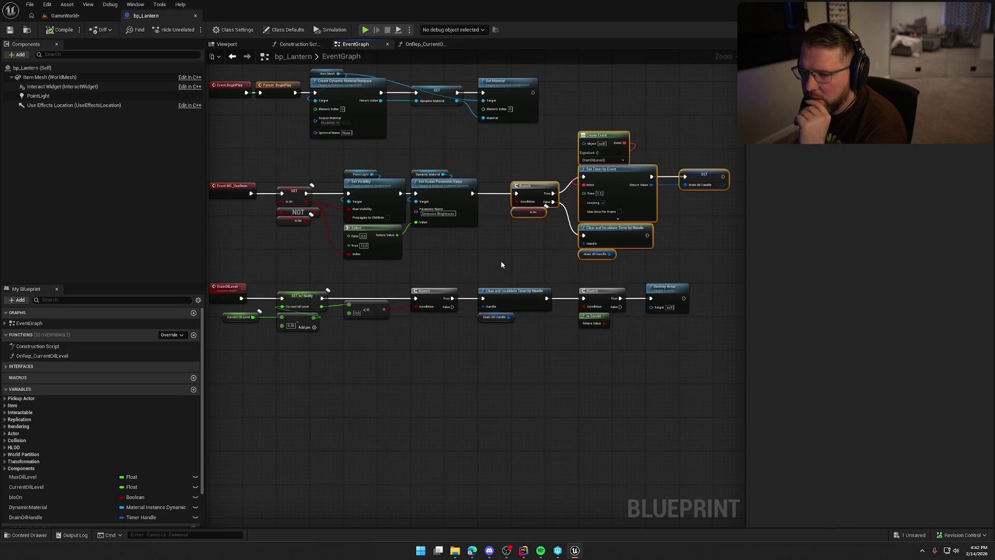
mouse_move(502, 264)
mouse_down()
mouse_move(517, 304)
mouse_move(498, 300)
mouse_up()
click(517, 303)
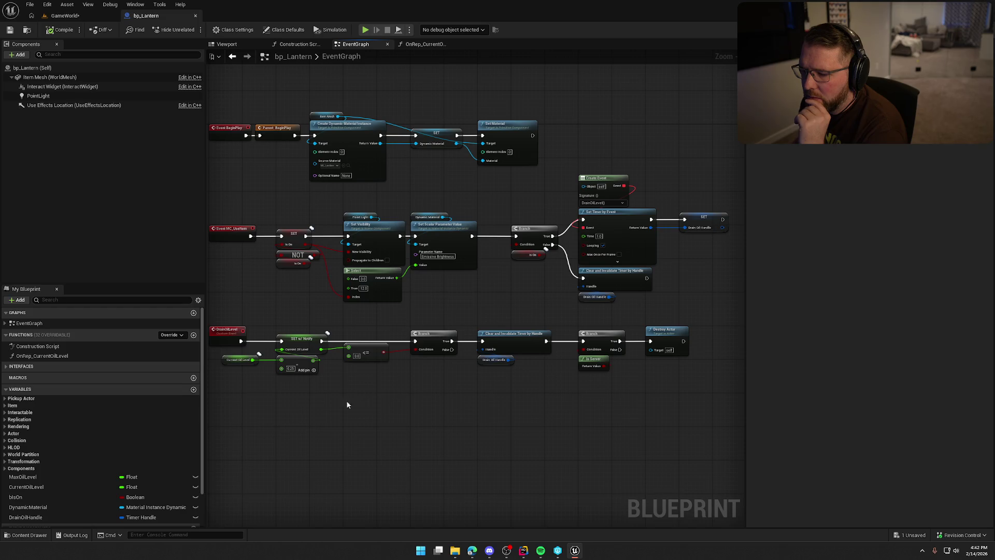
Inspect the OnRep_CurrentOilLevel function graph, then the BeginPlay and DrainOilLevel chains in the event graph.
double_click(52, 355)
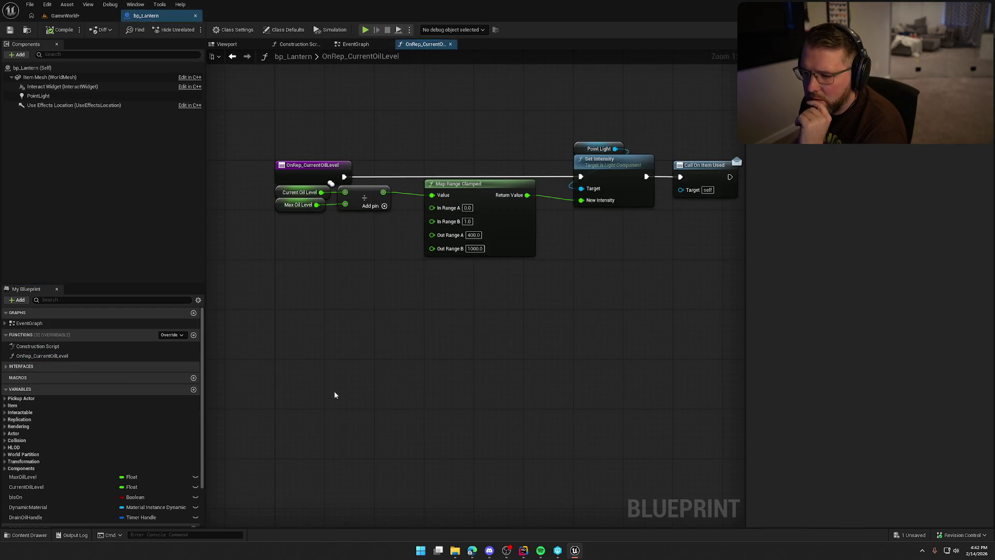
drag(520, 328, 442, 335)
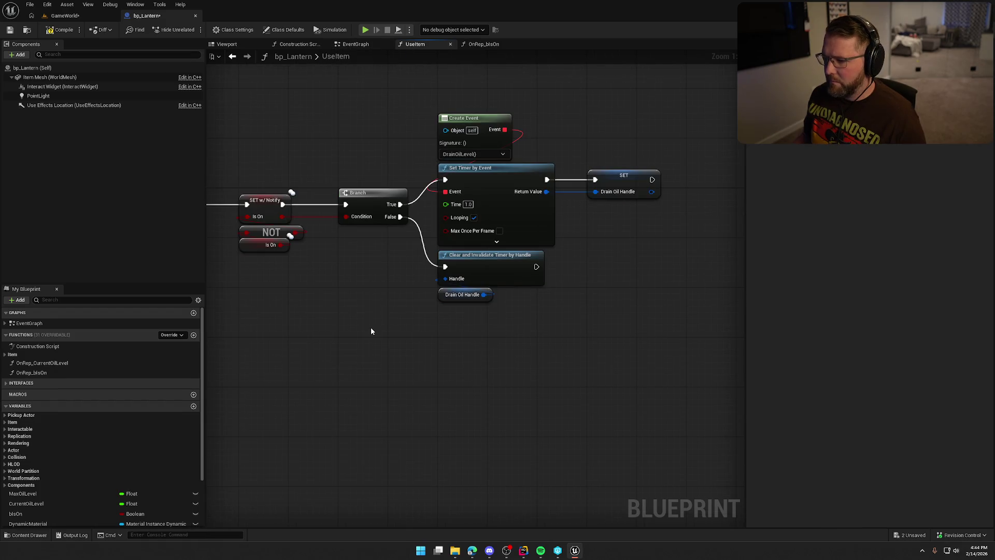
drag(538, 332, 505, 328)
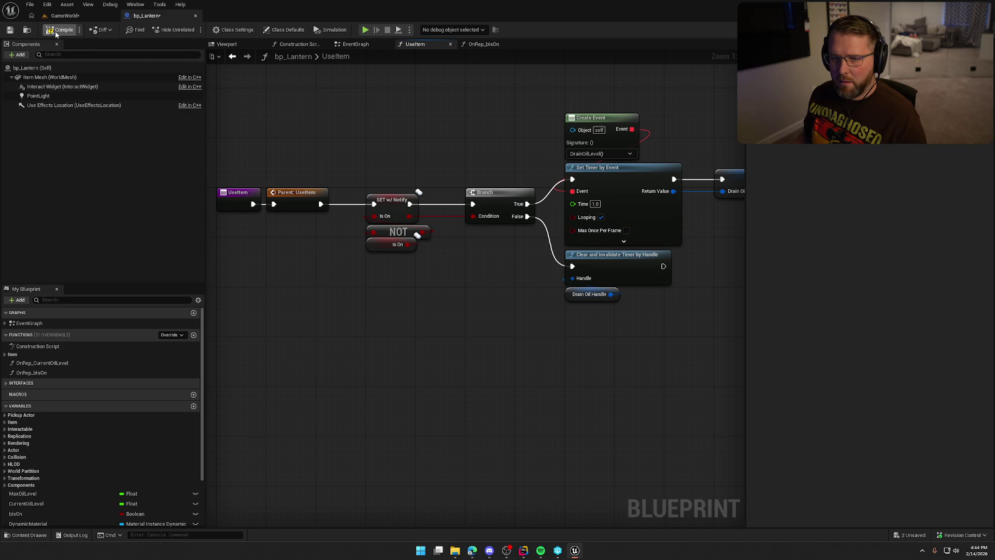
click(359, 45)
scroll(510, 252, down, 5)
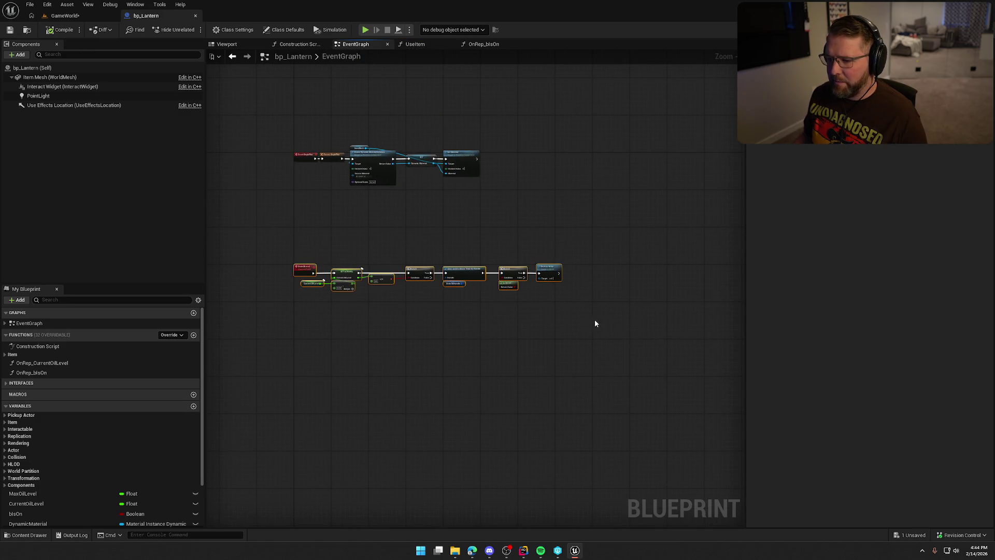
scroll(348, 259, up, 5)
mouse_move(526, 400)
mouse_down()
mouse_move(545, 267)
mouse_move(527, 249)
mouse_up()
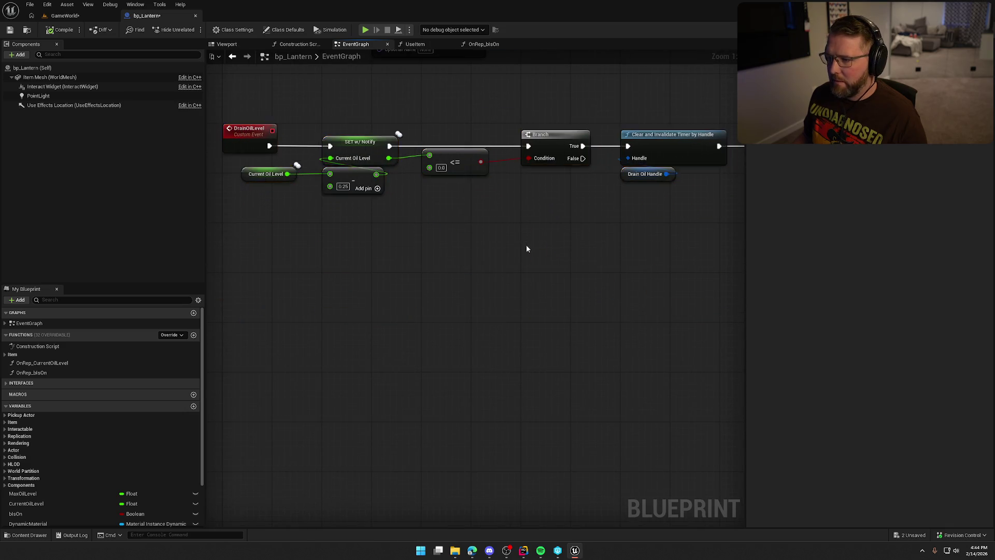
scroll(526, 249, down, 2)
mouse_move(438, 340)
mouse_down()
mouse_move(538, 312)
mouse_move(379, 289)
mouse_move(539, 288)
mouse_up()
click(65, 16)
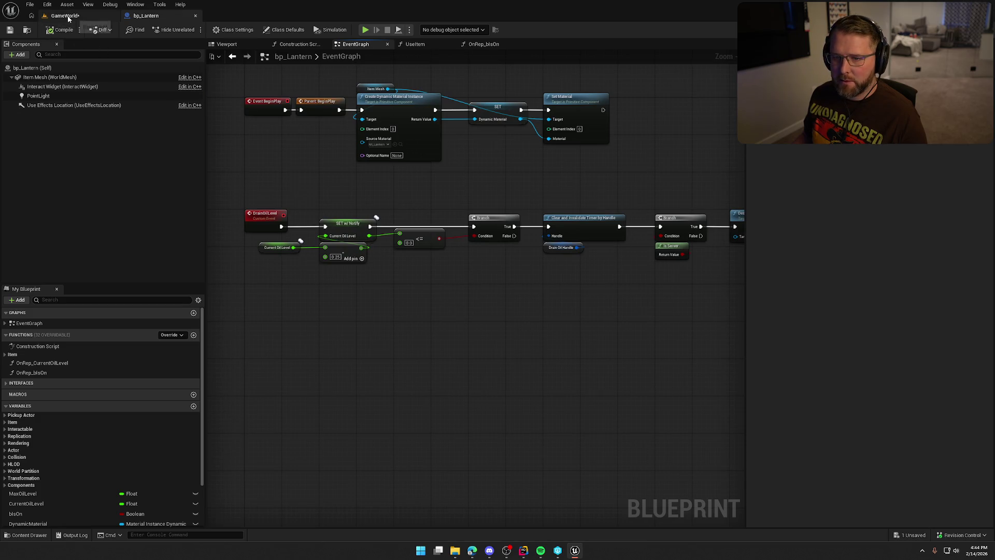
Play-test in editor, walking toward the trading post and lighting the held lantern with E.
key(alt+p)
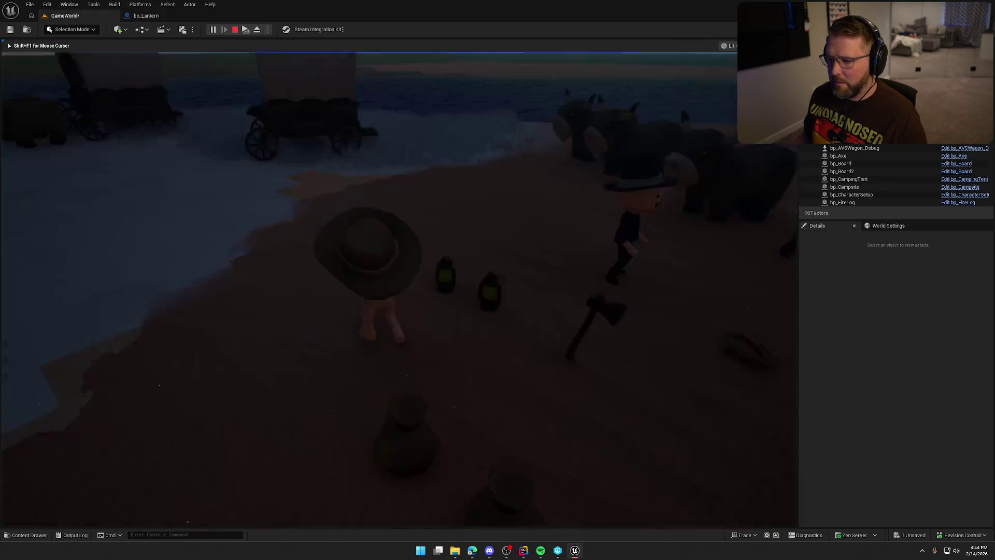
key(s)
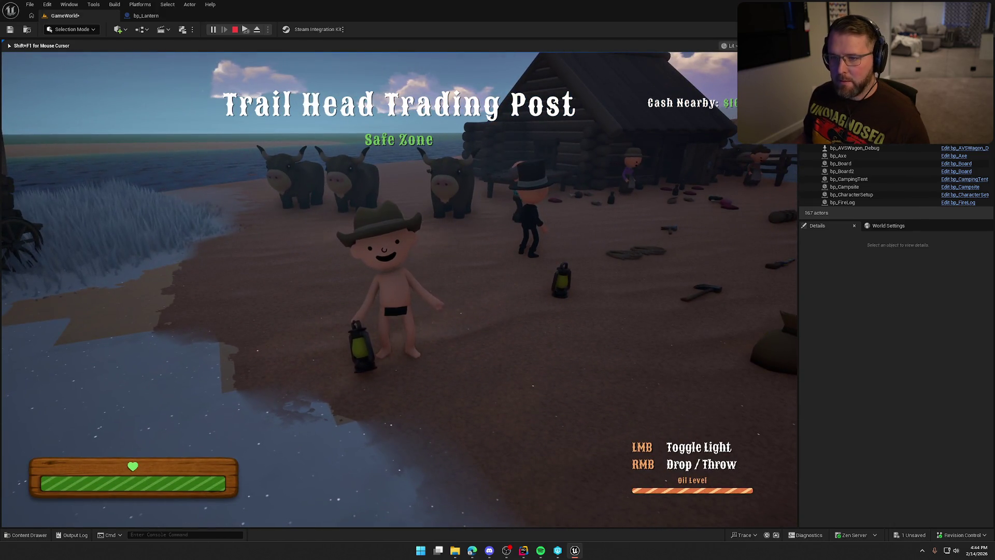
key(super)
key(super)
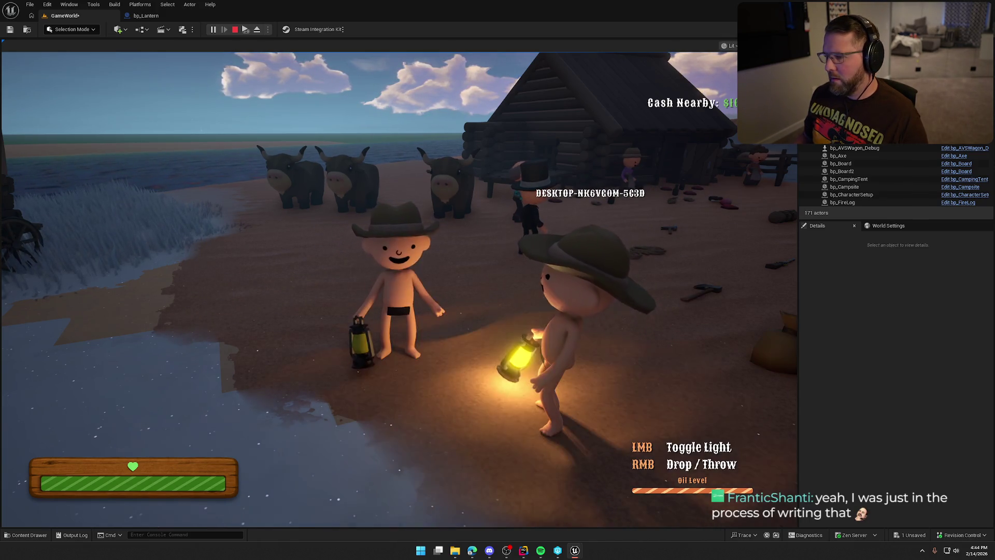
key(super)
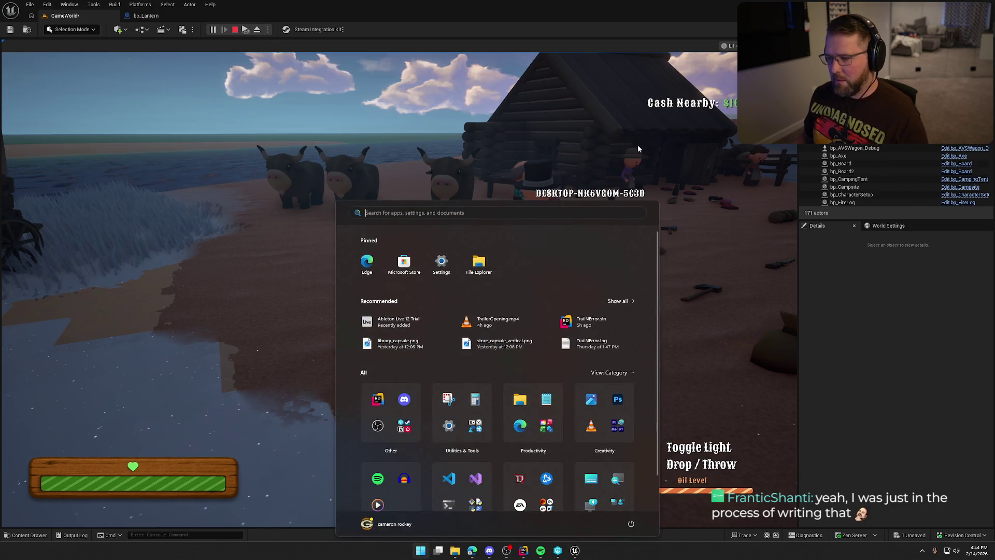
key(super)
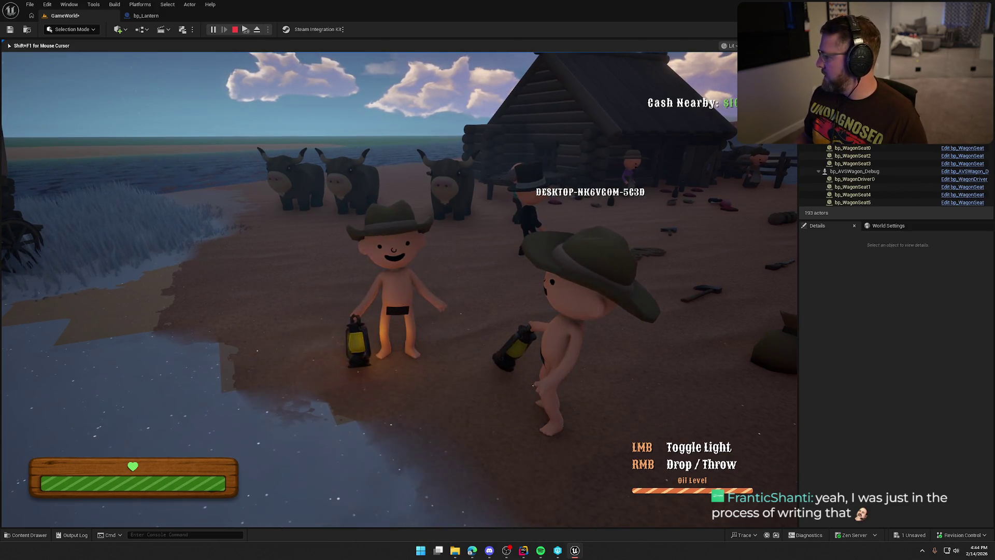
key(e)
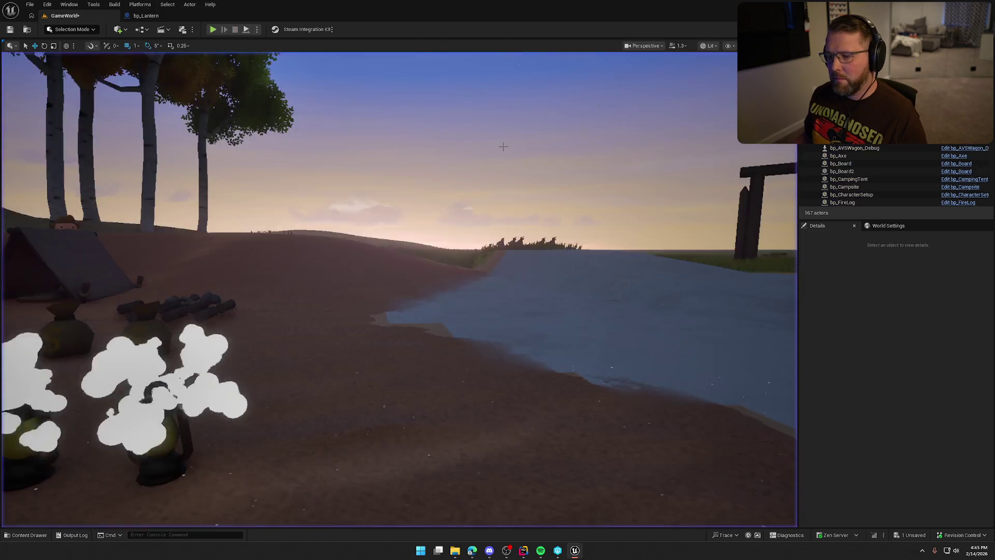
key(shift+F1)
click(138, 16)
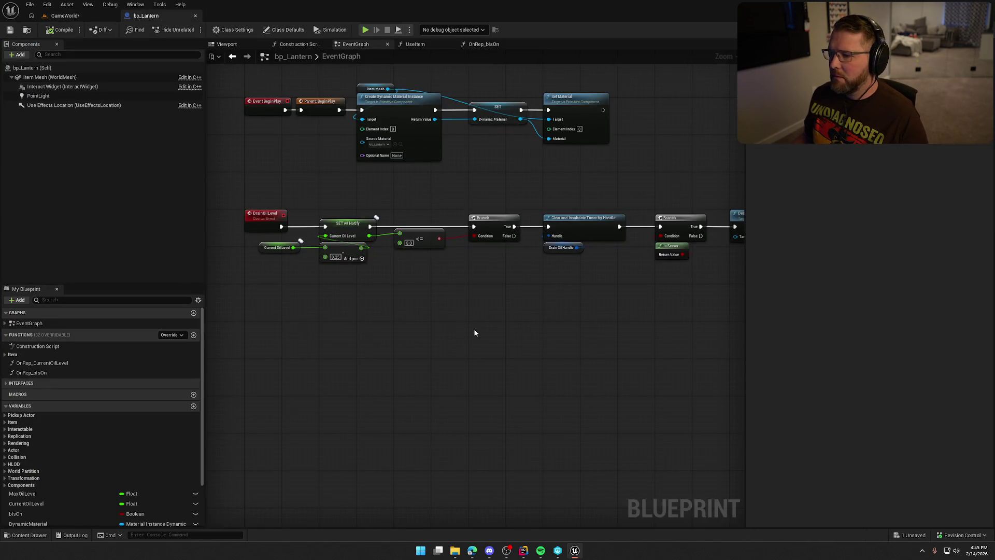
Open bp_Medicine from the item assets and review its MC_UseItem node chain, then pick bp_MoneyBag.
click(64, 15)
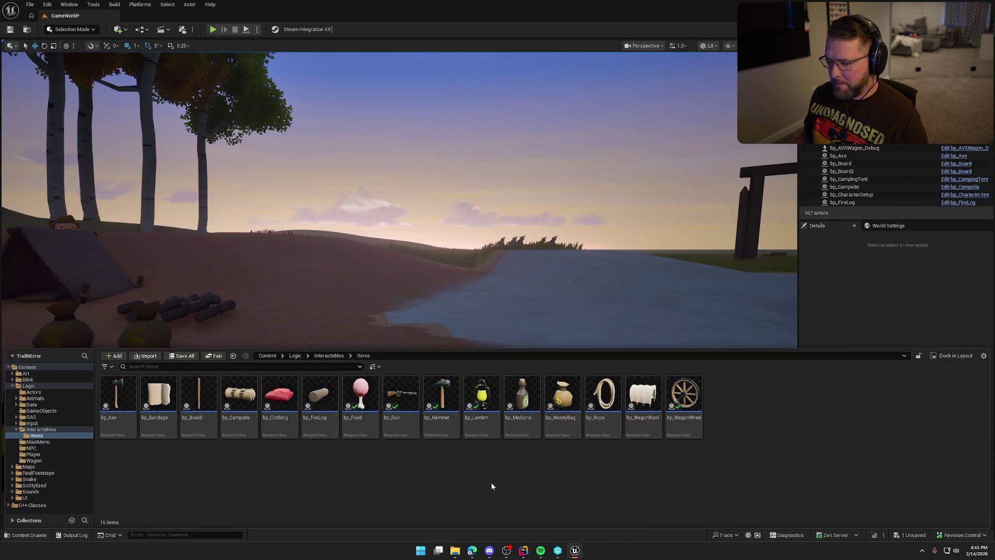
double_click(524, 400)
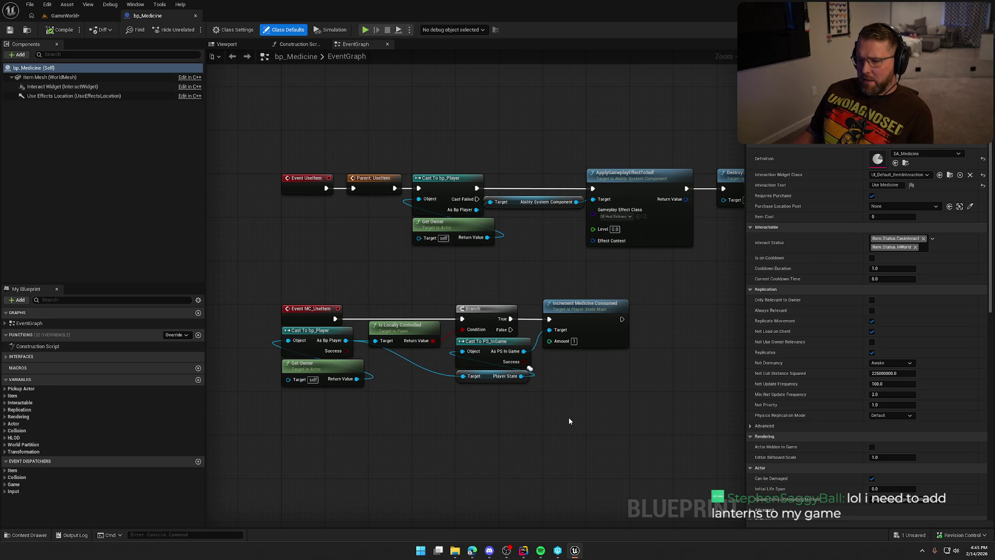
scroll(530, 410, up, 1)
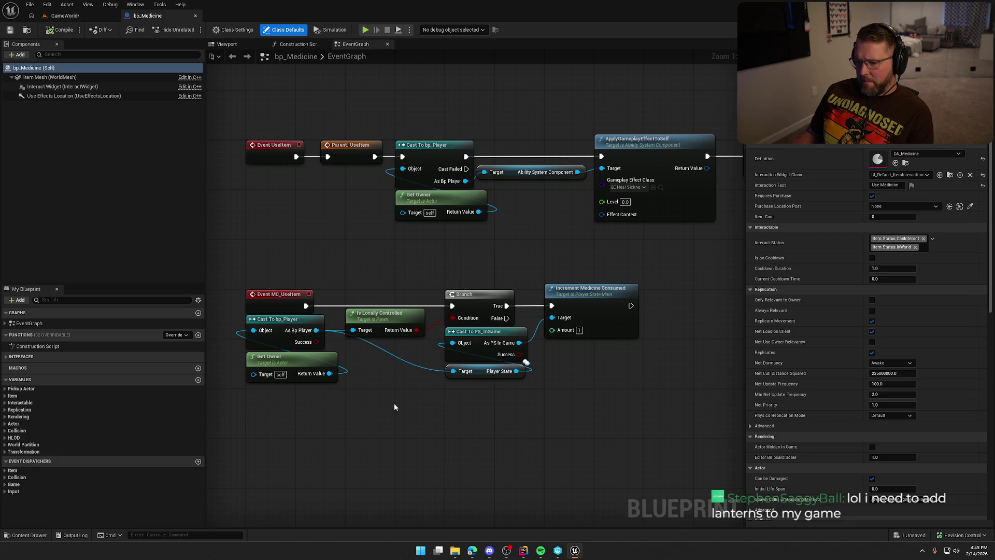
drag(256, 273, 560, 405)
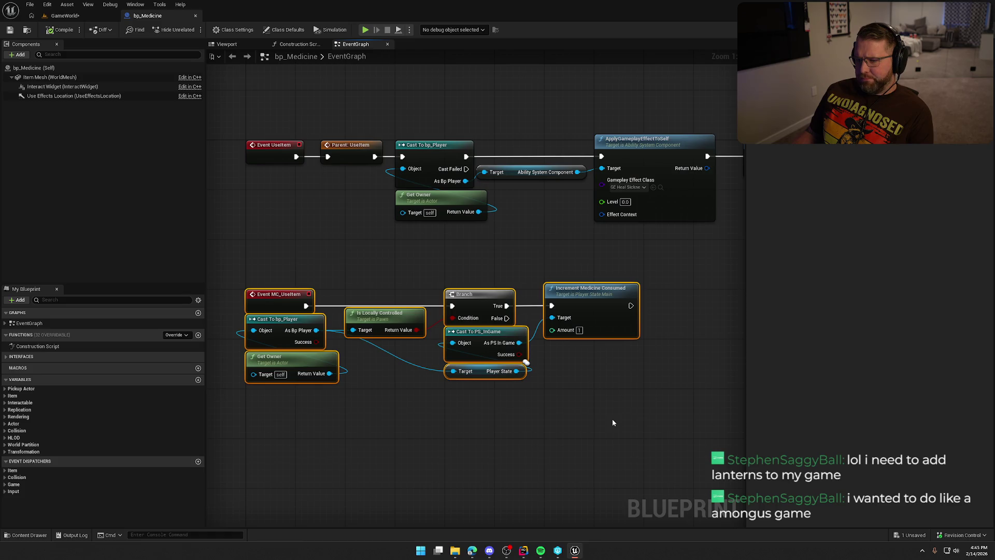
mouse_move(613, 422)
mouse_down()
mouse_move(459, 390)
mouse_move(573, 433)
mouse_move(530, 451)
mouse_up()
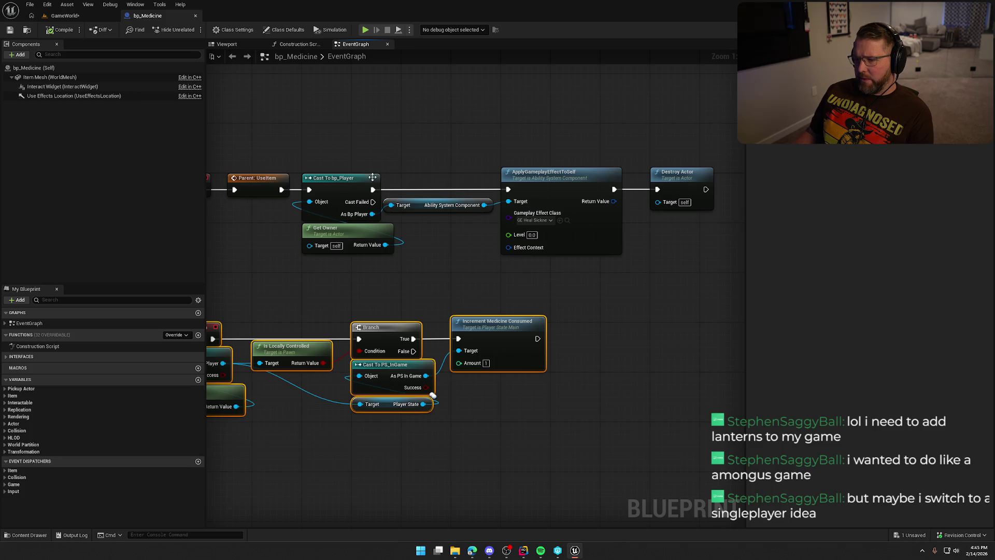
drag(424, 139, 465, 149)
key(ctrl+space)
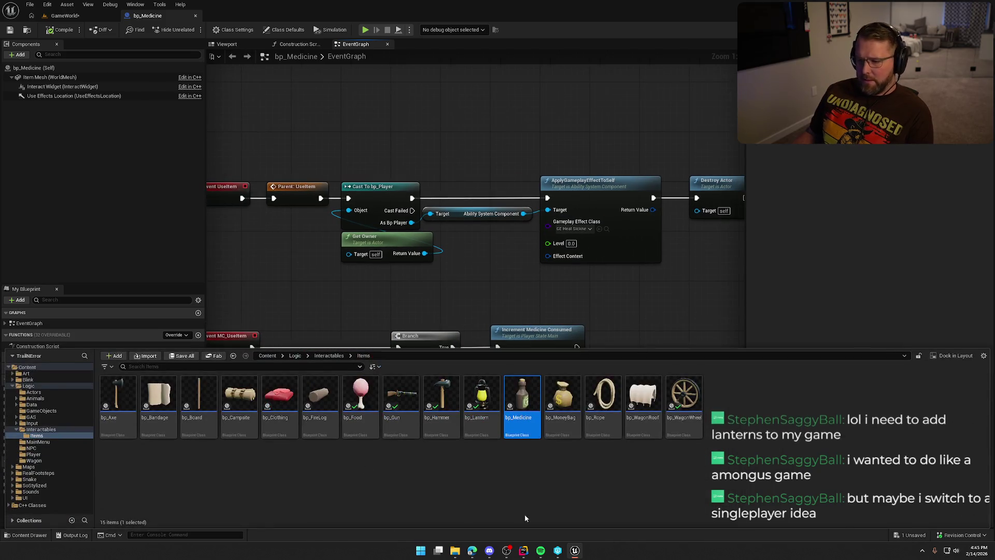
click(570, 402)
Open bp_MoneyBag, clear the selection, and pan its EventGraph around the UseItem money-display nodes.
double_click(574, 404)
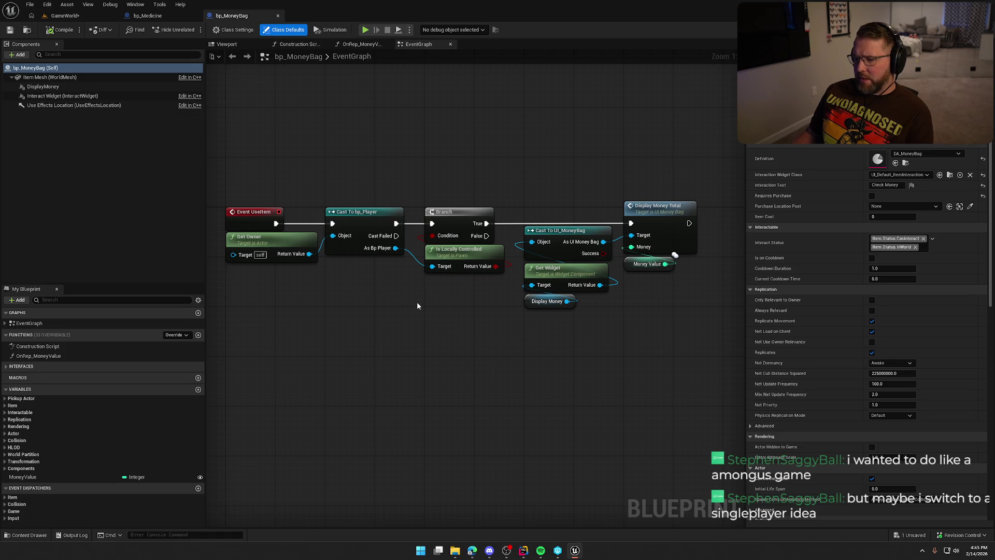
drag(417, 306, 430, 280)
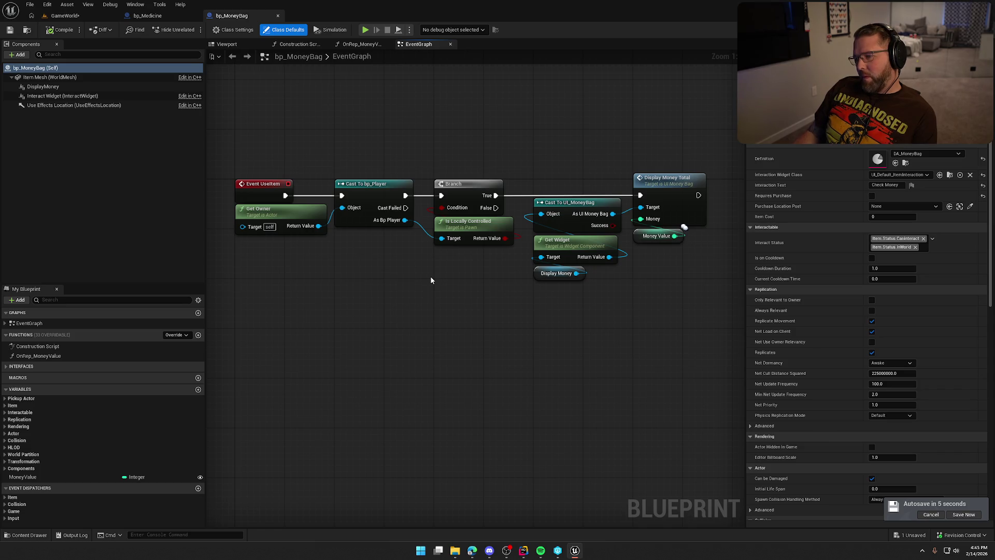
drag(430, 278, 427, 276)
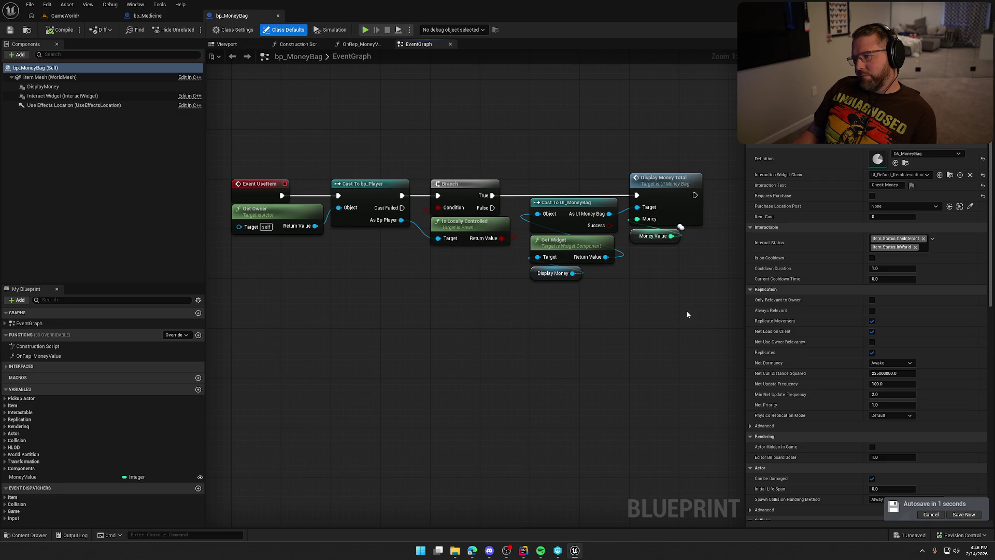
mouse_move(687, 310)
mouse_down()
mouse_move(407, 244)
mouse_move(478, 285)
mouse_up()
click(478, 285)
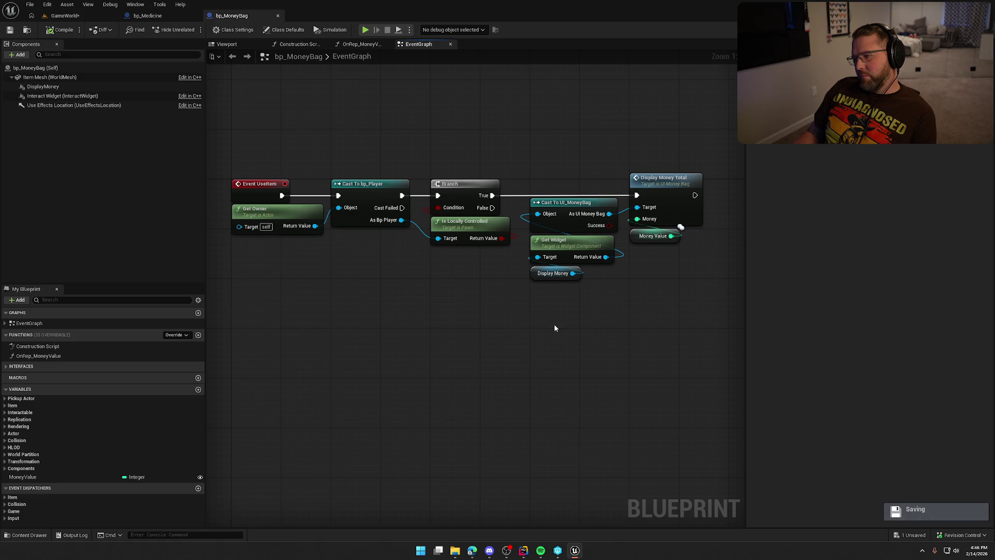
drag(531, 318, 452, 319)
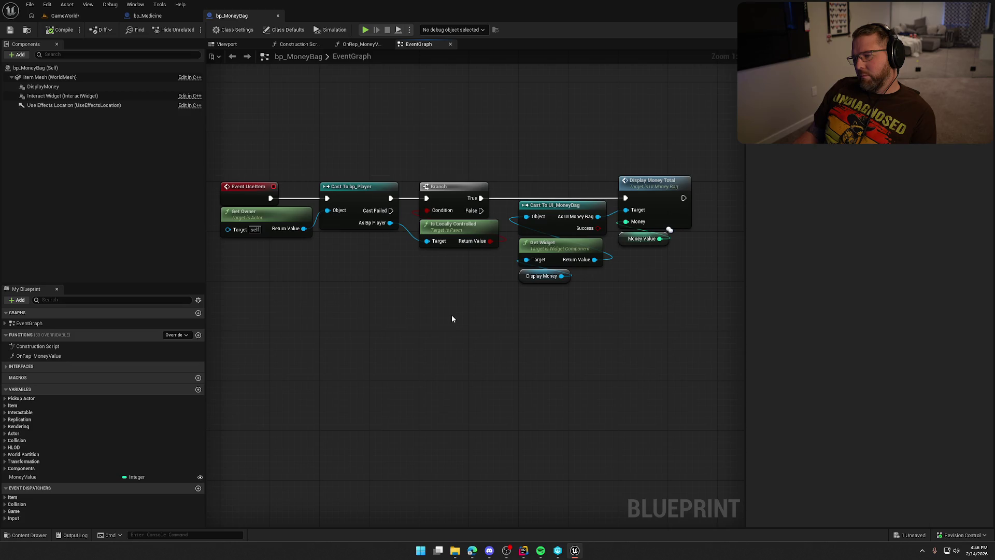
drag(456, 315, 419, 300)
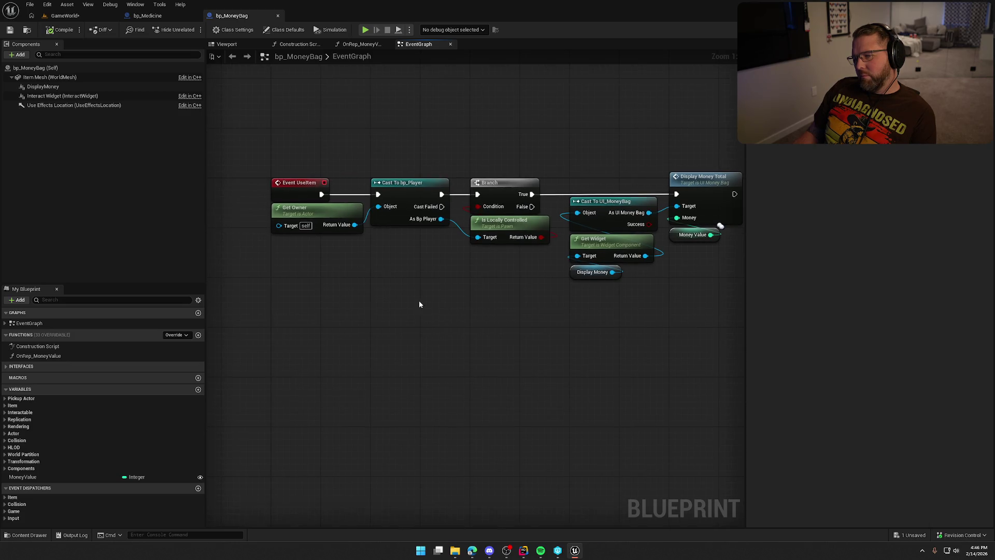
right_click(295, 264)
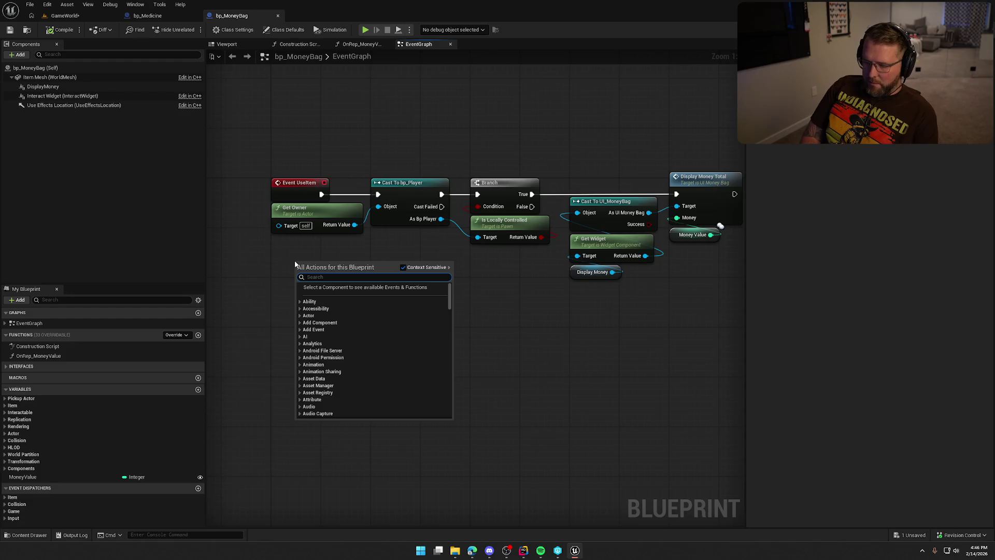
Add an MC_UseItem event override, discarding an accidentally added MC Use Item call node.
text(use item)
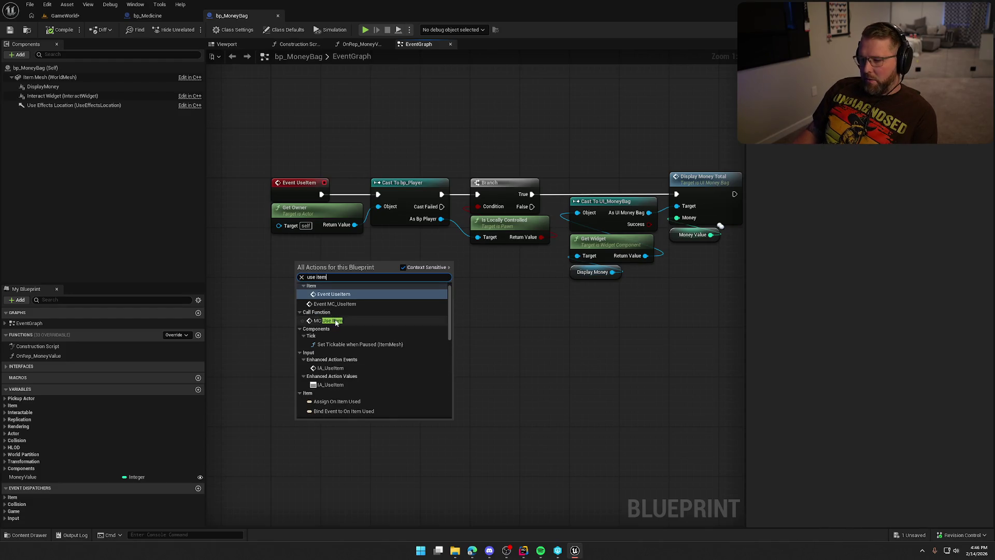
click(331, 321)
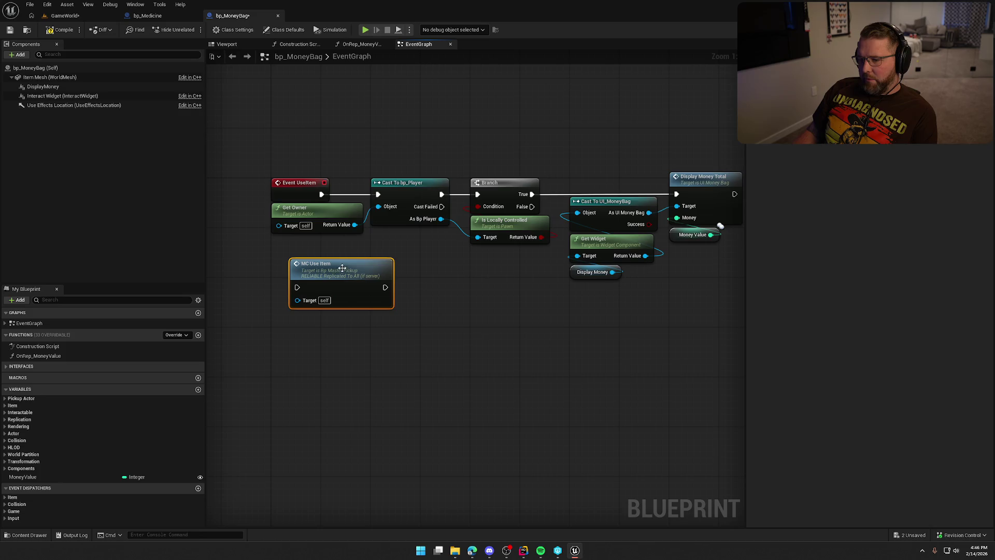
key(Delete)
click(175, 335)
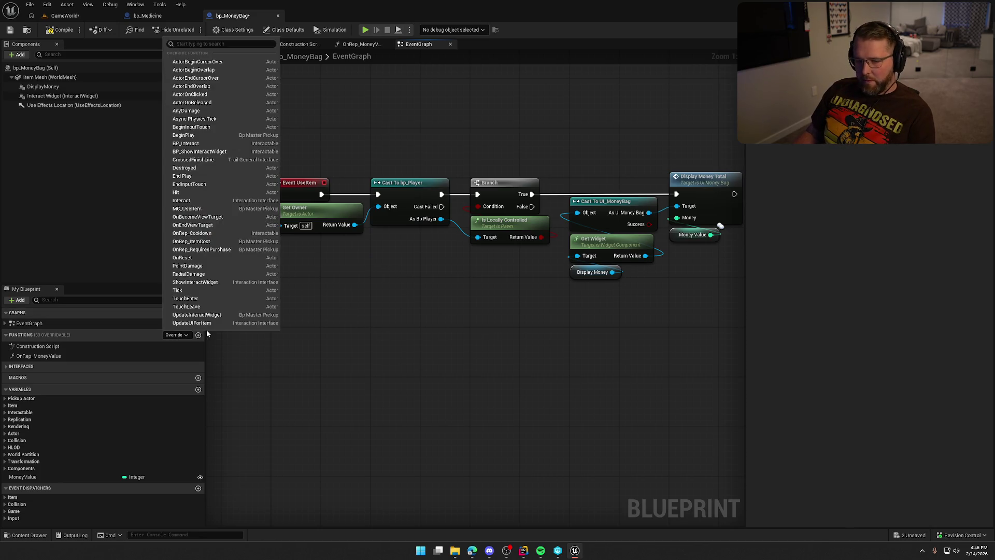
click(188, 209)
mouse_move(308, 325)
mouse_down()
mouse_move(309, 259)
mouse_move(333, 260)
mouse_move(374, 174)
mouse_up()
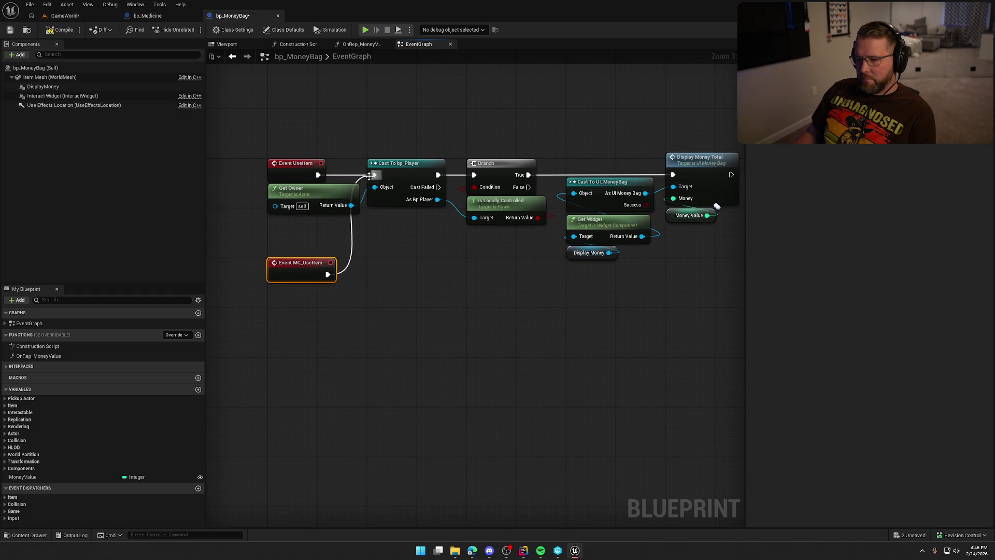
Move Is Locally Controlled and the money display nodes beside MC_UseItem and wire it into Display Money Total.
click(300, 169)
drag(396, 279, 355, 279)
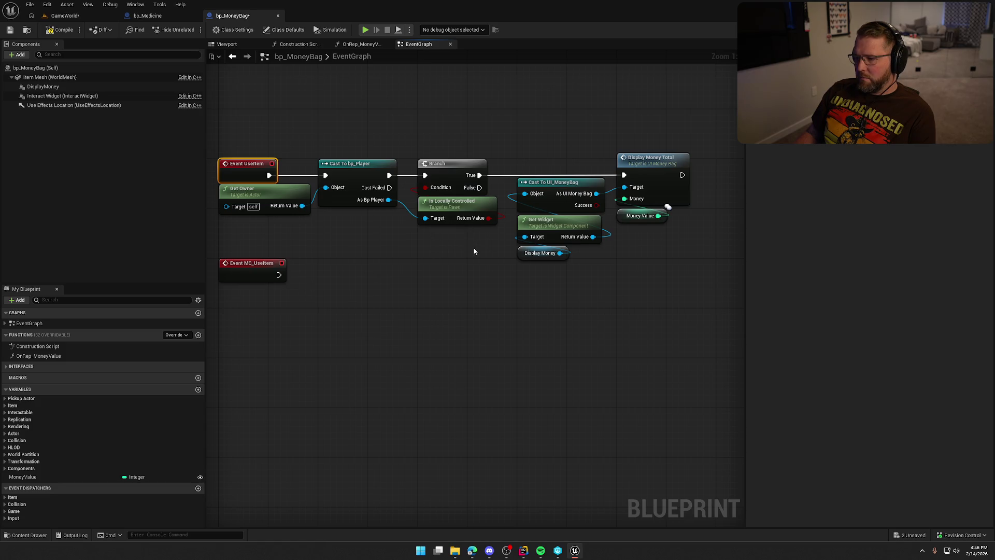
drag(462, 211, 362, 217)
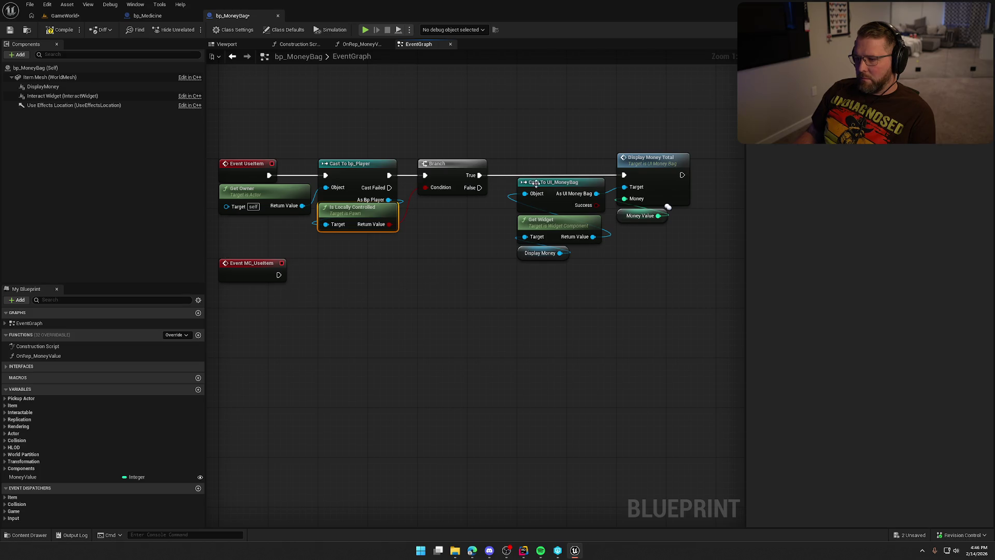
mouse_move(510, 267)
mouse_down()
mouse_move(647, 177)
mouse_move(414, 295)
mouse_move(327, 293)
mouse_move(279, 274)
mouse_up()
drag(340, 278, 334, 271)
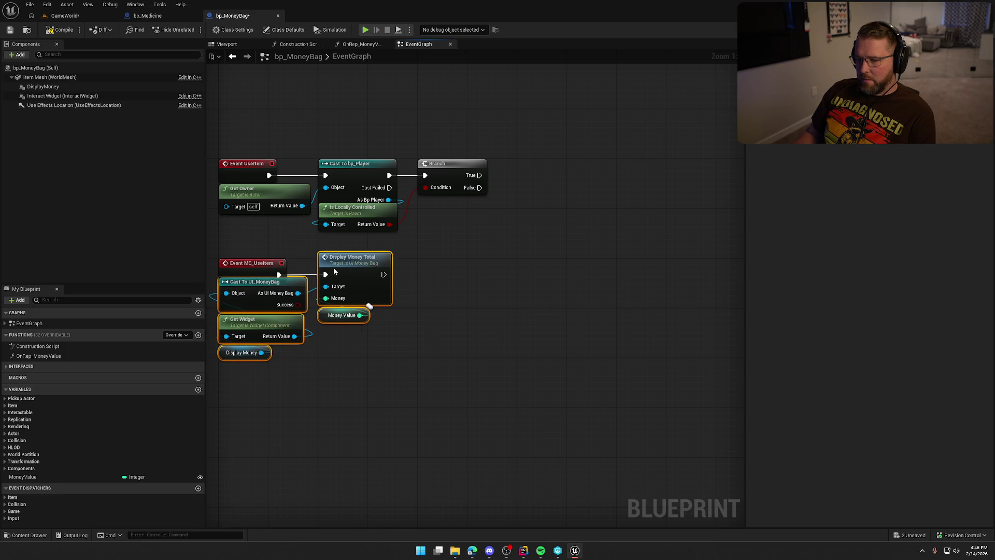
key(Home)
click(449, 405)
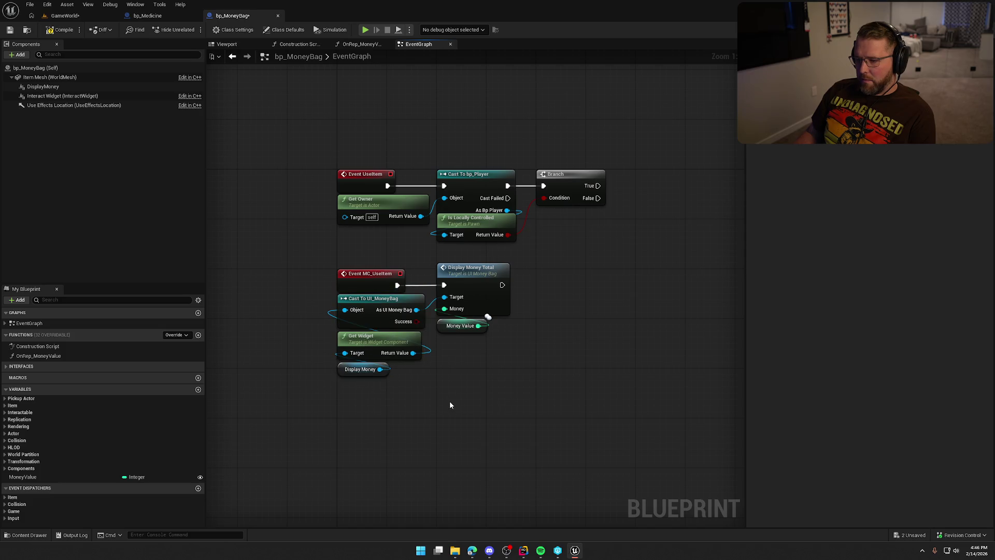
Delete the old Event UseItem chain, tidy the remaining nodes, and compile bp_MoneyBag.
drag(342, 148, 559, 235)
key(Delete)
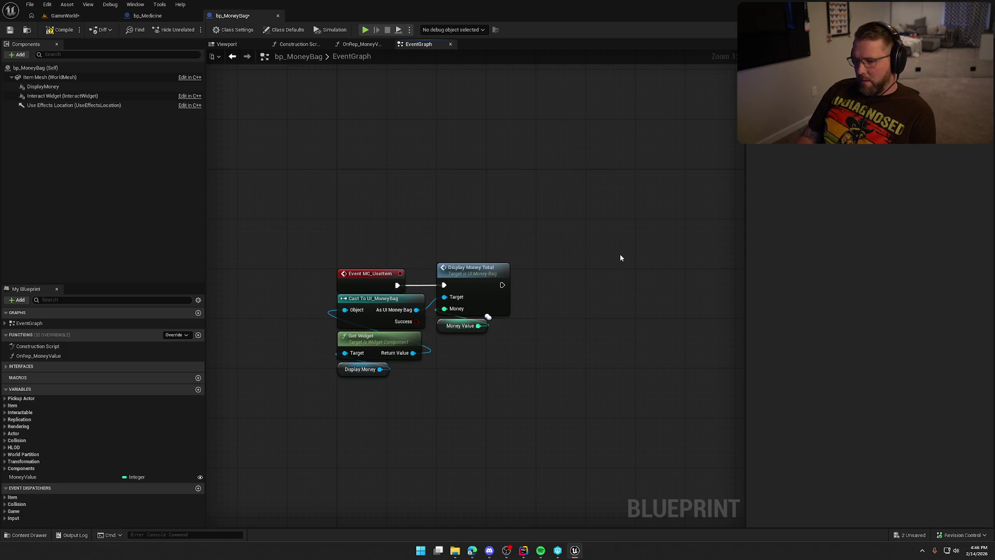
drag(314, 225, 518, 384)
drag(372, 278, 373, 179)
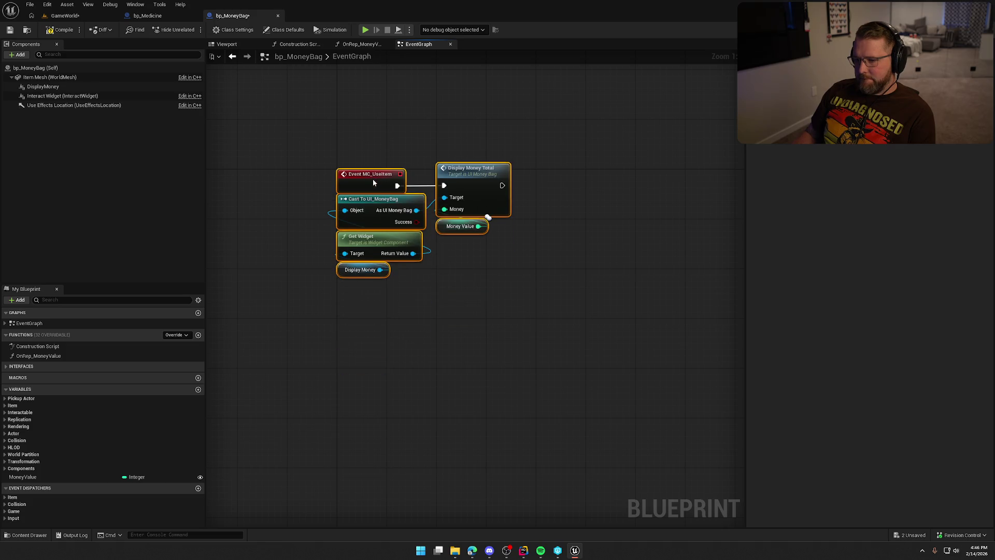
click(485, 296)
click(58, 31)
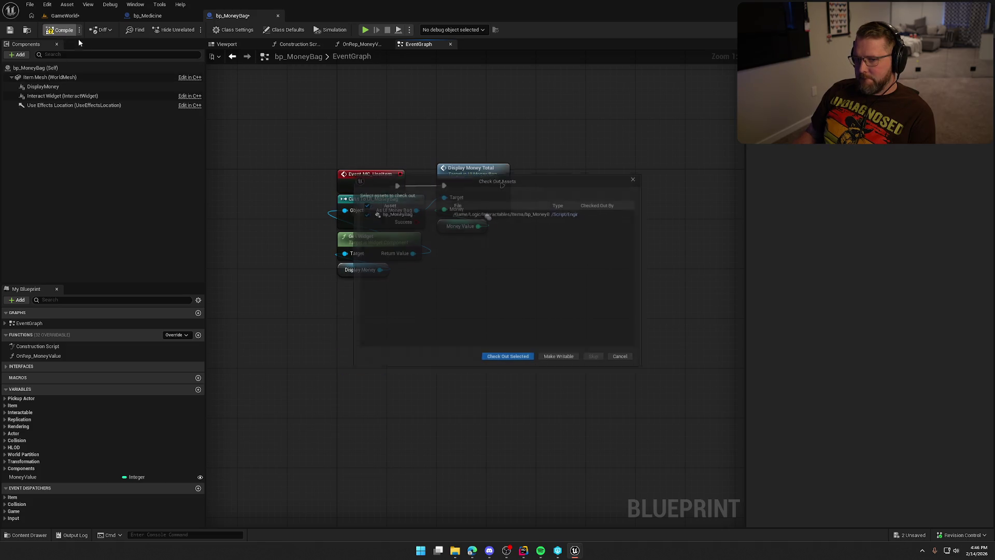
click(506, 363)
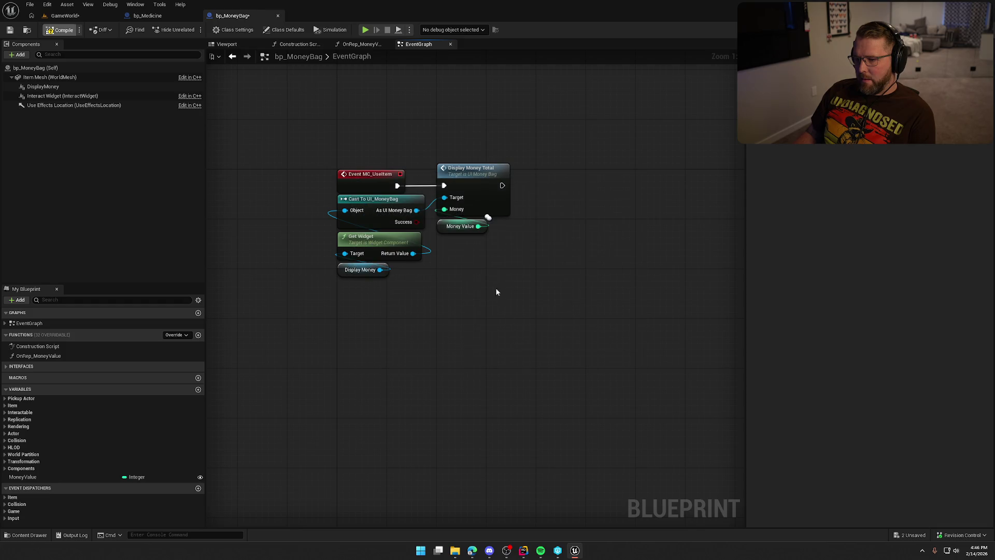
Insert a Parent: MC_UseItem call between the MC_UseItem event and Display Money Total.
drag(496, 289, 367, 222)
drag(488, 192, 693, 303)
right_click(365, 183)
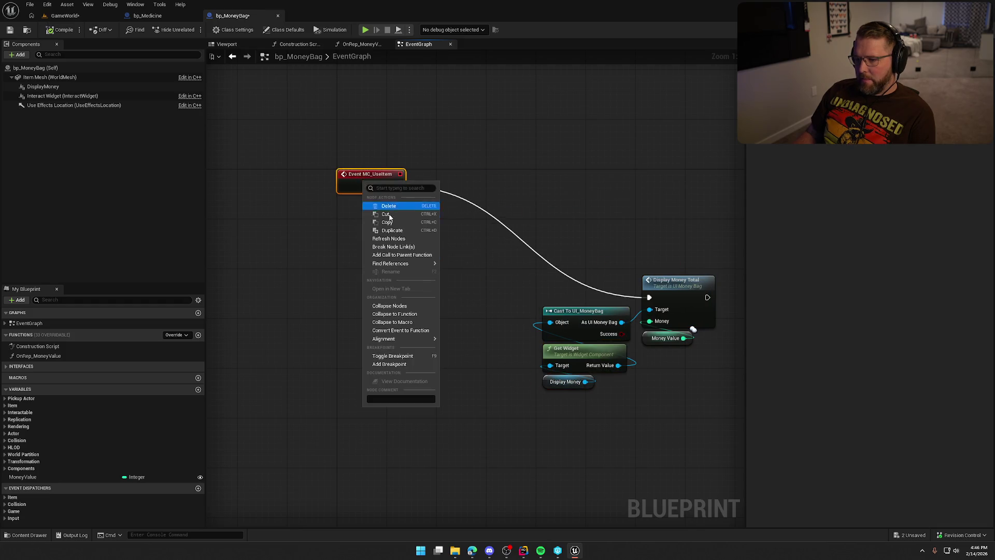
click(423, 255)
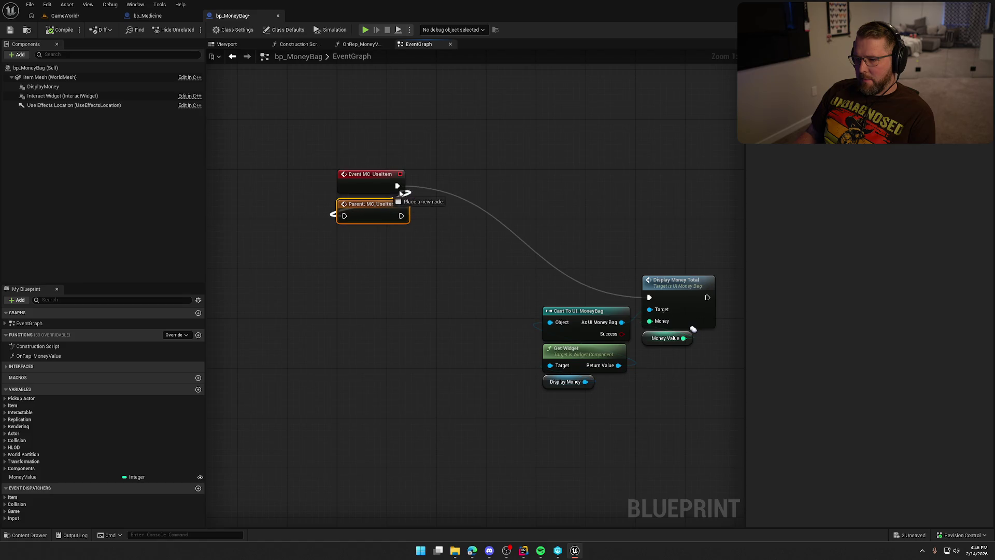
mouse_move(374, 206)
mouse_down()
mouse_move(415, 209)
mouse_move(464, 178)
mouse_move(518, 249)
mouse_move(568, 287)
mouse_up()
drag(449, 263, 694, 455)
drag(600, 278, 494, 166)
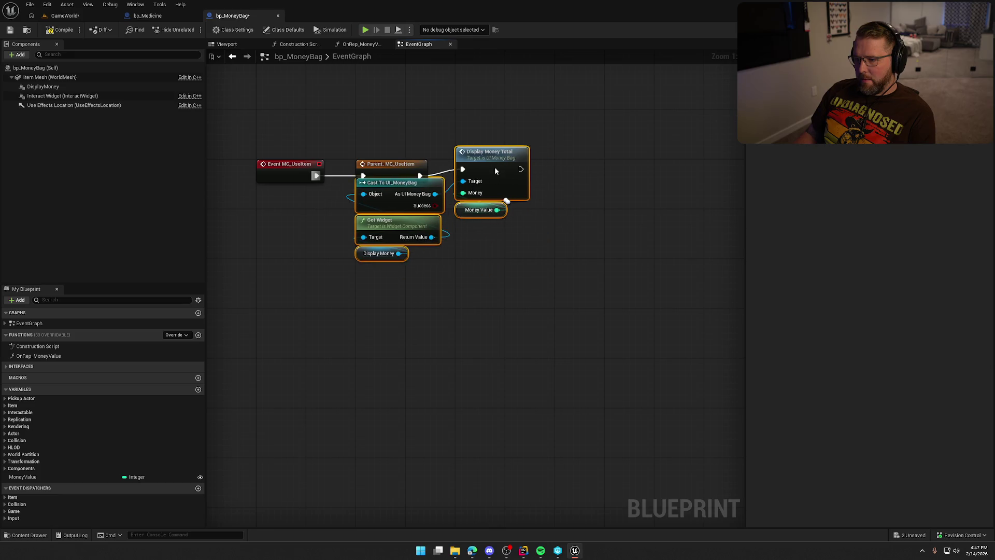
click(367, 137)
drag(366, 137, 433, 162)
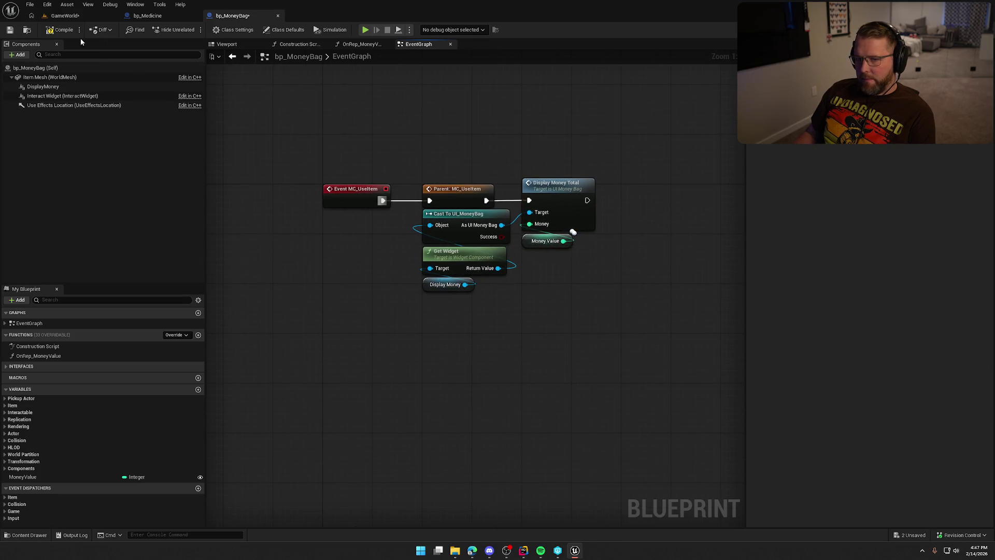
click(55, 16)
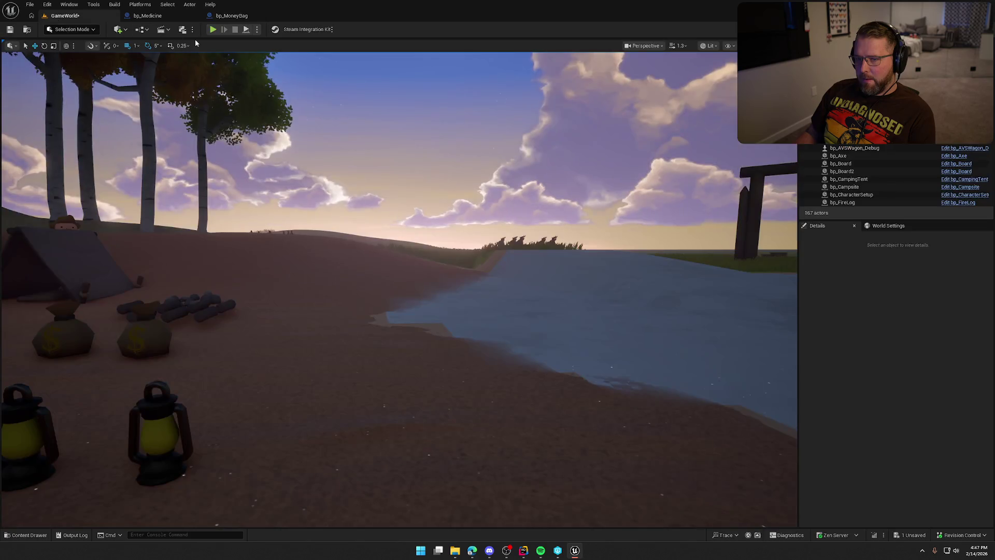
key(alt+p)
key(e)
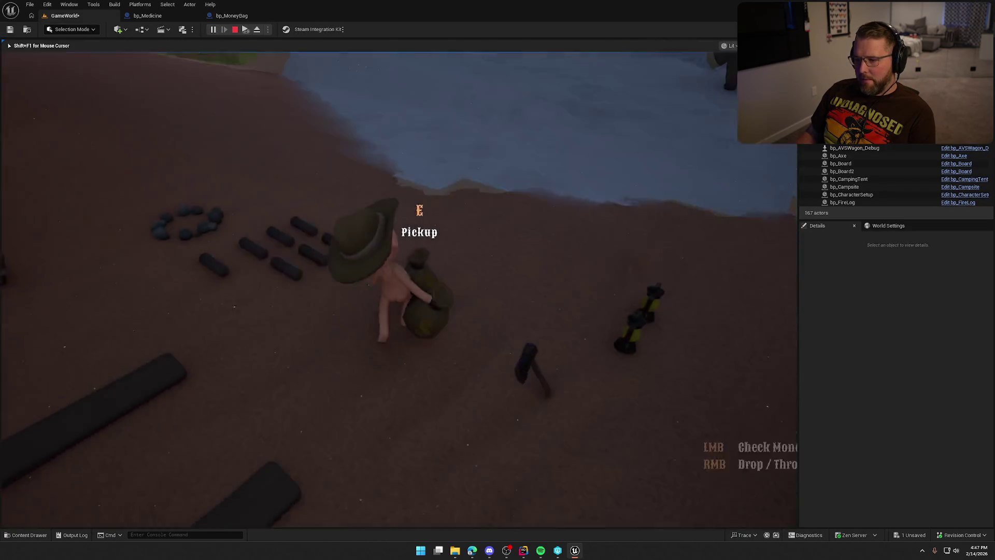
key(w)
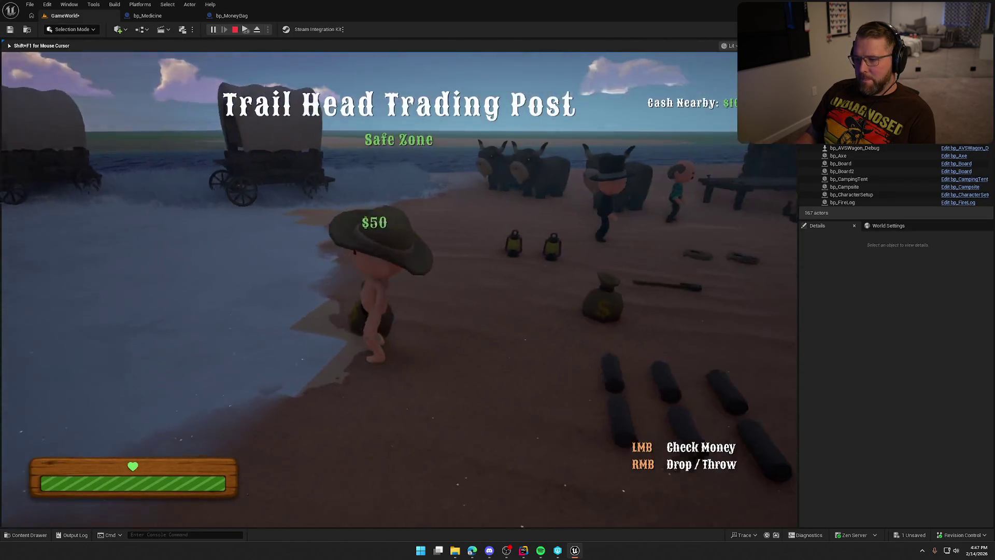
right_click(399, 289)
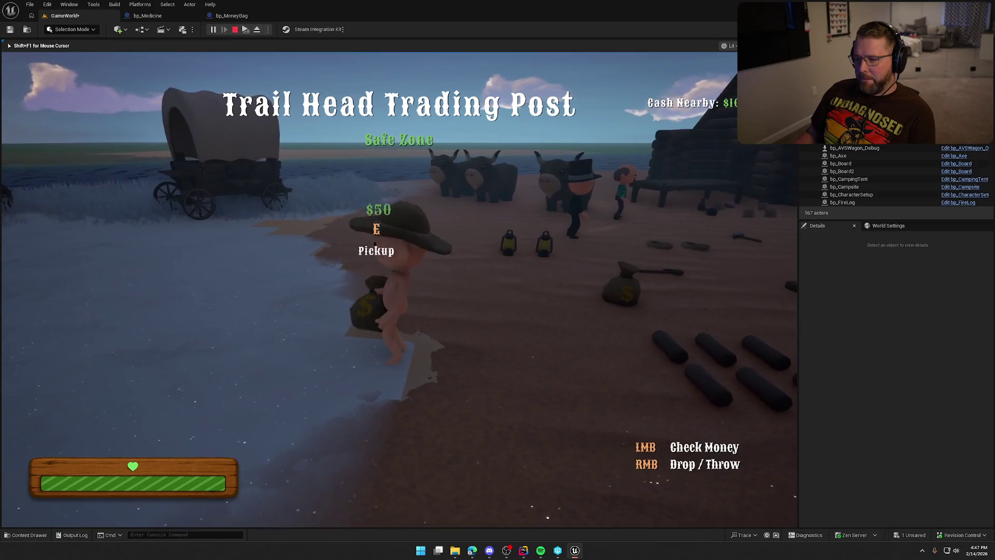
key(super)
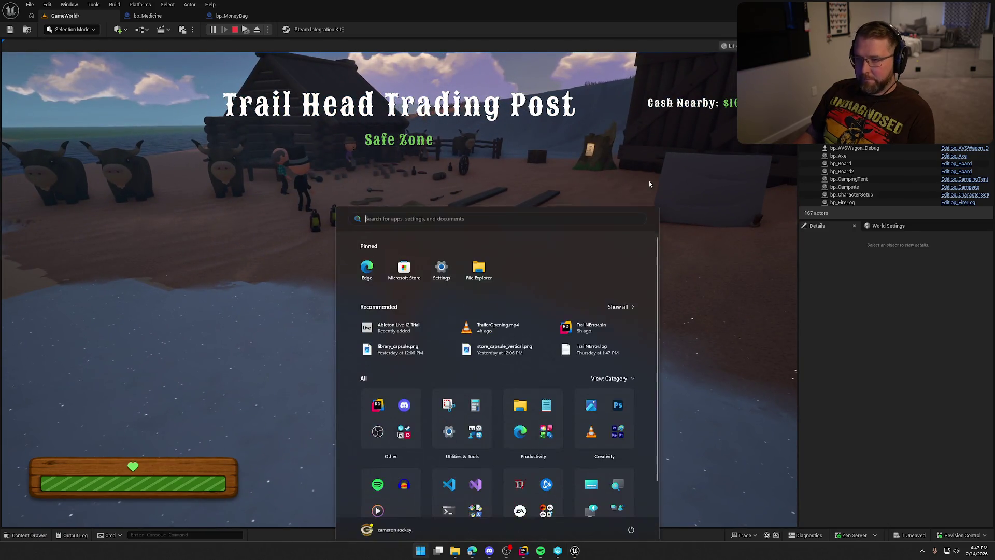
key(super)
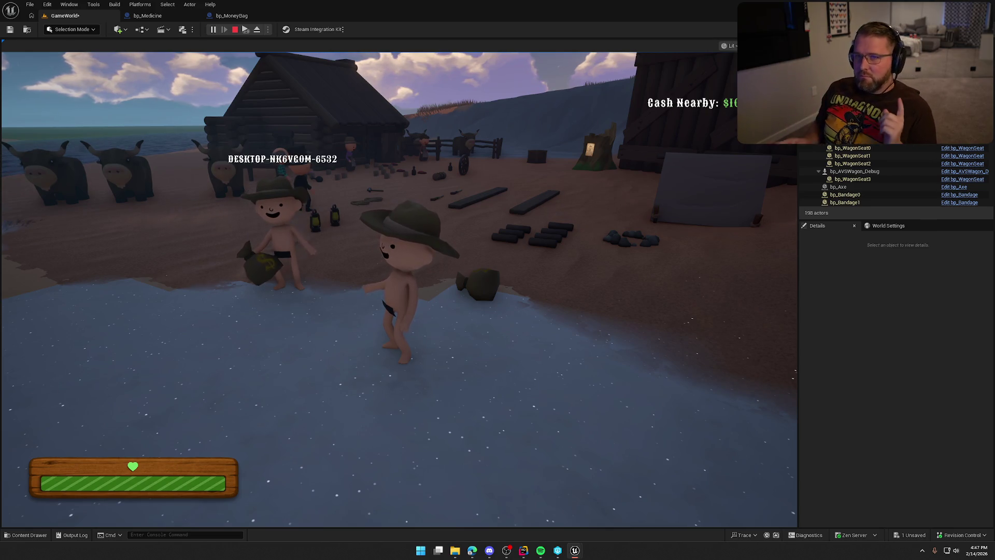
key(Escape)
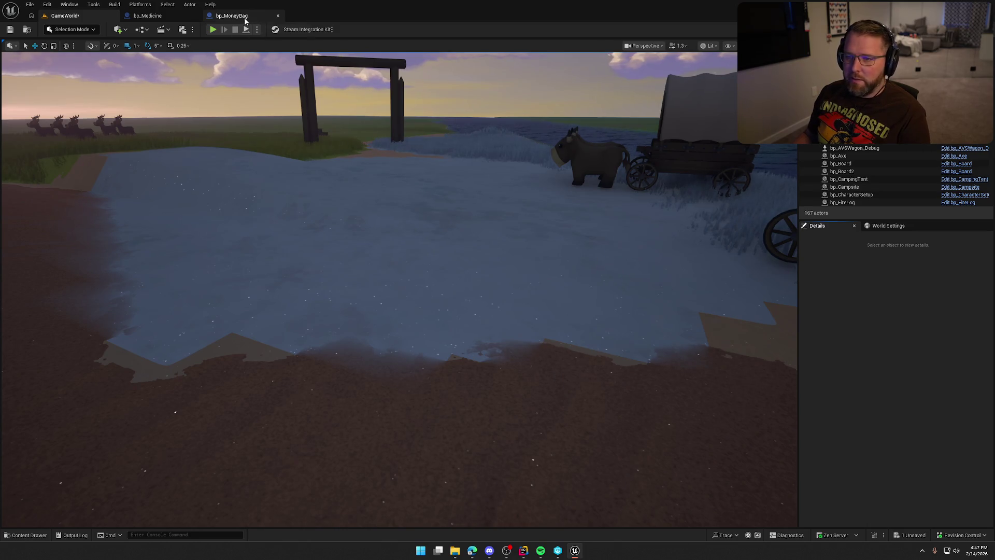
Open bp_Rope, review its tether-spawning UseItem graph, save it, and close the Blueprint editors.
key(ctrl+space)
double_click(607, 402)
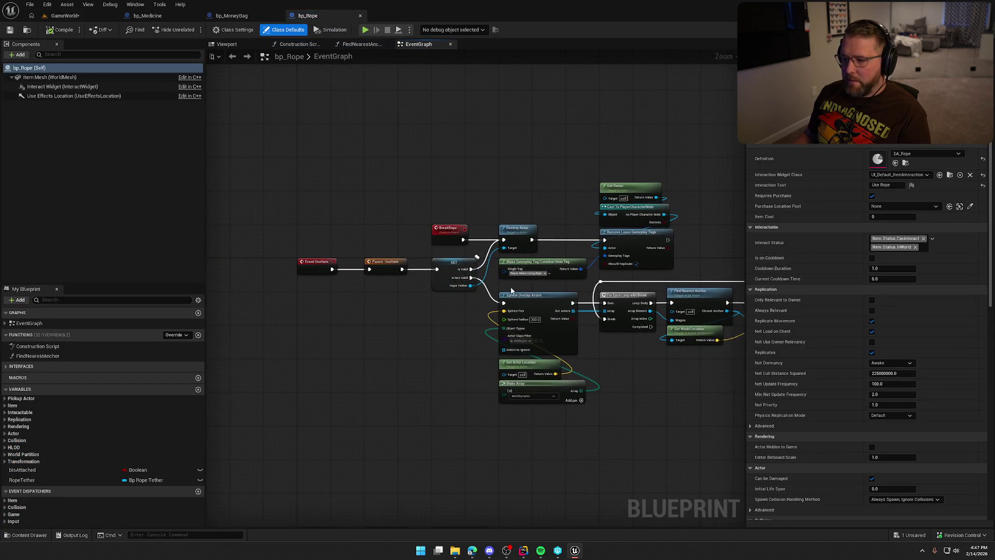
click(336, 322)
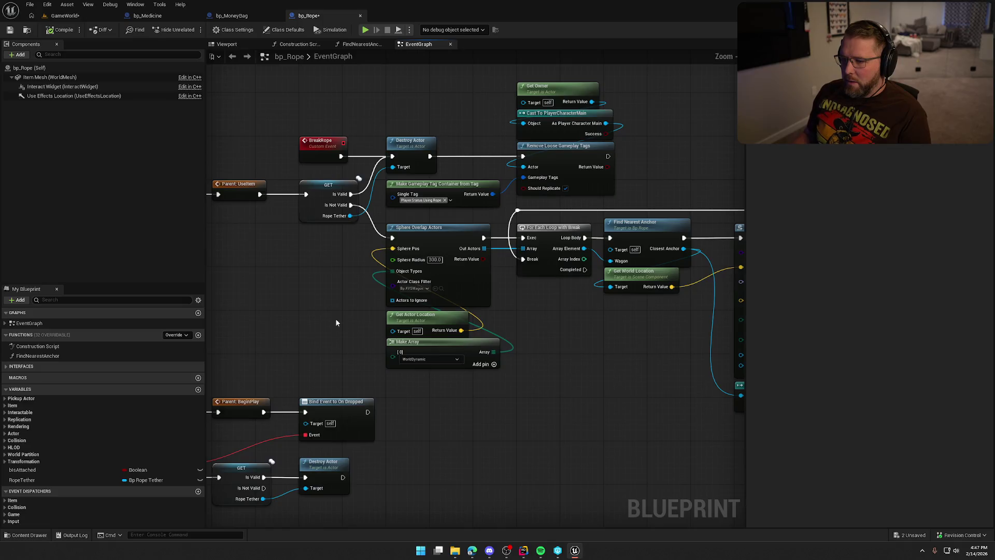
drag(561, 386, 457, 388)
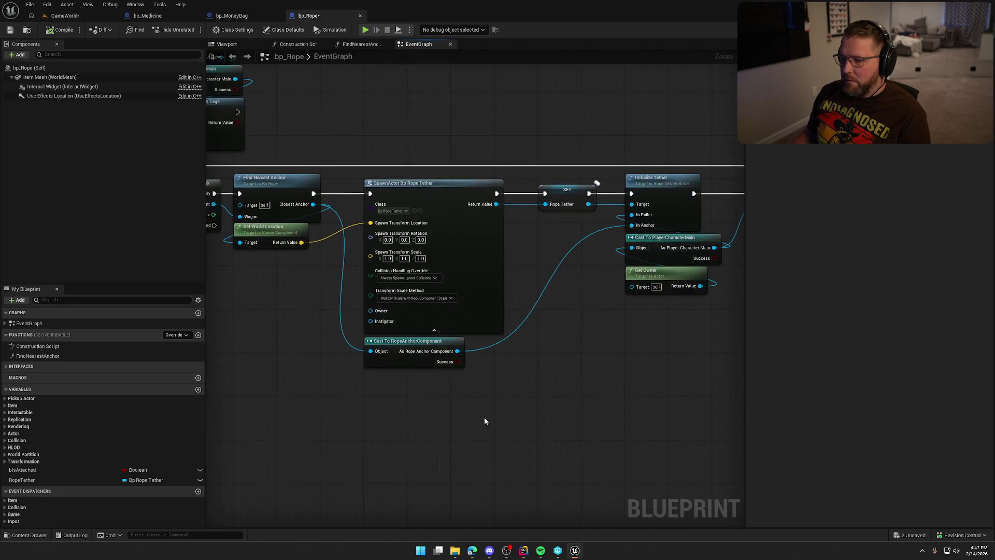
mouse_move(342, 412)
mouse_down()
mouse_move(582, 373)
mouse_move(691, 391)
mouse_move(562, 376)
mouse_move(510, 439)
mouse_up()
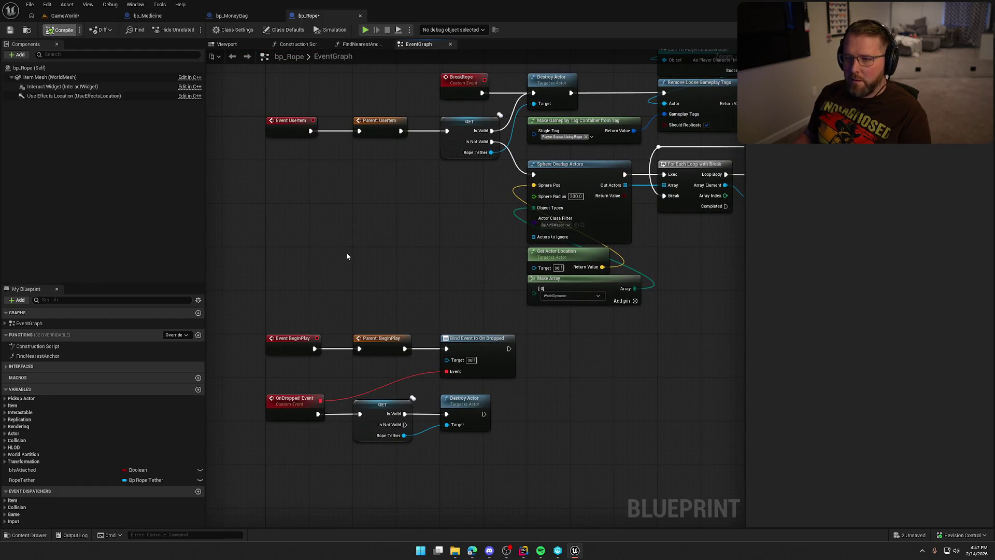
key(ctrl+s)
key(Return)
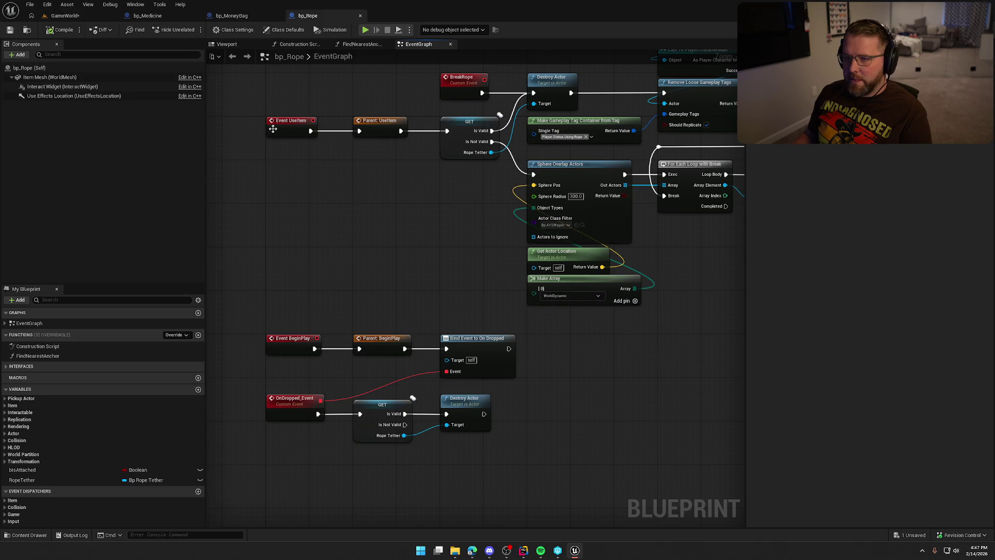
key(ctrl+w)
key(ctrl+w)
key(ctrl+w)
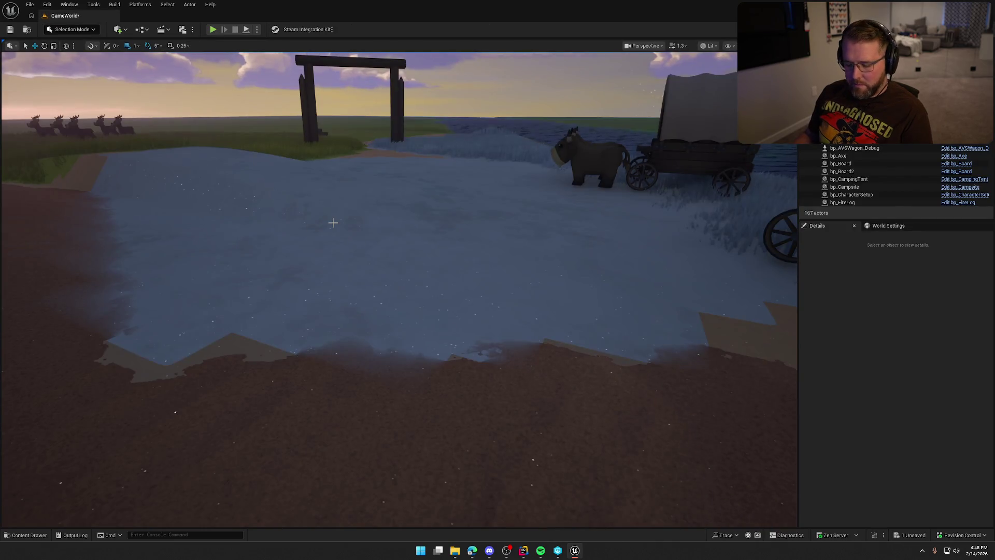
Save the GameWorld level, checking it out, and frame the camp overview.
key(ctrl+s)
click(502, 365)
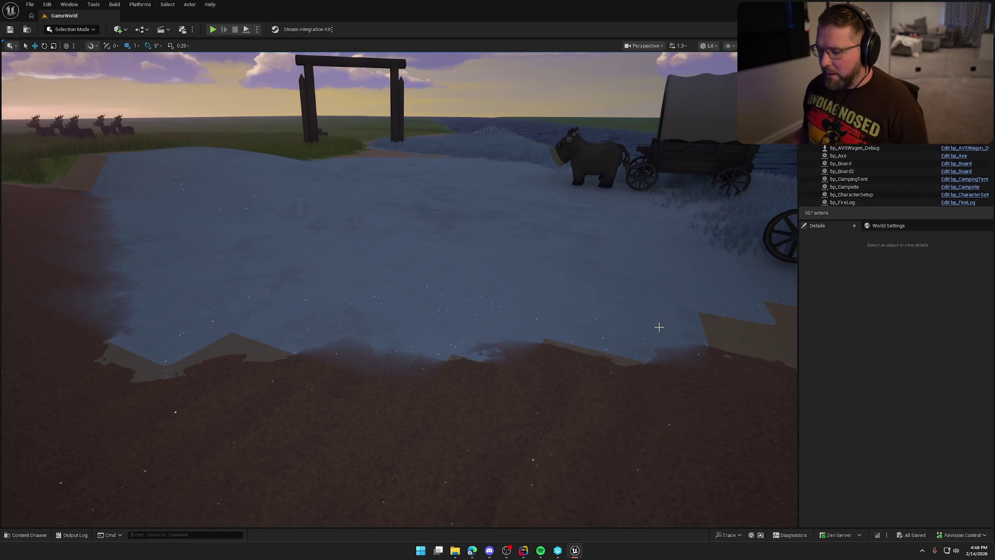
key(1)
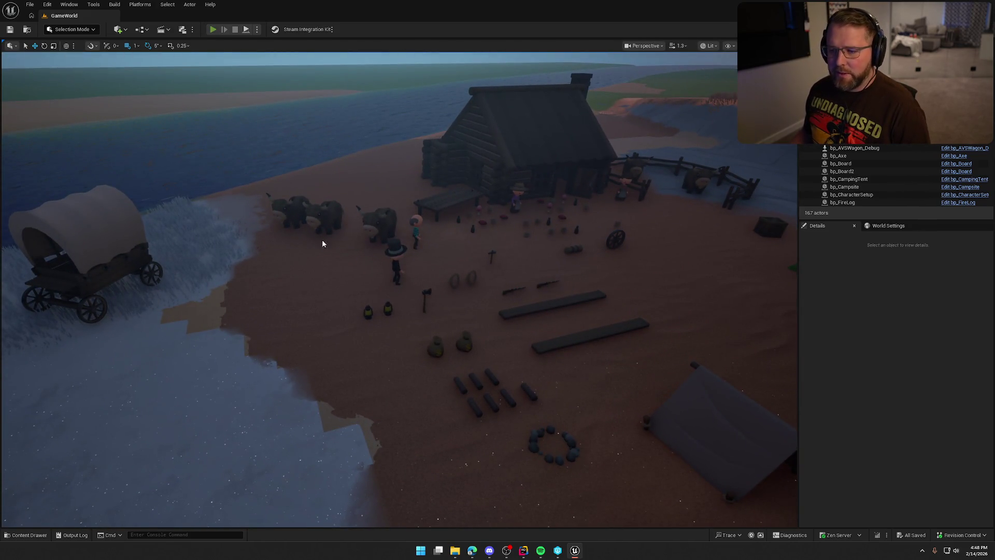
Play-test picking up the axe with E, dropping it with right-click, re-grabbing it, then stop the session.
key(alt+p)
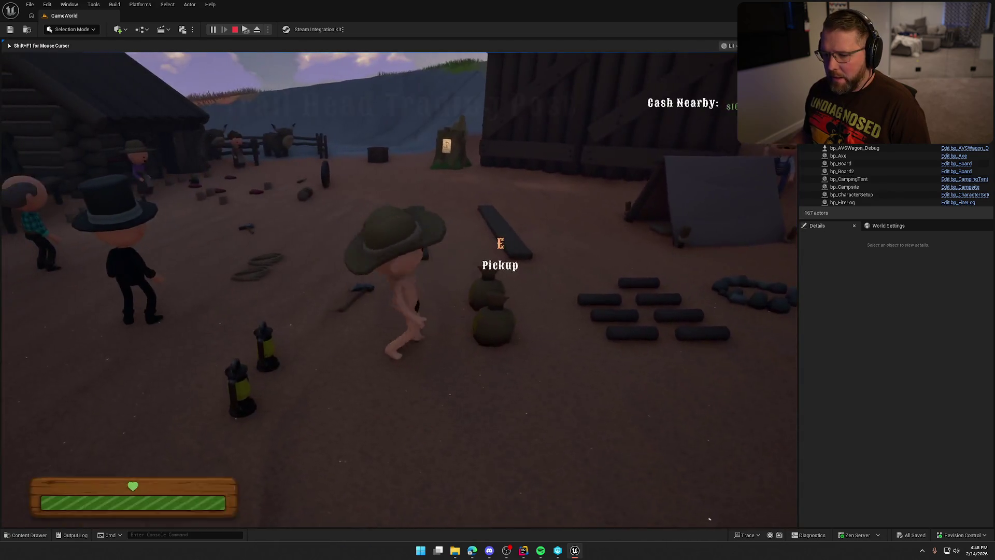
key(e)
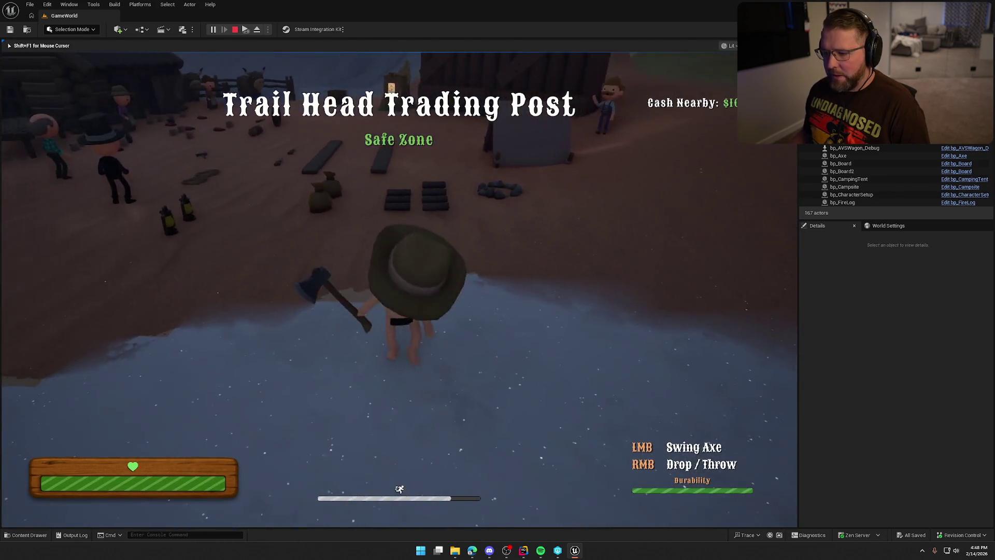
key(super)
key(super)
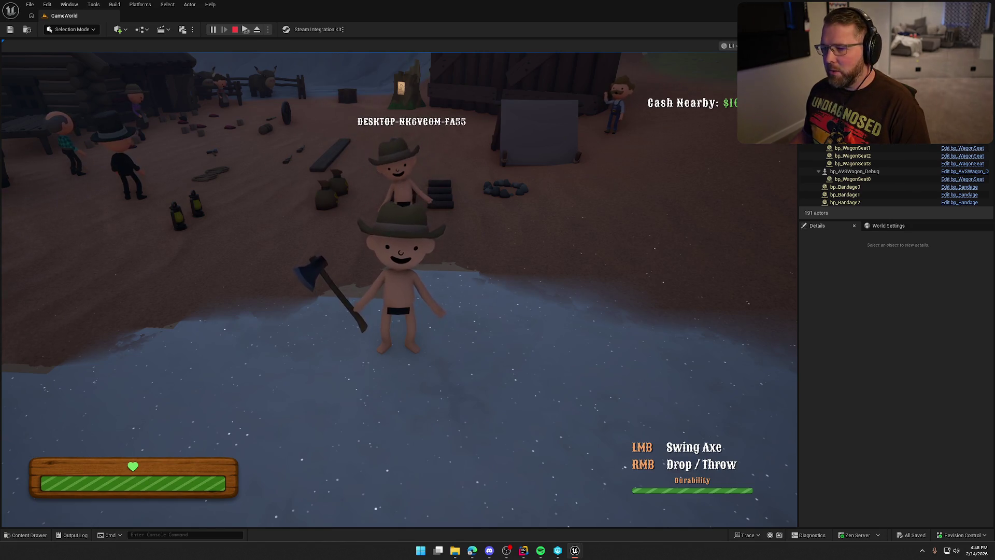
key(super)
key(super)
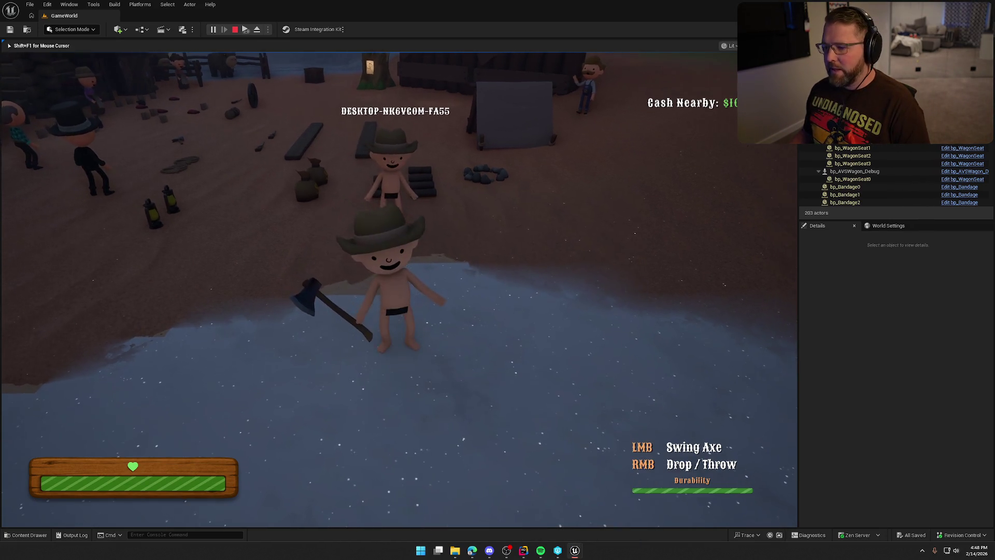
right_click(310, 55)
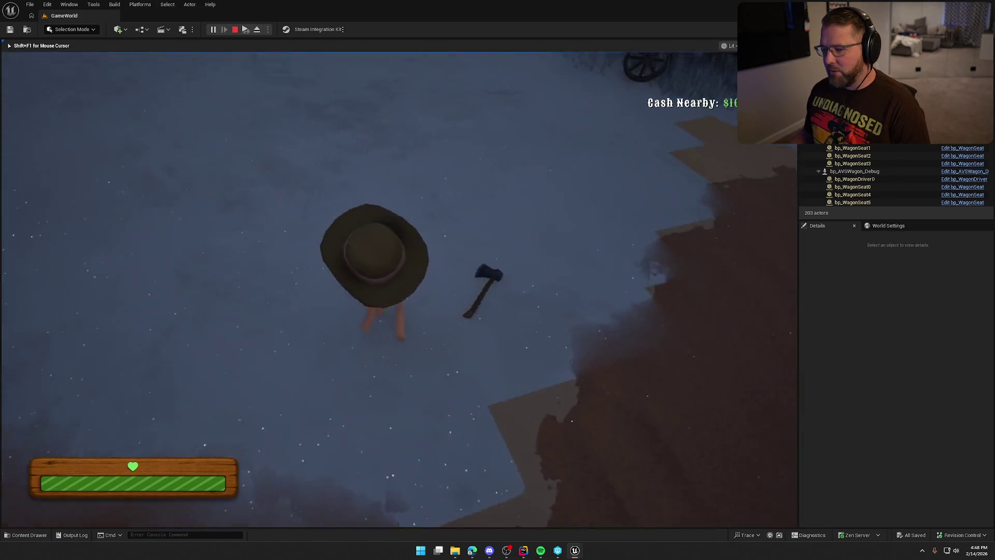
key(e)
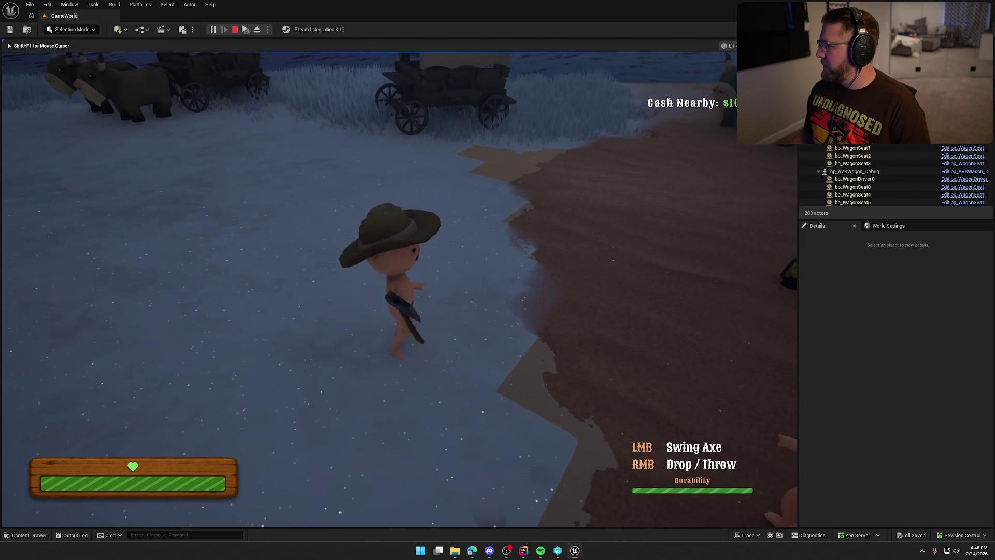
key(d)
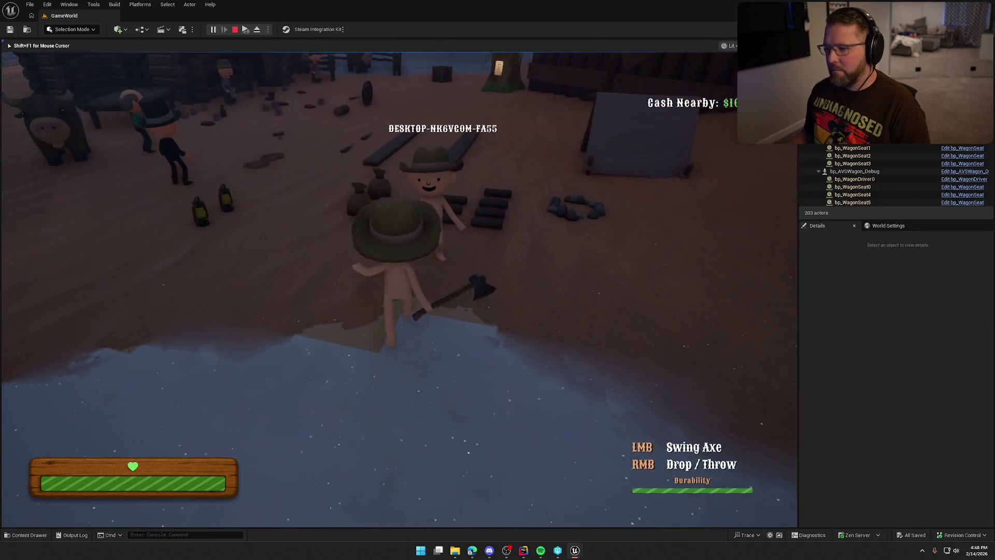
key(w)
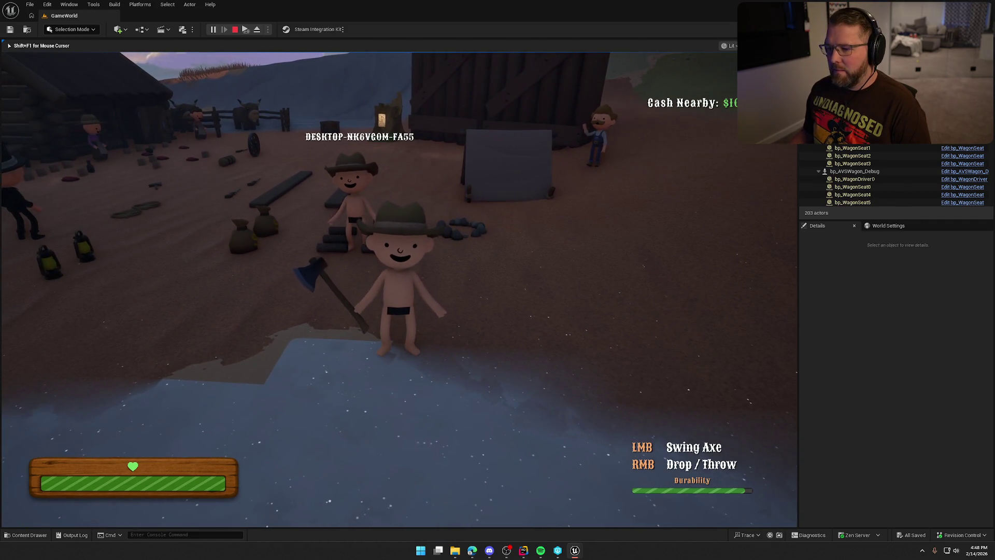
key(Escape)
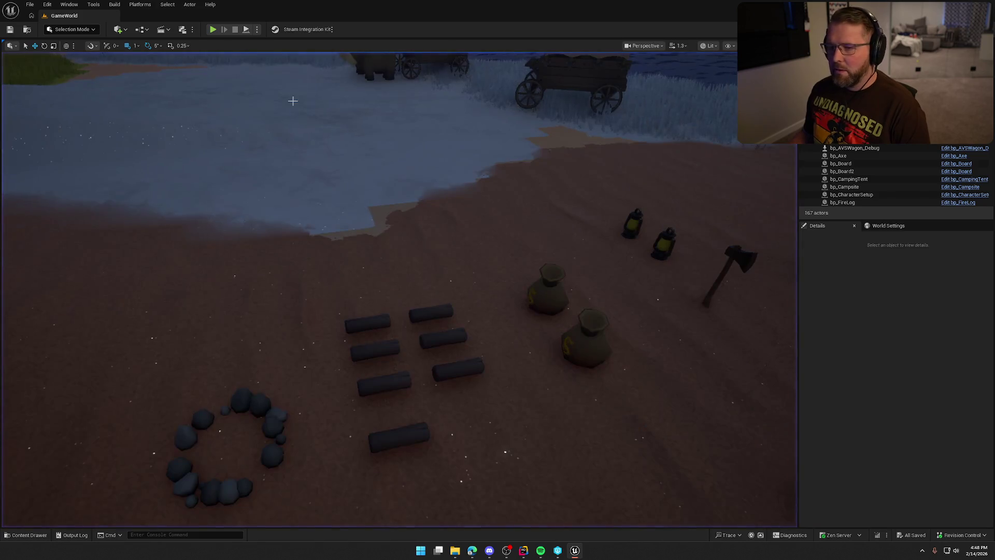
In Rider, close the old code tabs and open PickupActor.h and PickupActor.cpp from Items.
click(522, 552)
middle_click(195, 23)
middle_click(195, 22)
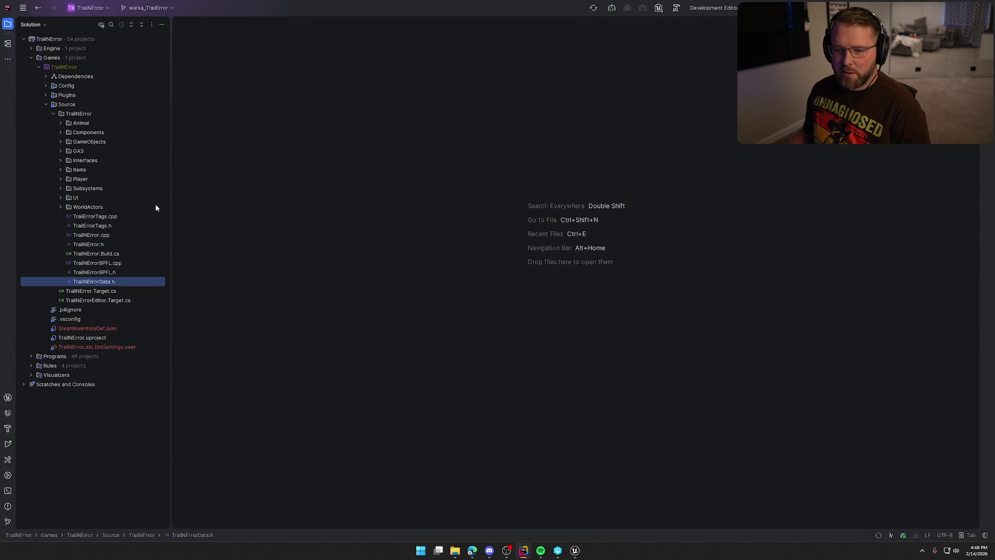
click(60, 169)
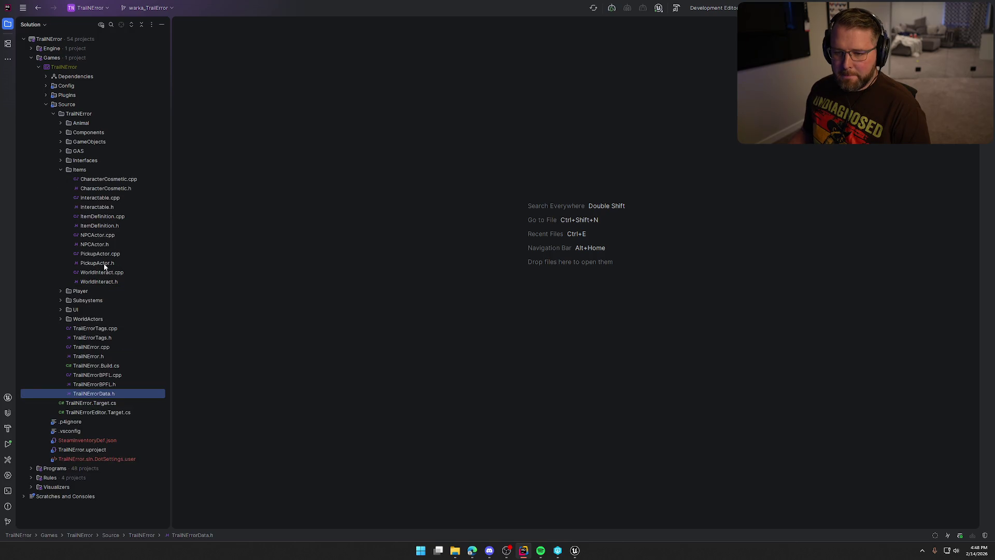
click(105, 265)
click(107, 255)
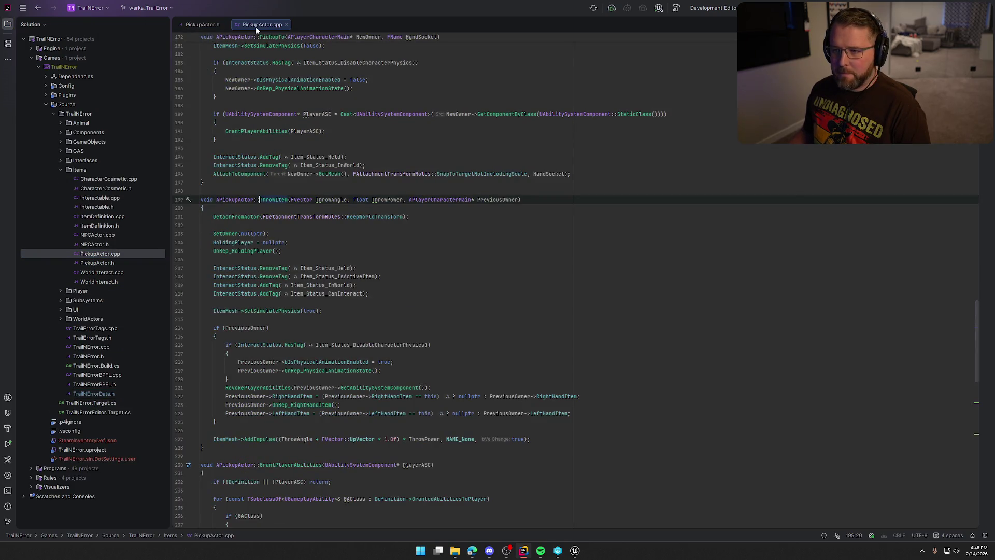
Split PickupActor.cpp to the right, hide the Solution panel, and go to the PickupTo function.
mouse_move(256, 30)
mouse_down()
mouse_move(378, 167)
mouse_move(824, 236)
mouse_up()
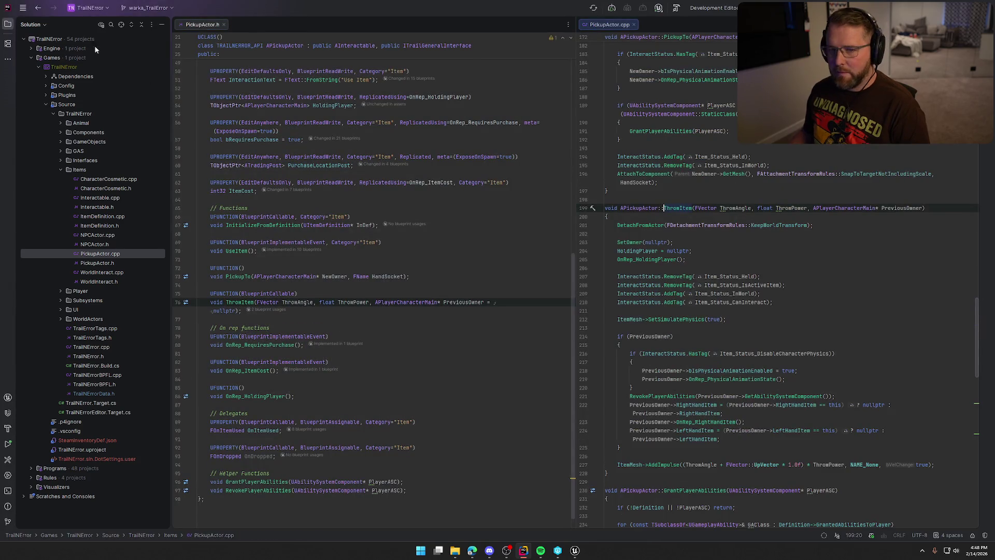
click(7, 24)
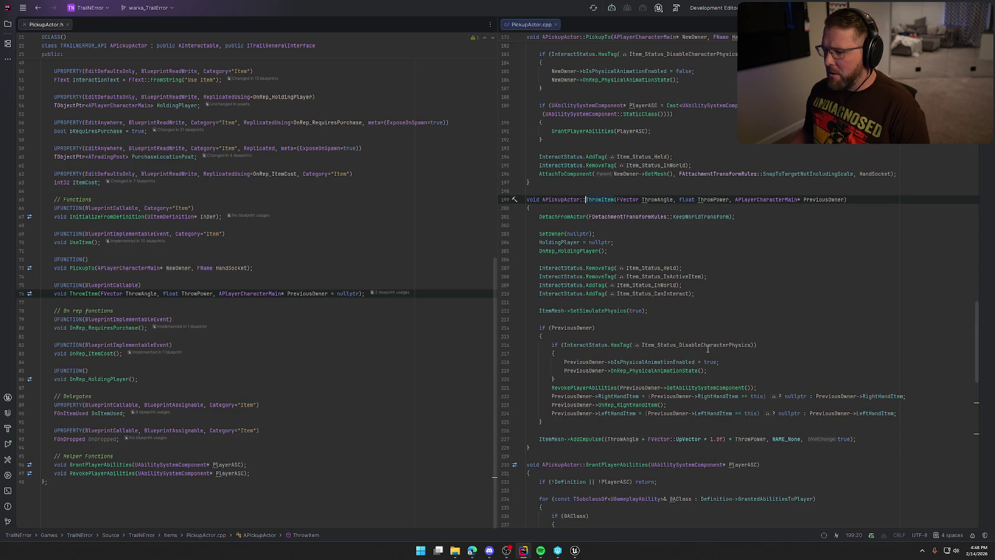
scroll(708, 349, up, 7)
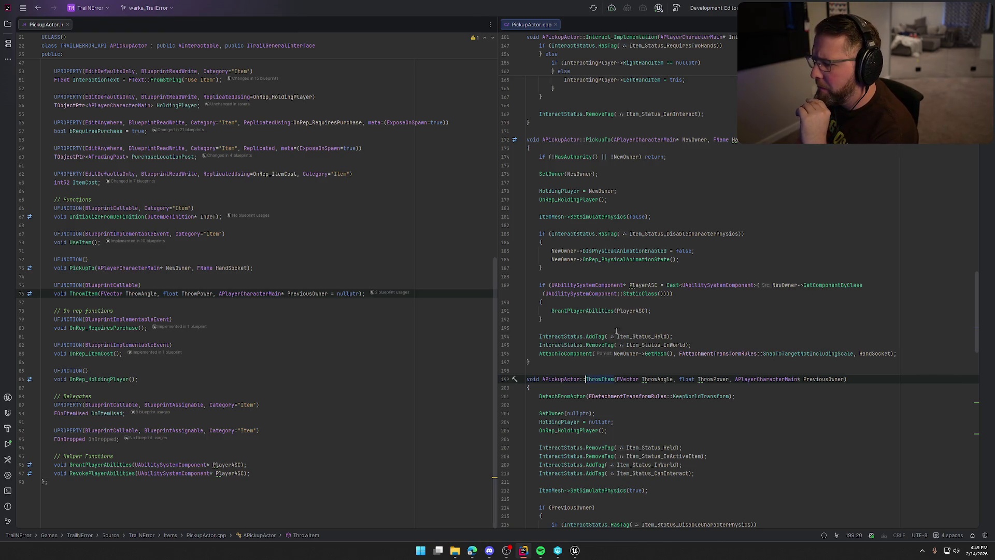
click(568, 353)
click(721, 342)
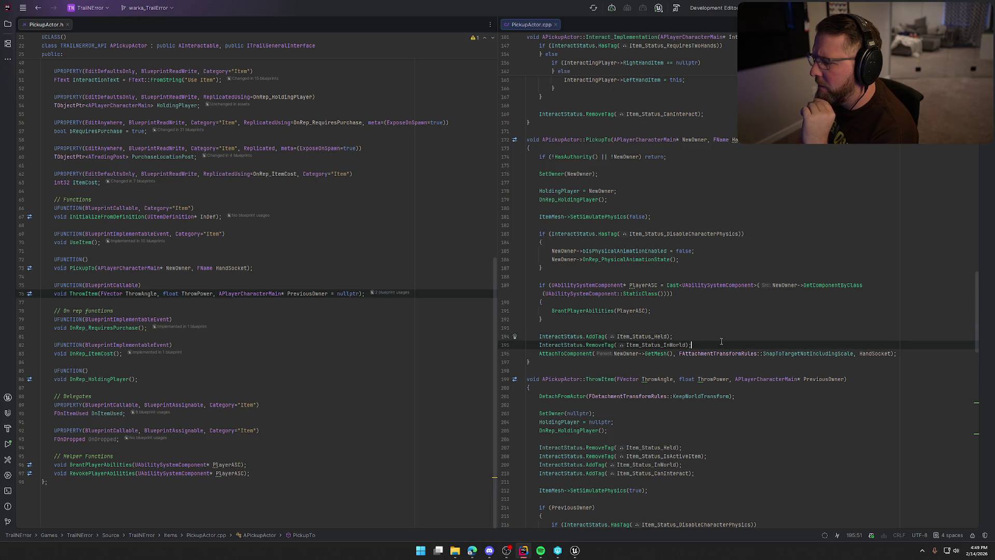
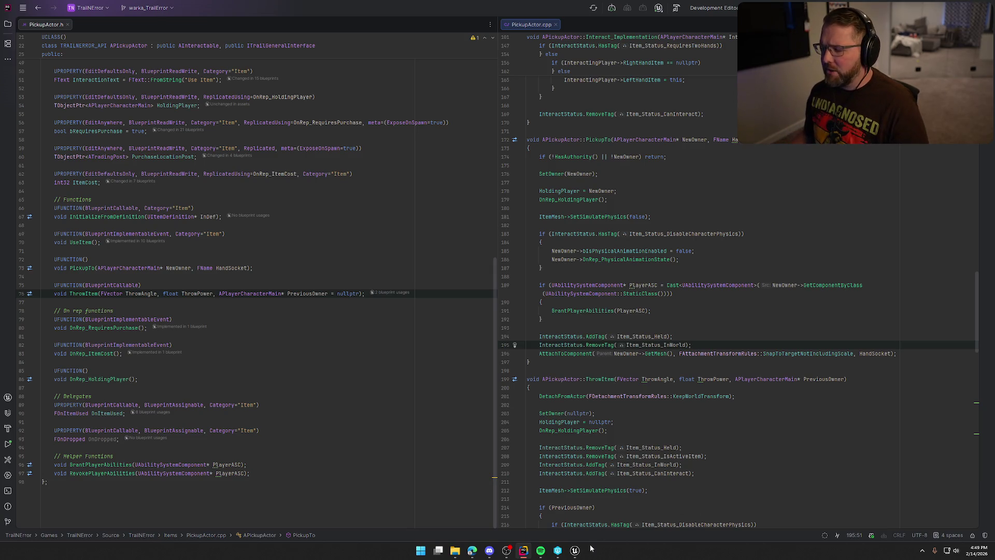
Launch a multiplayer PIE session and walk the character to the second player by the water.
click(575, 550)
click(213, 30)
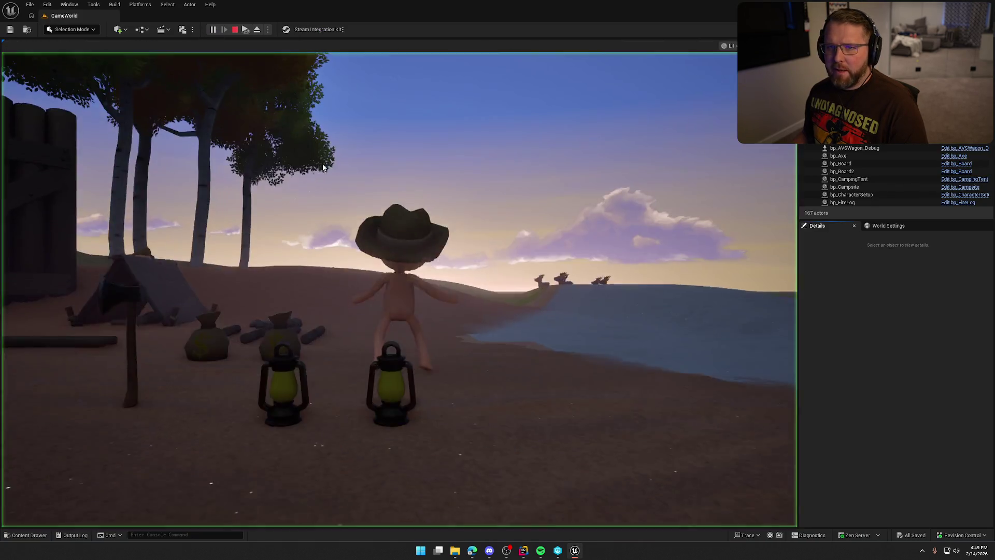
key(w)
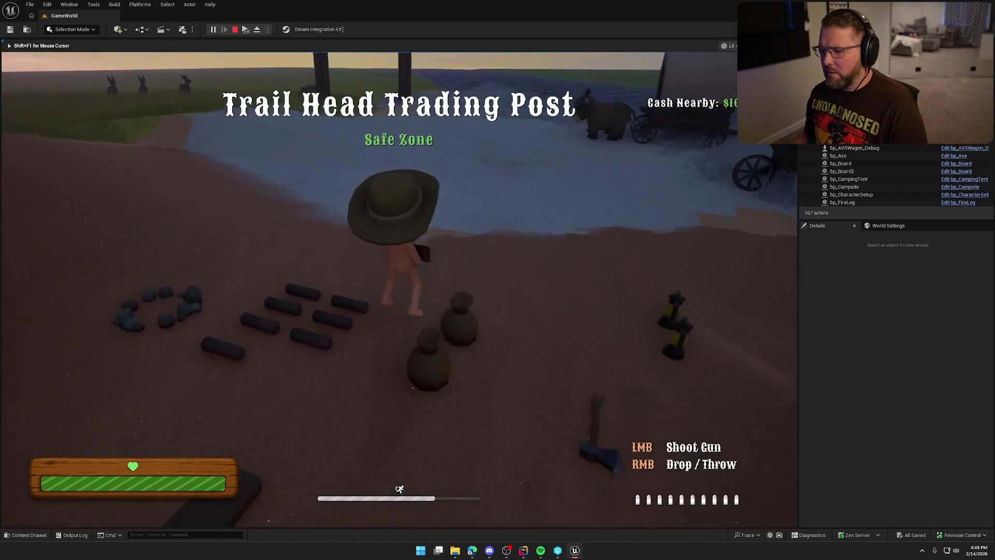
key(super)
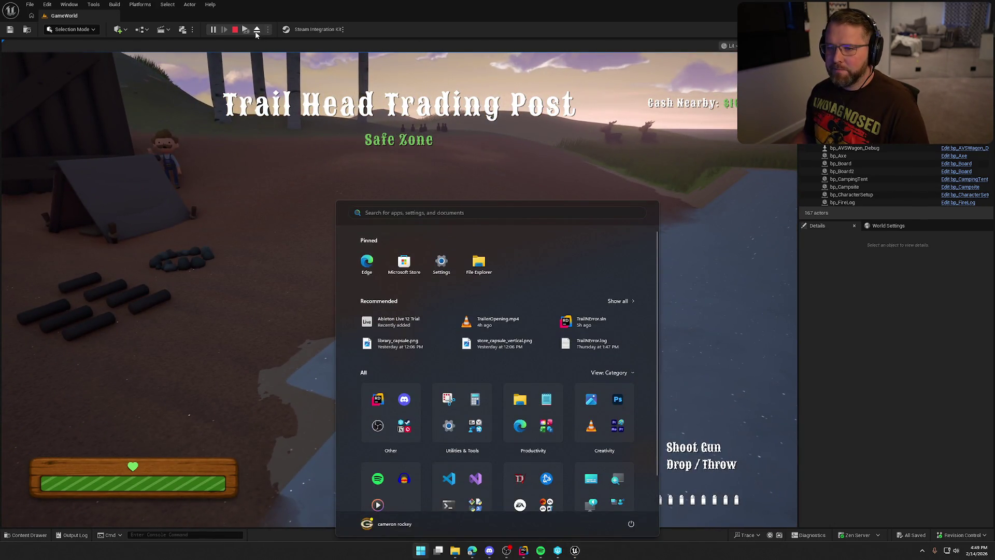
key(super)
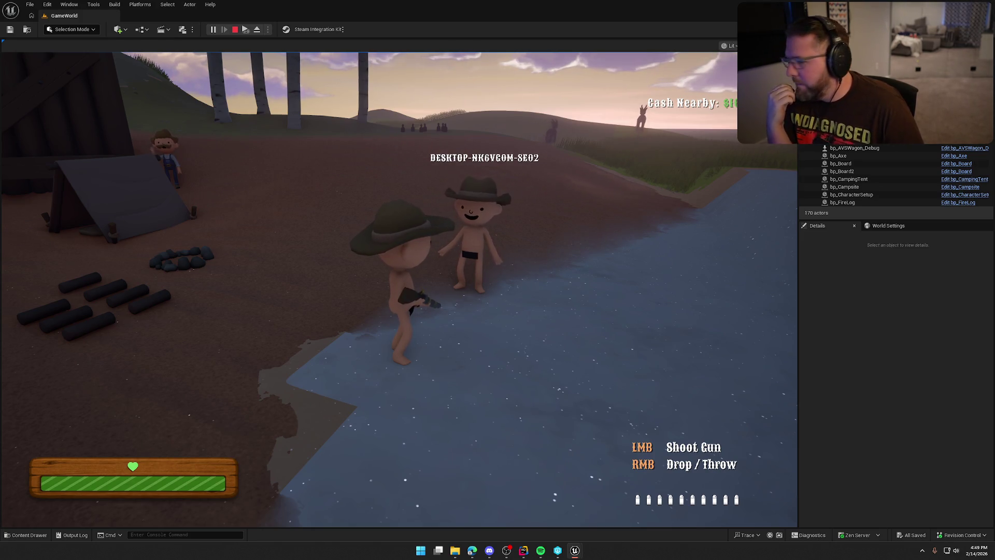
key(super)
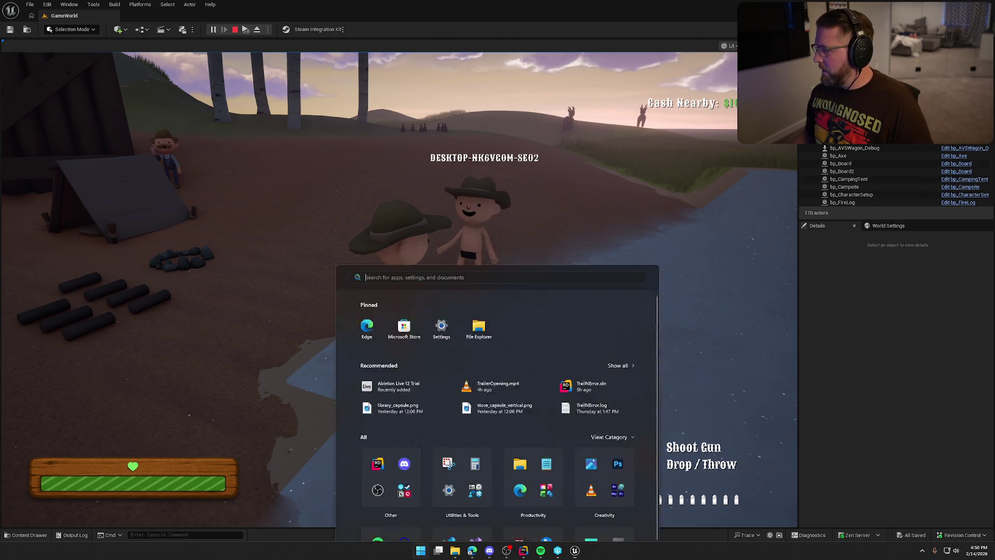
Fire the rifle four times down to 6 rounds, drop it, and free the mouse with Shift+F1.
key(Escape)
click(399, 289)
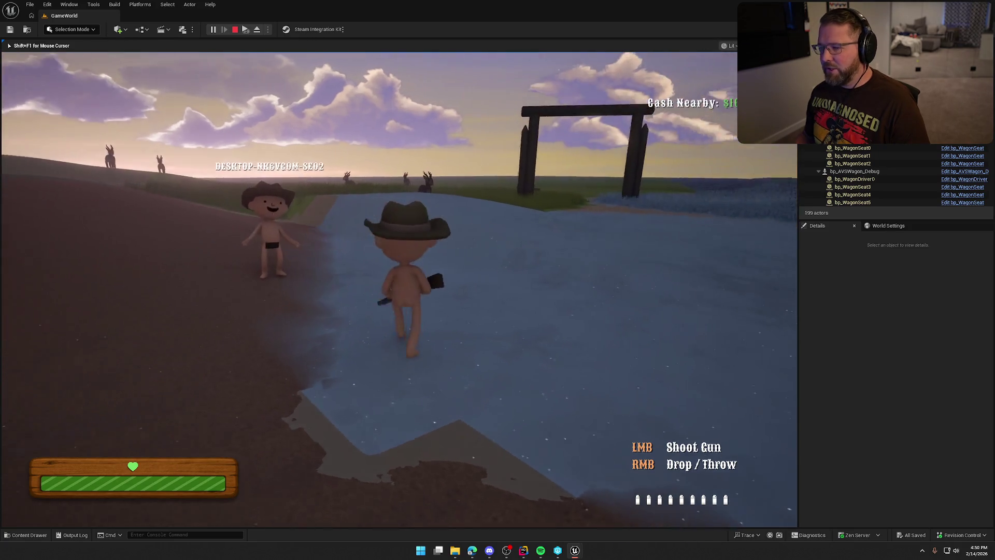
click(398, 290)
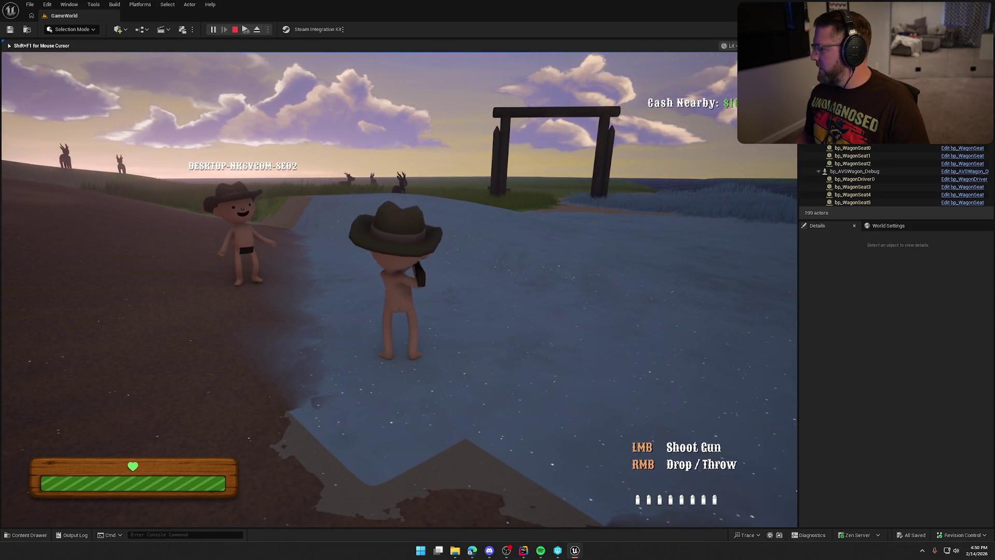
click(399, 290)
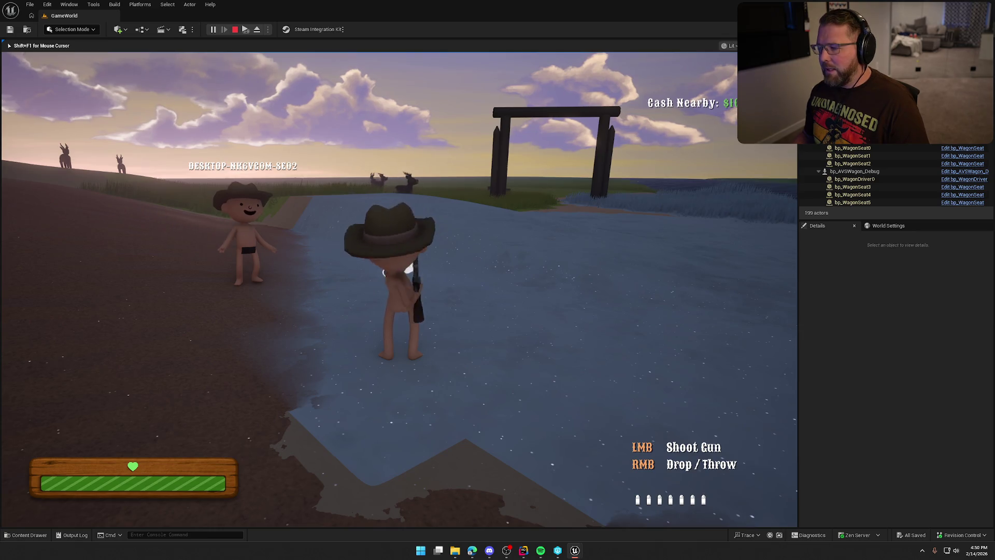
click(399, 289)
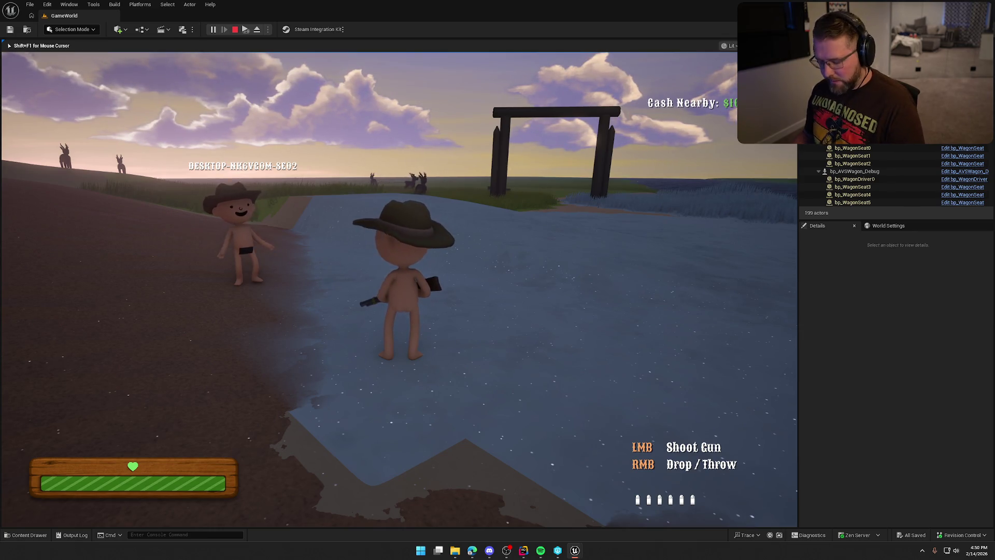
right_click(399, 290)
key(shift+F1)
click(988, 133)
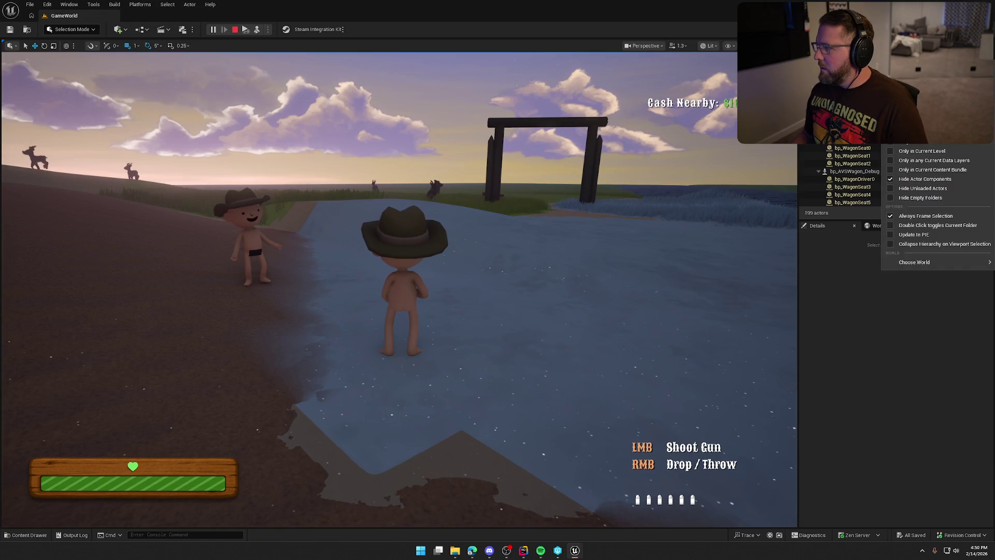
Show the Client 0 world in the Outliner, filter by 'player', and inspect bp_Gun's properties.
mouse_move(935, 262)
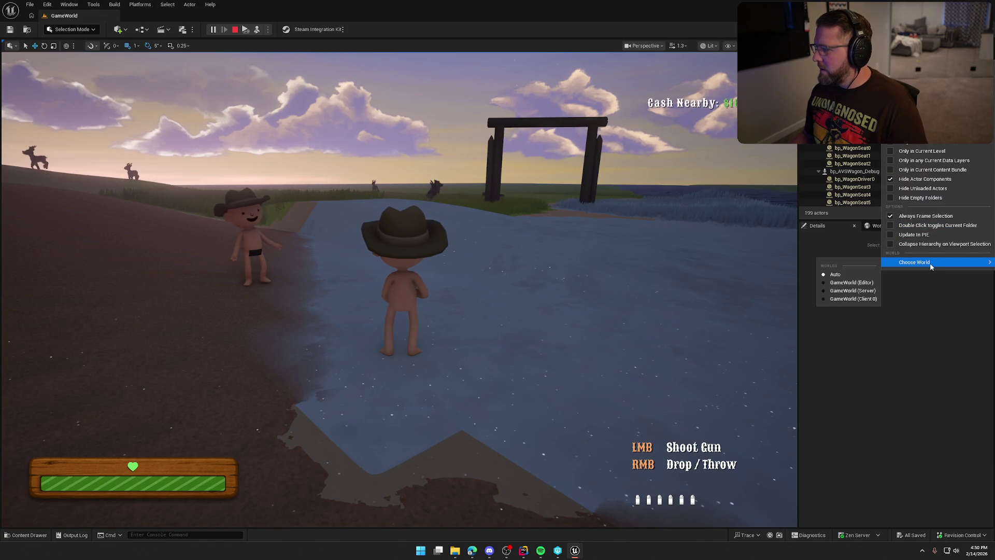
click(853, 299)
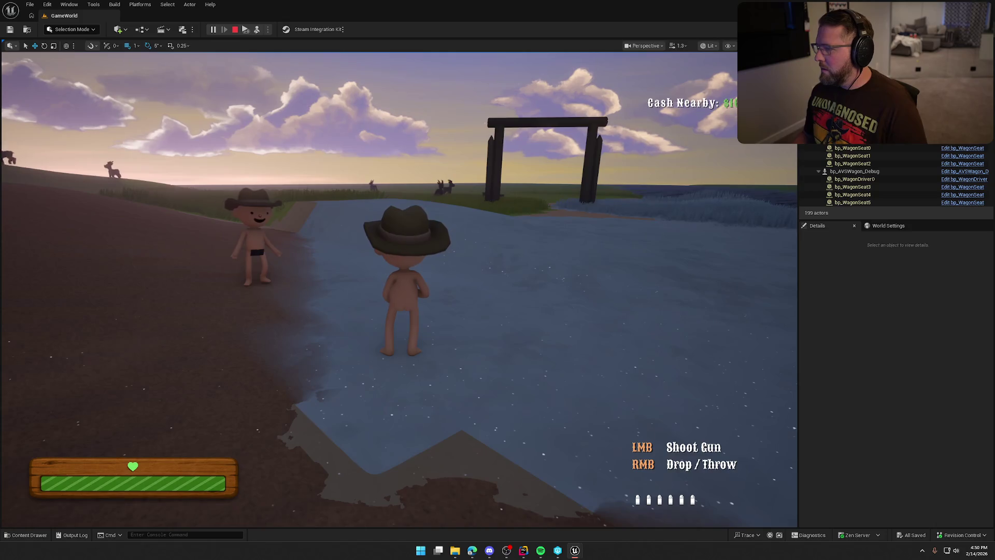
text(player)
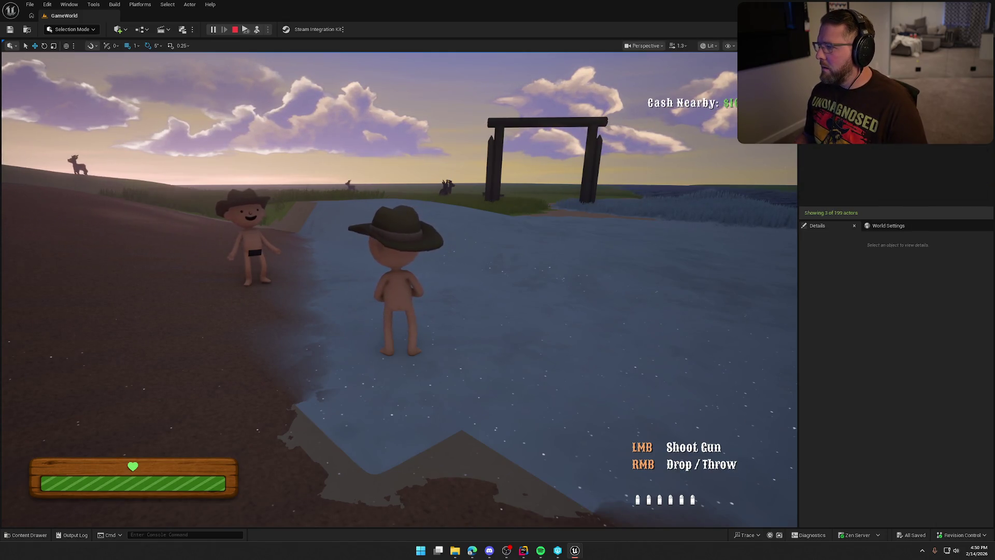
click(829, 132)
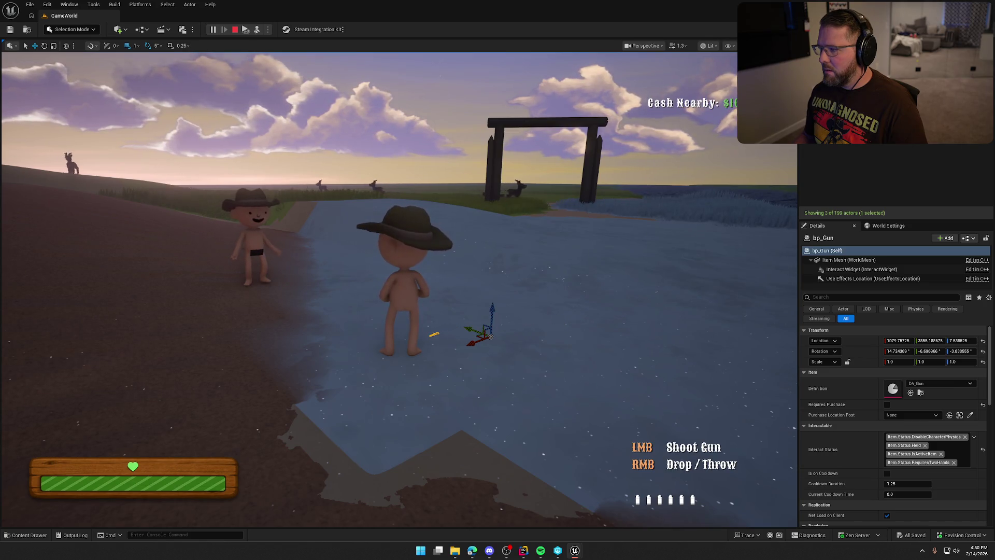
Switch the Outliner to the Server world, then stop the play session.
click(993, 61)
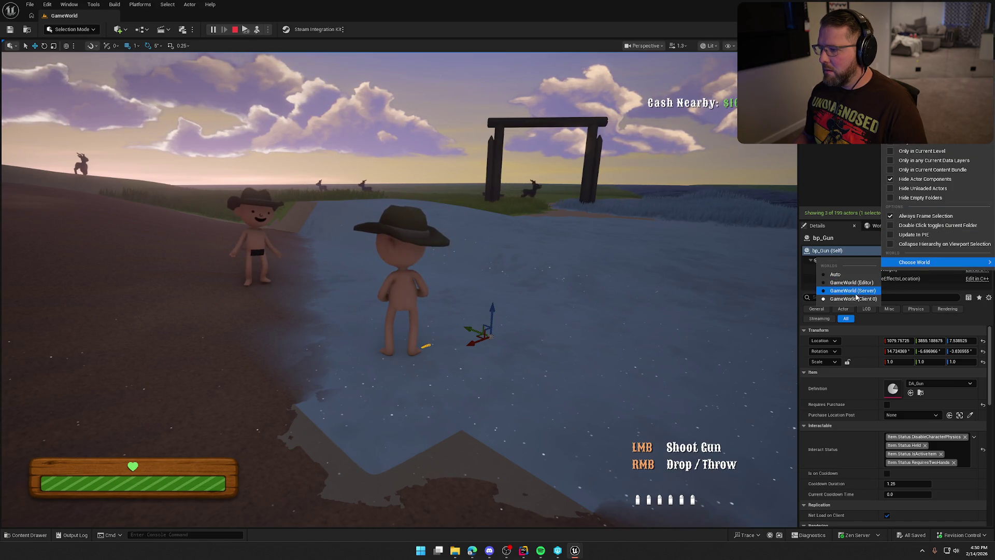
click(856, 296)
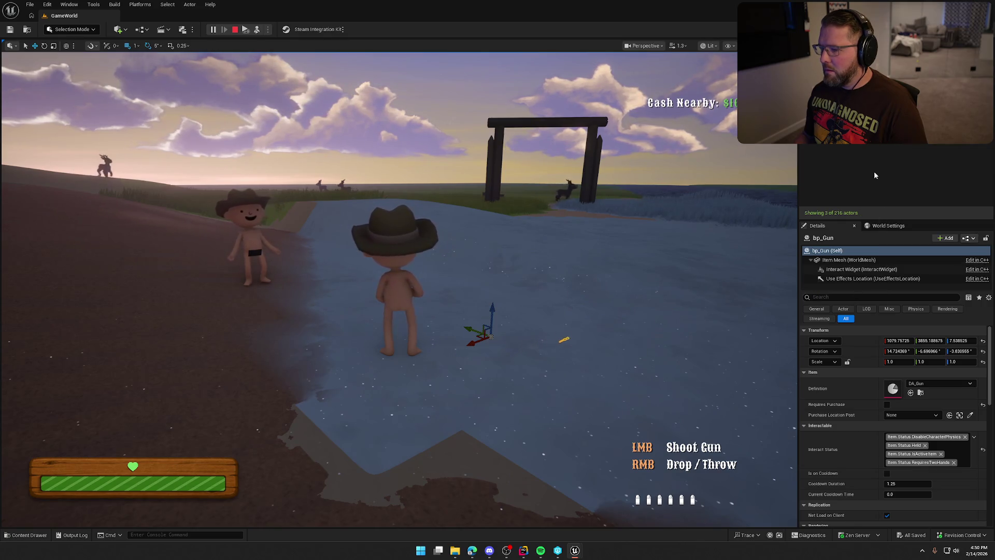
key(Escape)
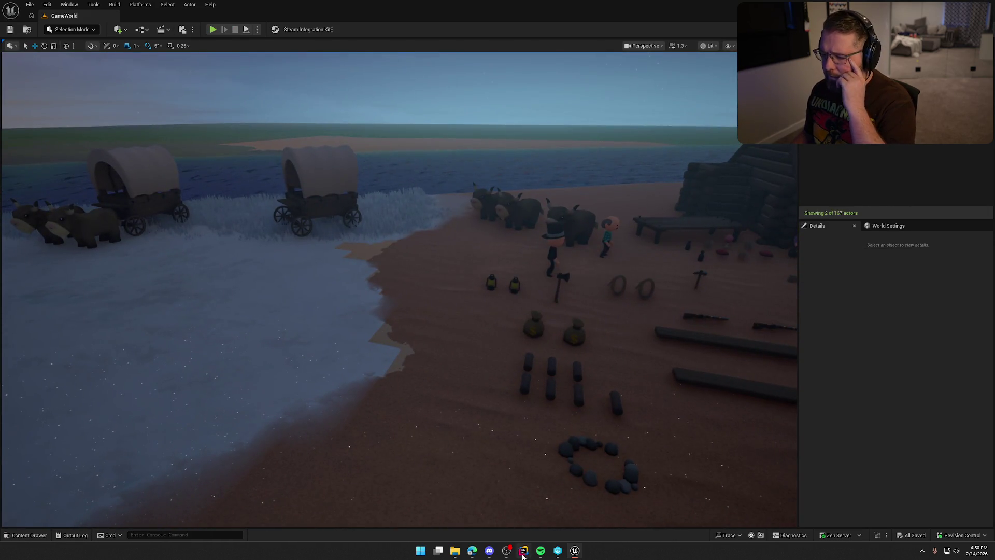
Switch to Rider and put the cursor on the AttachToComponent line in PickupTo.
click(524, 551)
click(921, 353)
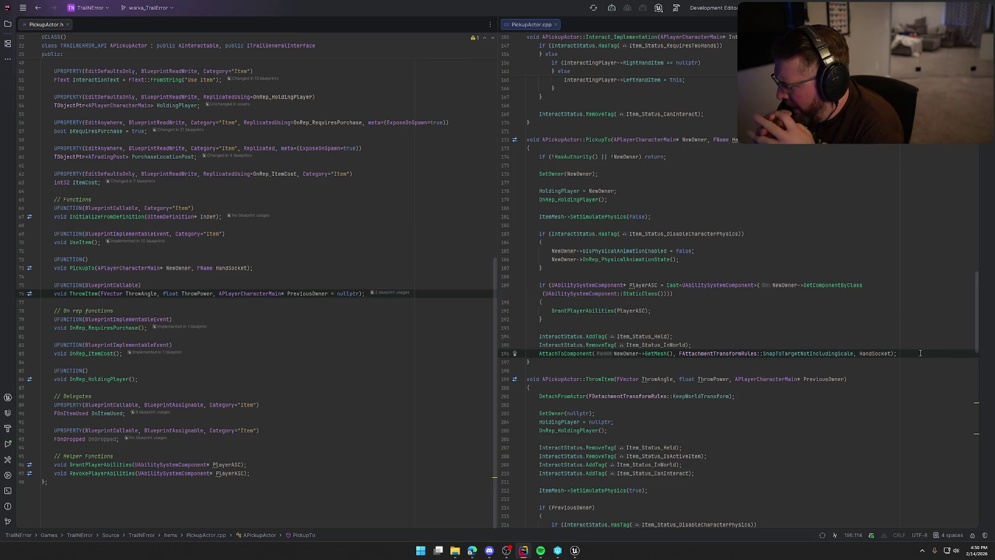
Go from the HoldingPlayer declaration to the OnRep_HoldingPlayer definition in PickupActor.cpp.
ctrl+click(548, 191)
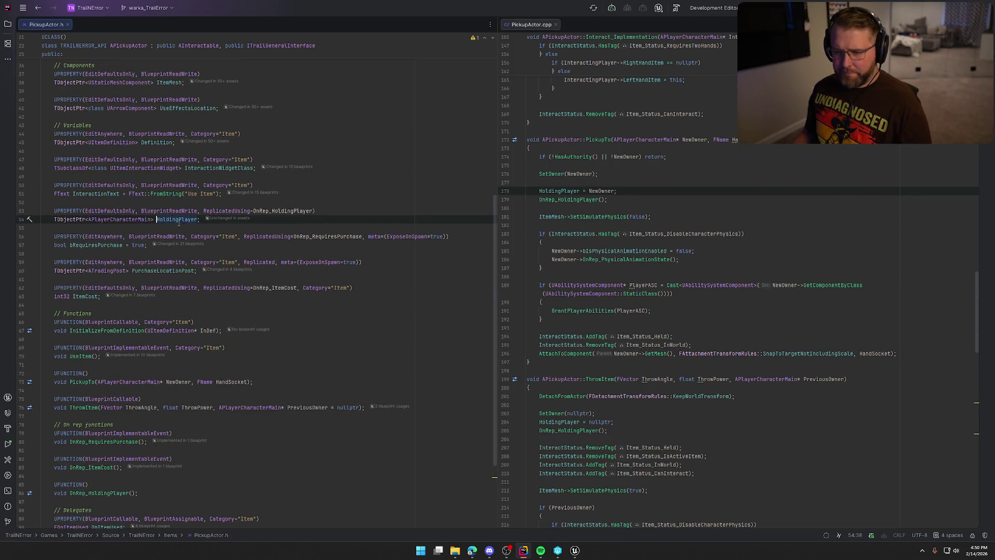
ctrl+click(288, 211)
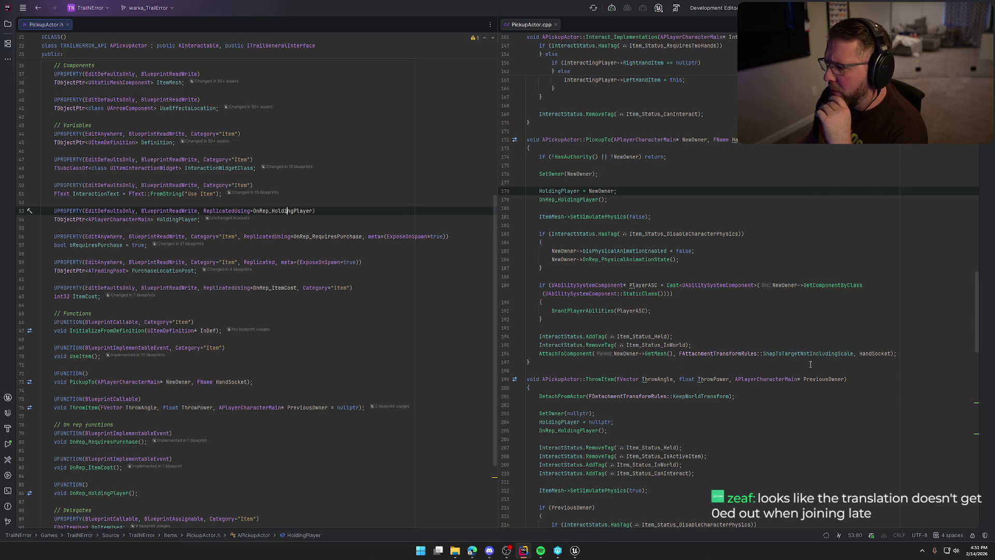
click(828, 354)
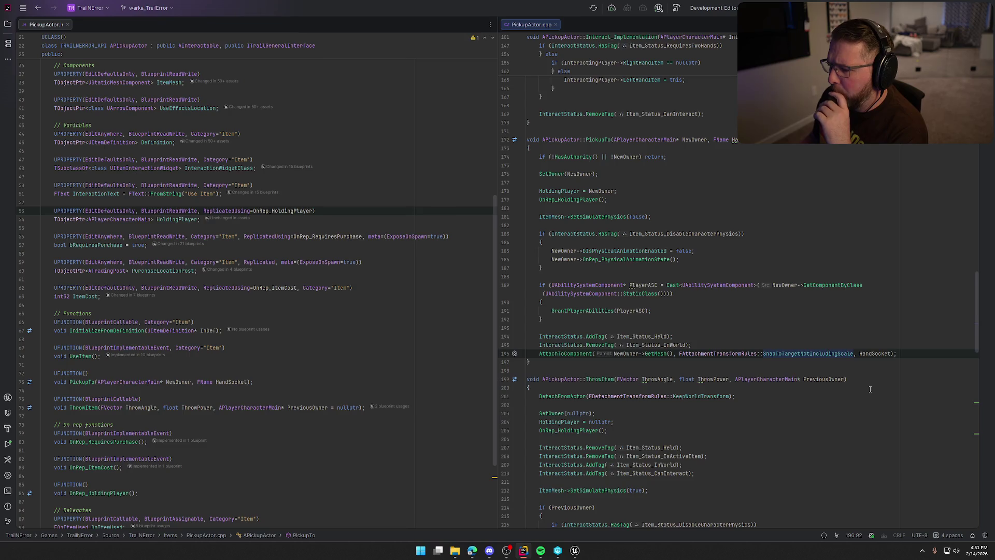
double_click(274, 211)
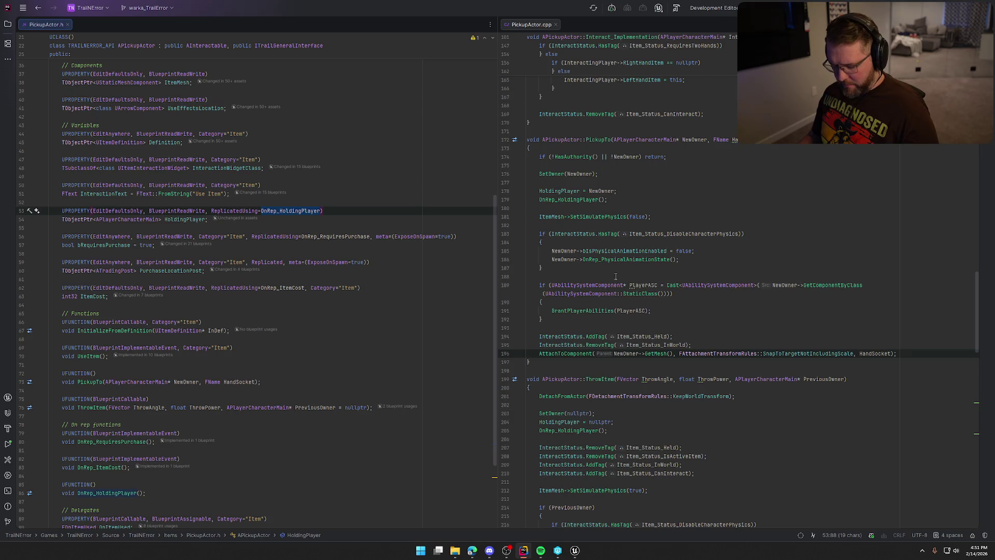
key(ctrl+f)
key(Return)
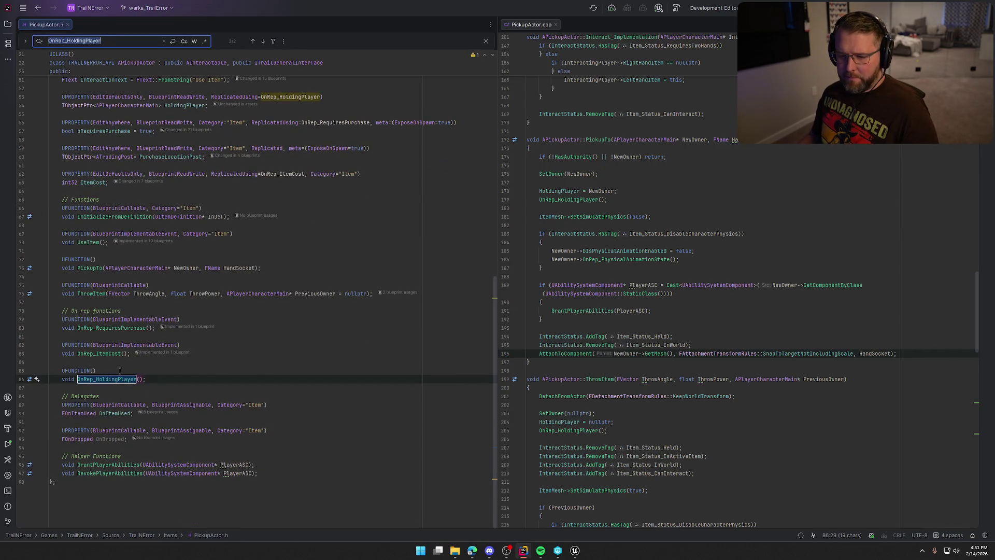
key(Escape)
ctrl+click(118, 380)
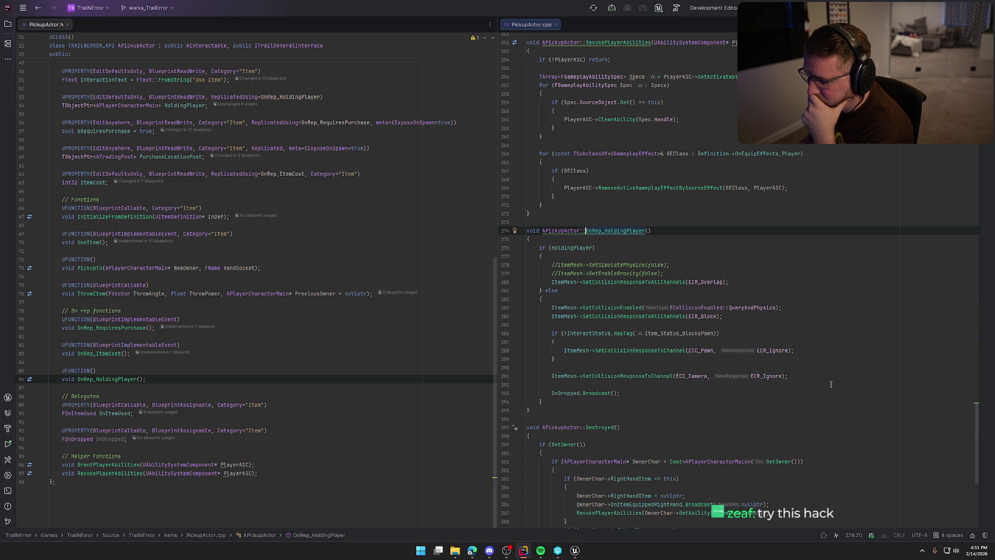
Review PickupTo's AttachToComponent call at HandSocket, then scroll up to GetLifetimeReplicatedProps and BeginPlay.
scroll(831, 384, up, 15)
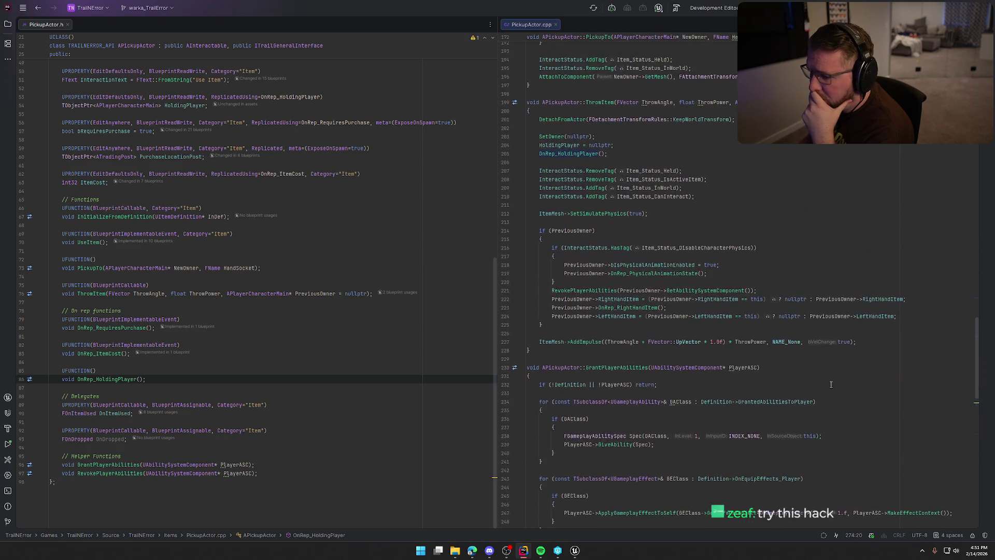
scroll(892, 397, up, 10)
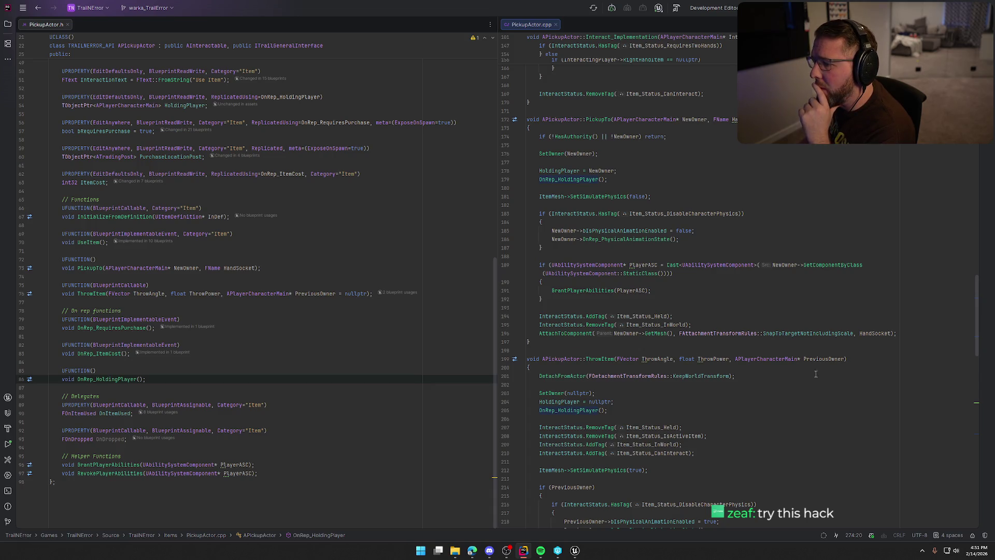
click(541, 335)
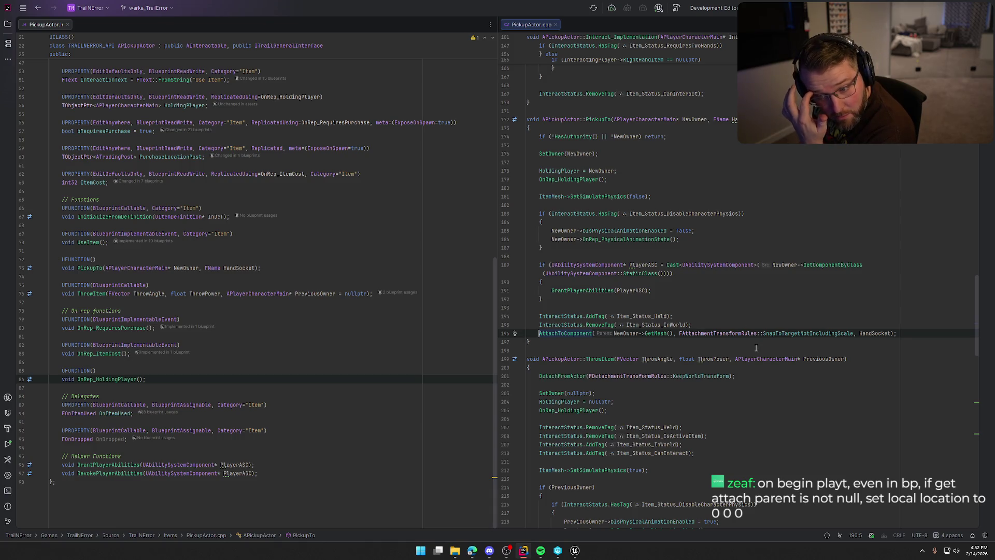
scroll(756, 348, up, 6)
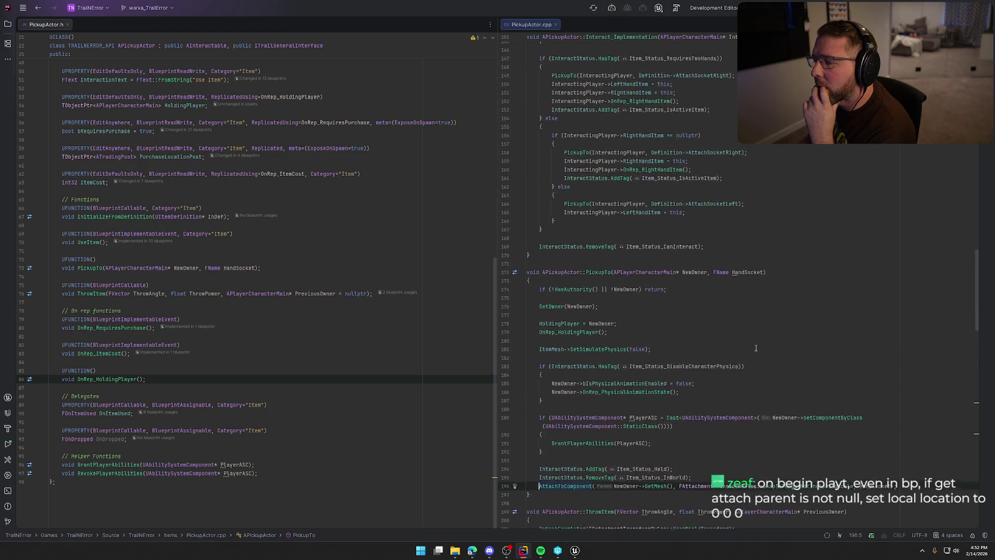
scroll(756, 348, up, 15)
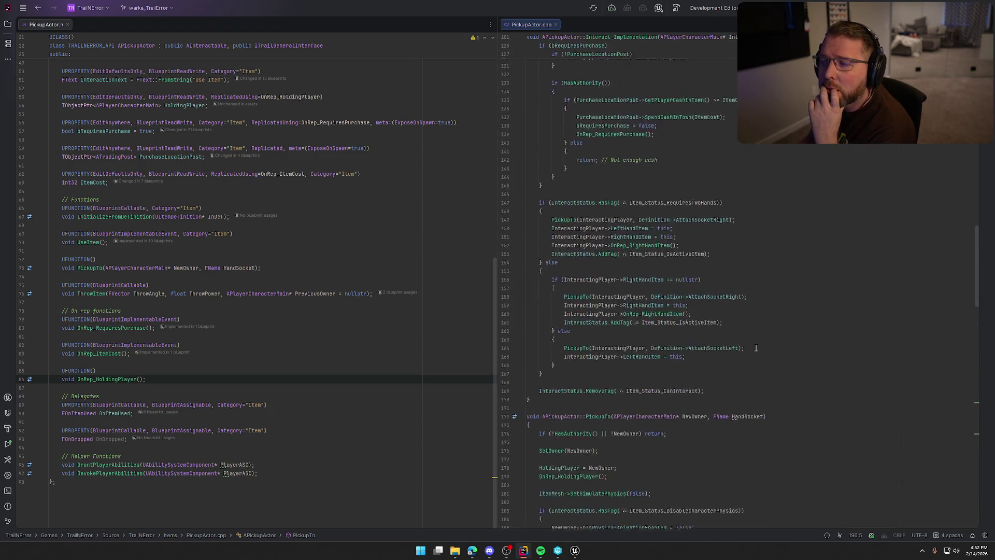
scroll(756, 348, up, 7)
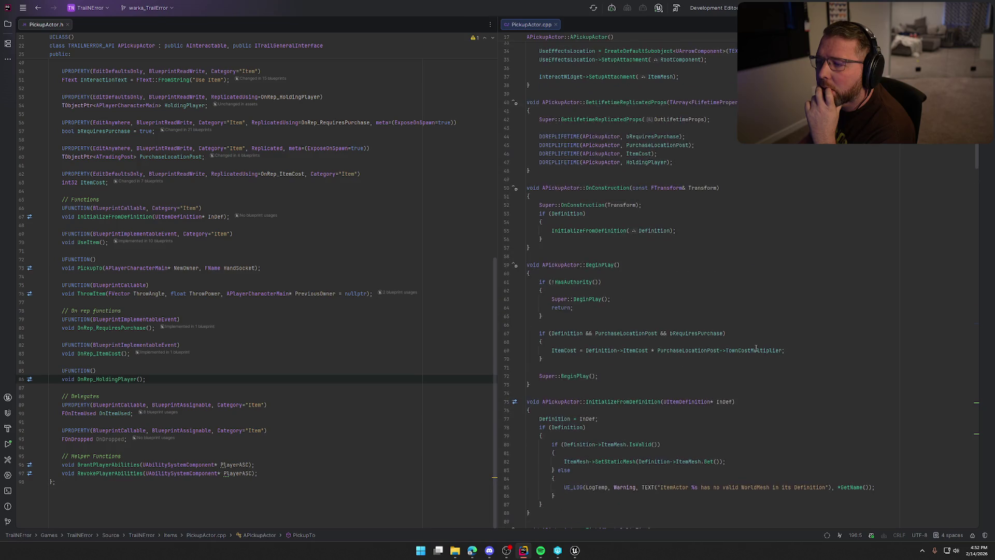
scroll(755, 348, down, 4)
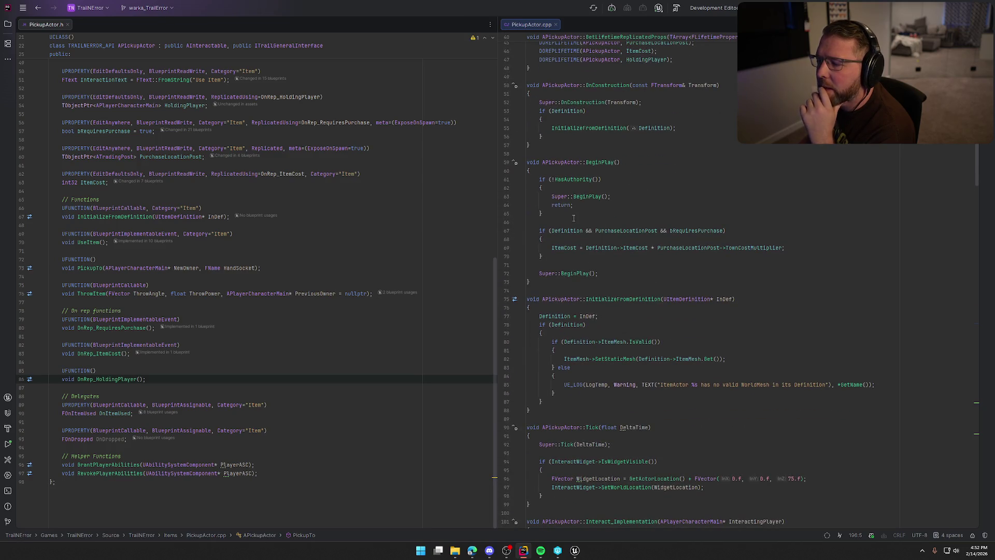
click(607, 265)
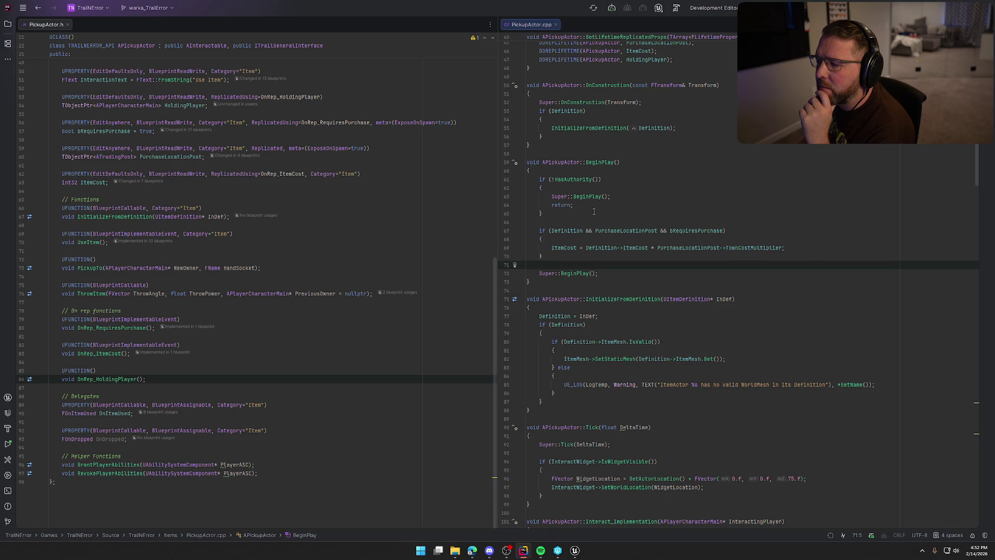
click(553, 172)
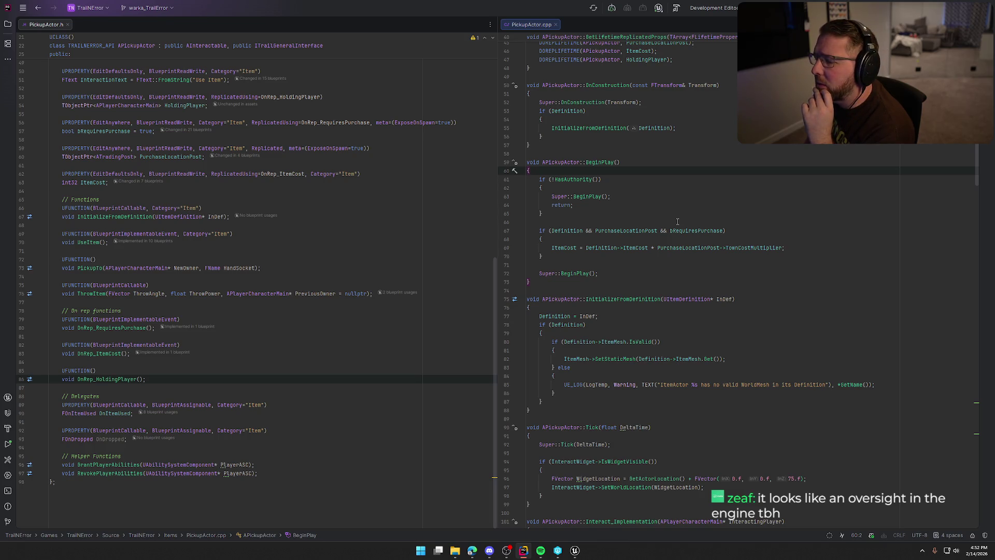
scroll(678, 221, down, 15)
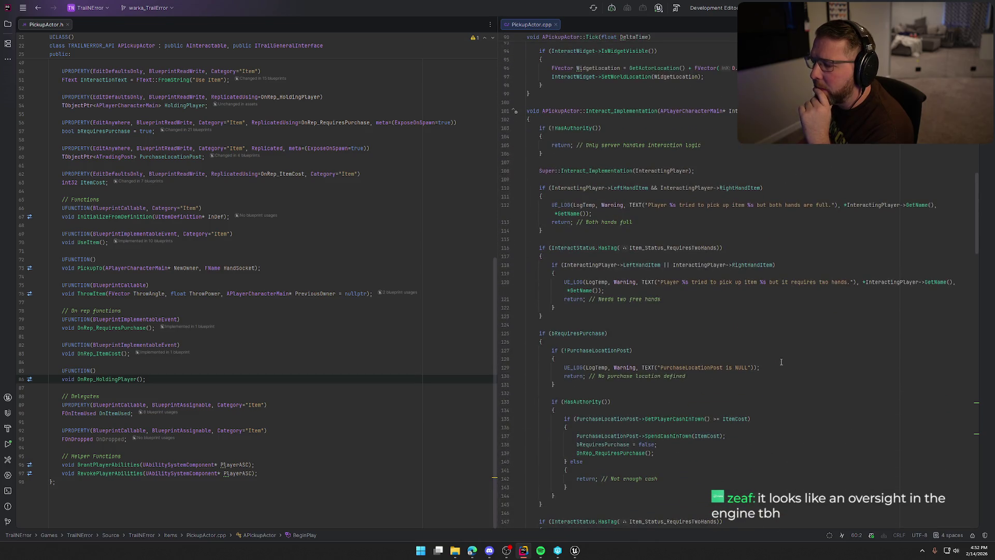
scroll(781, 362, down, 20)
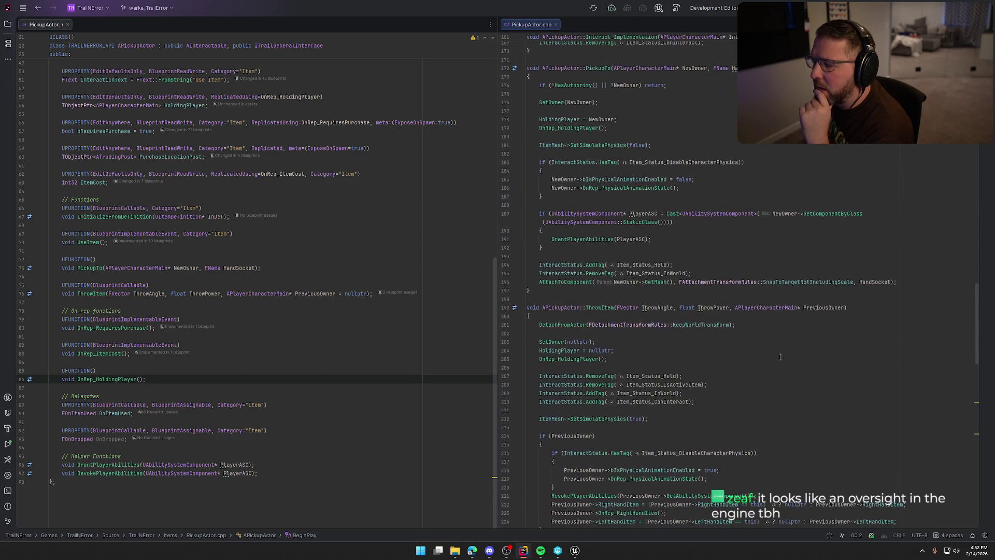
click(563, 285)
key(Home)
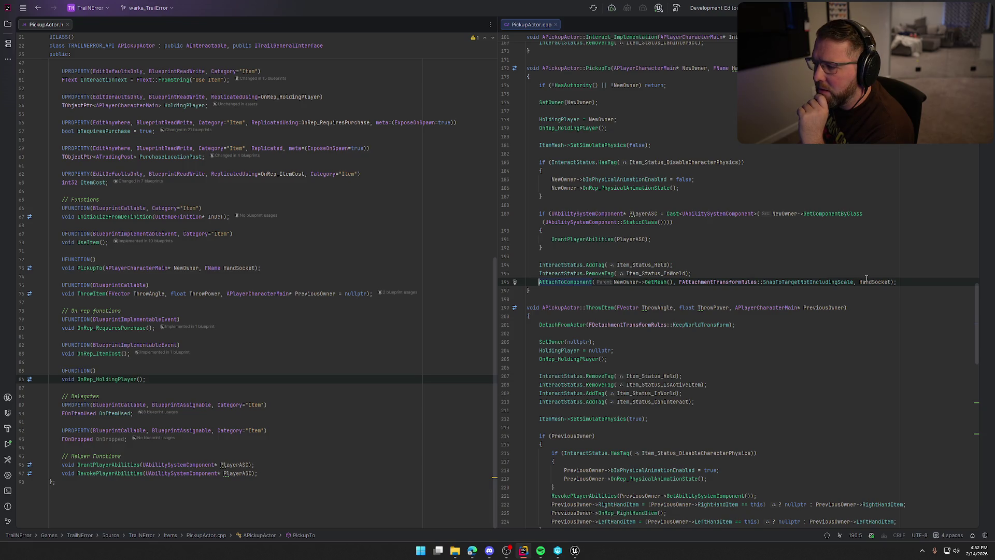
mouse_move(866, 279)
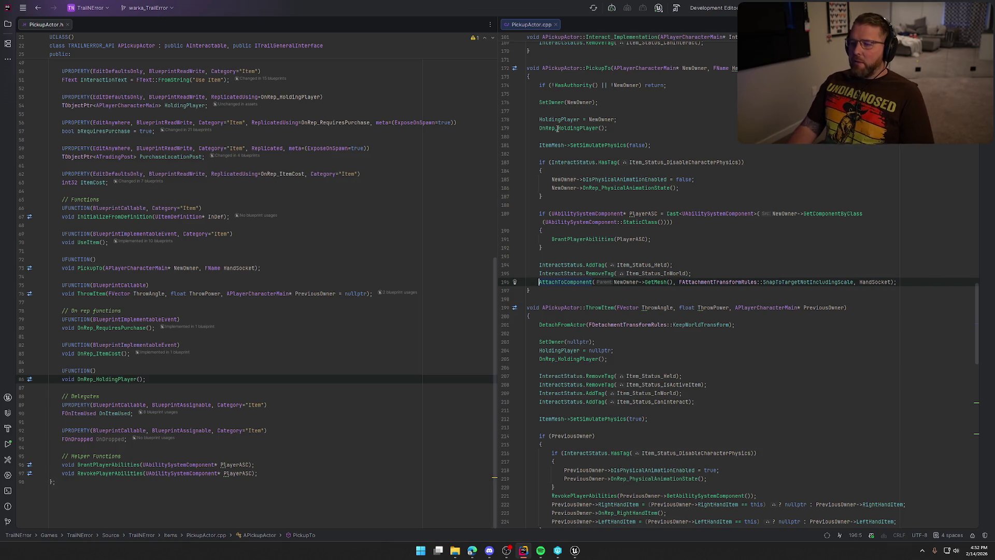
mouse_move(557, 129)
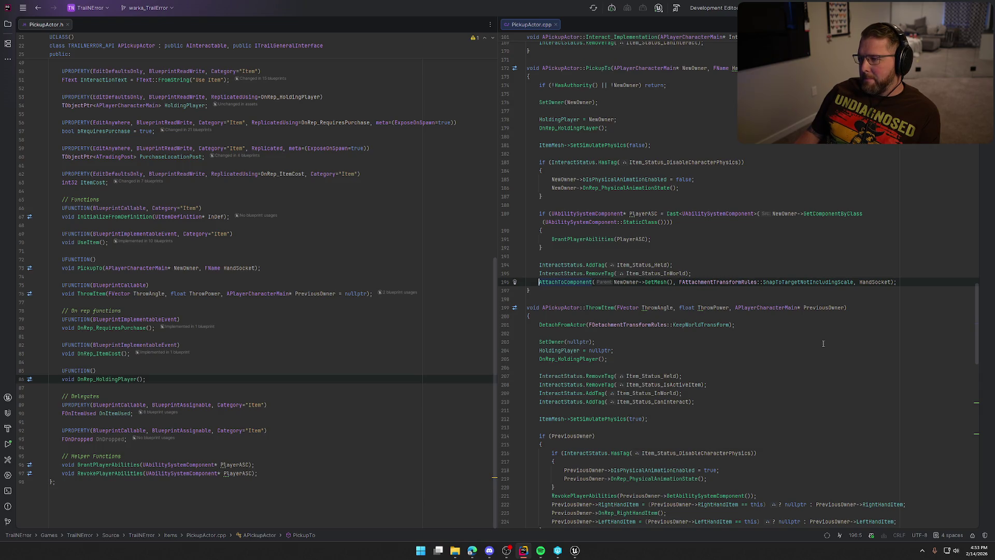
scroll(823, 344, up, 15)
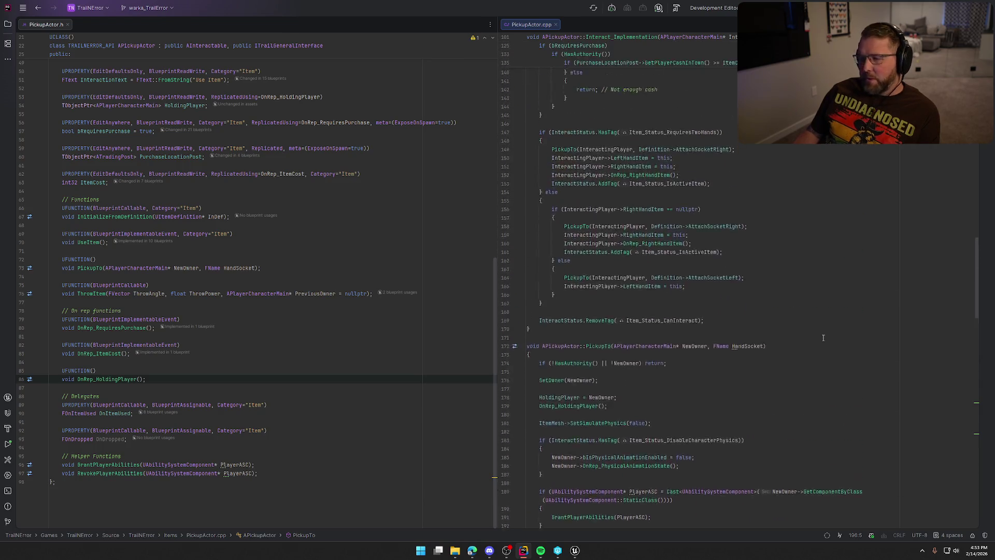
scroll(823, 338, up, 8)
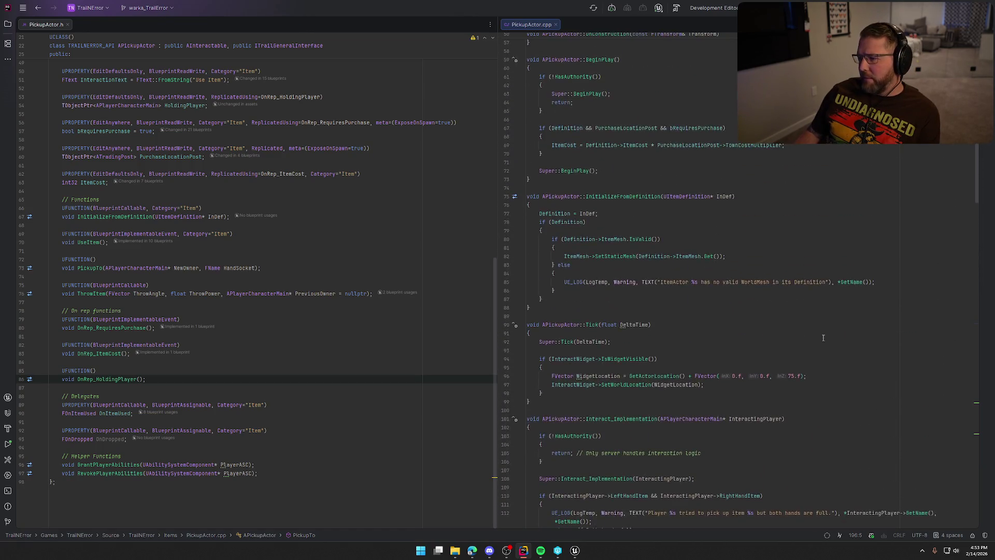
click(553, 198)
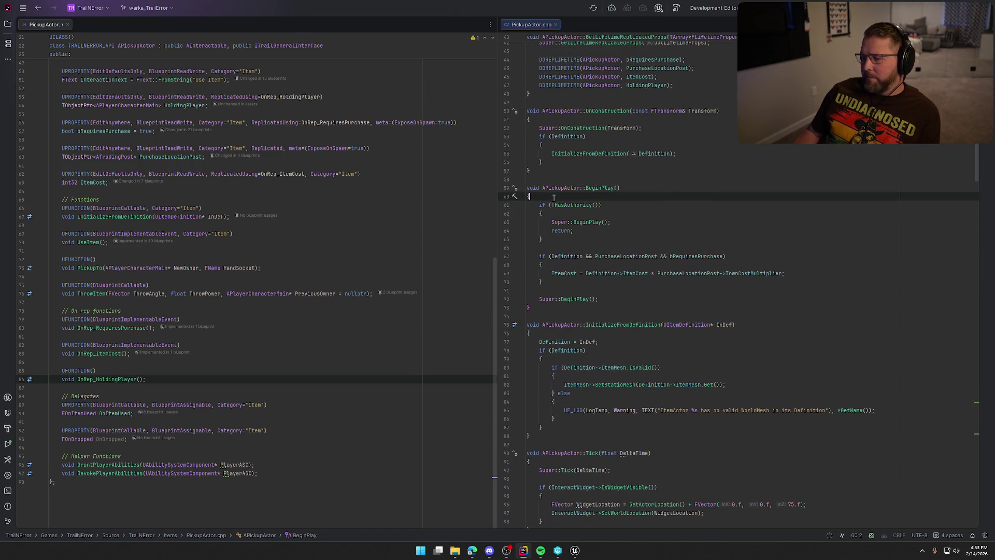
Add an if (GetAttachParentActor() != nullptr) block to BeginPlay, removing the suggested UE_LOG line.
key(Return)
key(Return)
key(Up)
text(i)
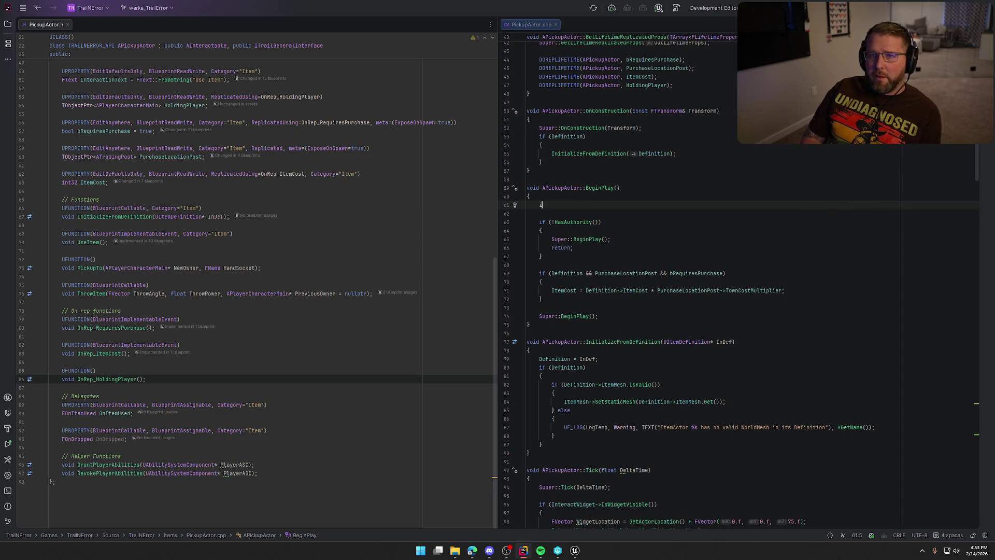
text(f (G)
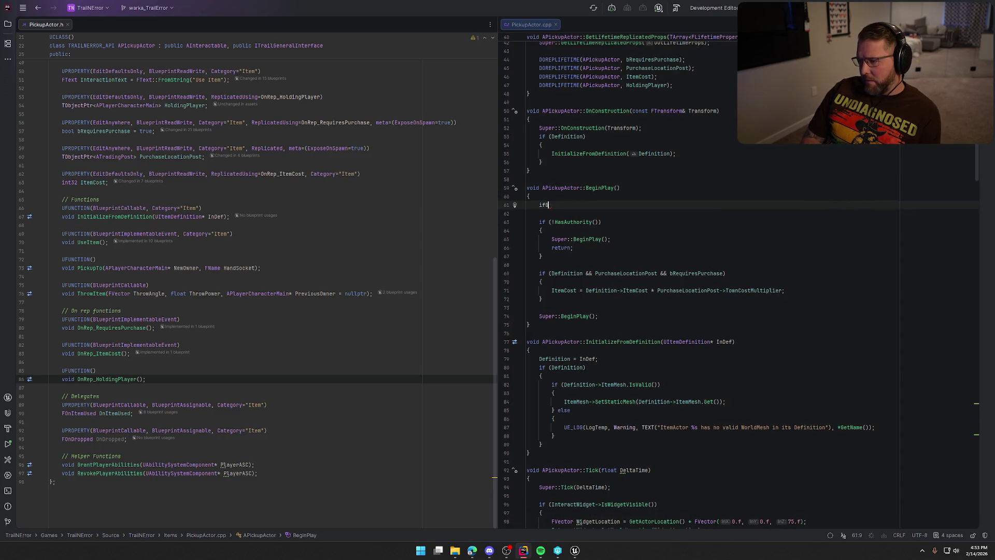
text(etAttach)
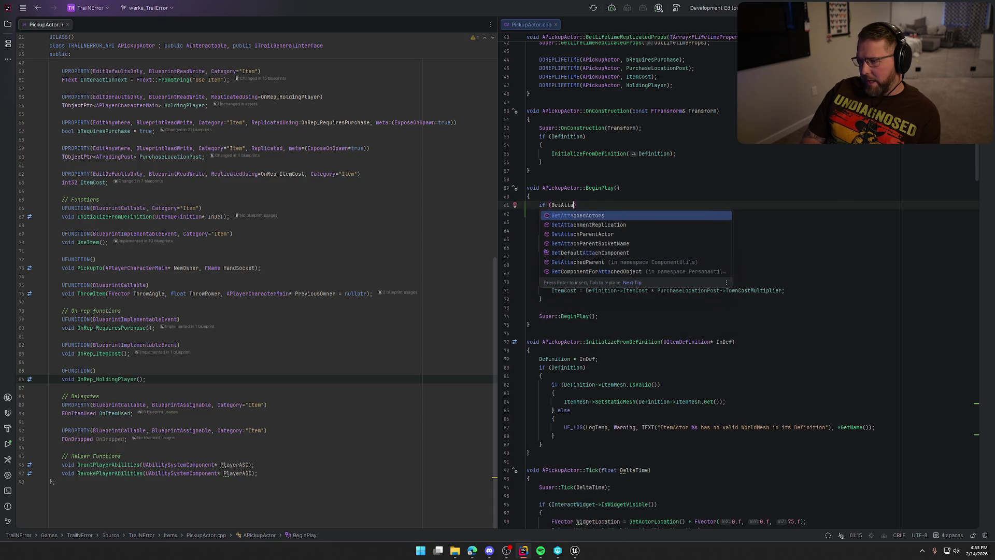
text(Par)
key(Return)
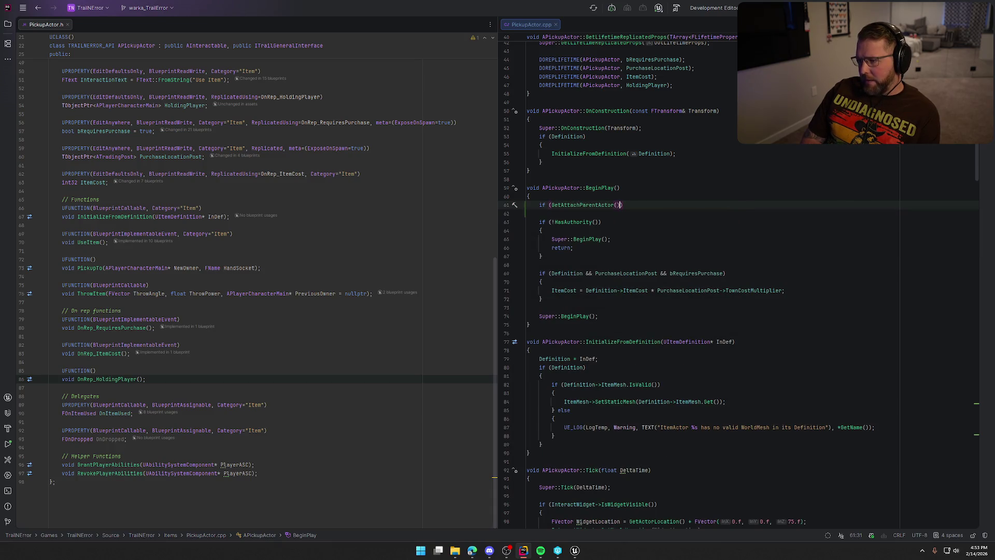
text(!=)
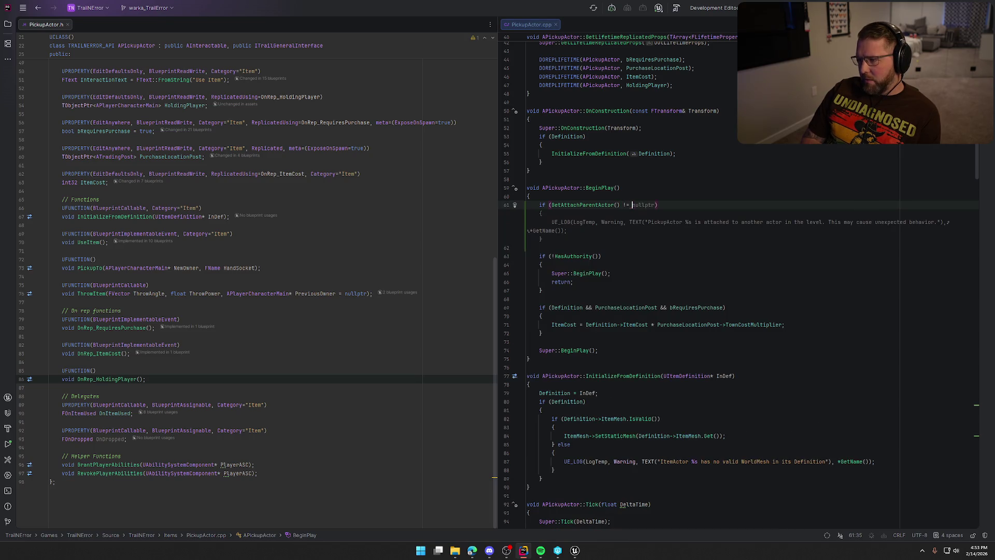
key(Tab)
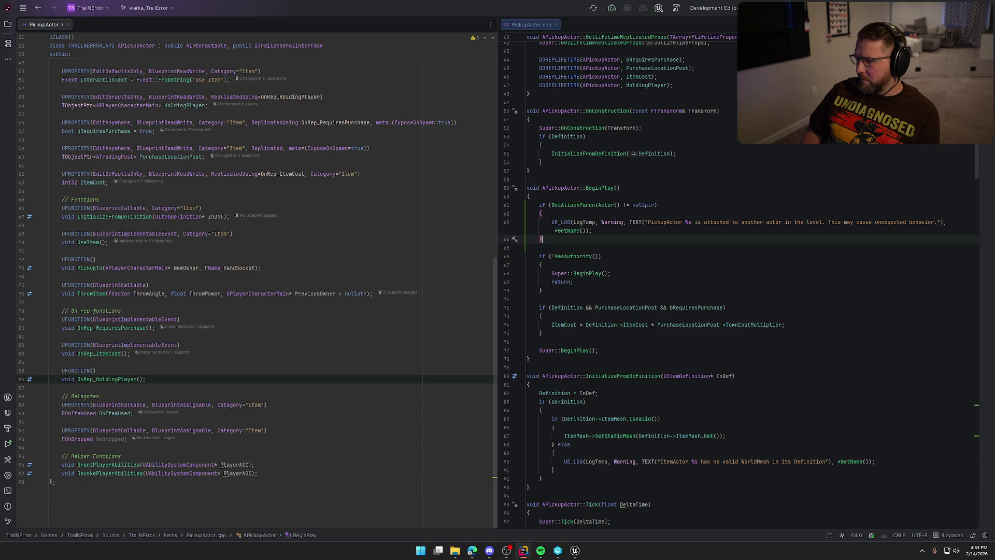
click(542, 231)
key(shift+Up)
key(shift+Up)
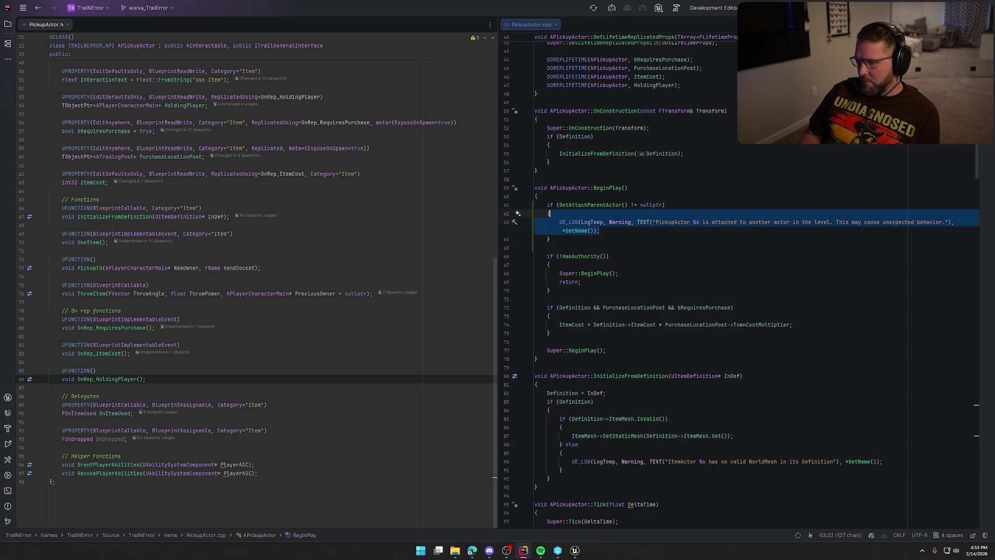
key(BackSpace)
key(Return)
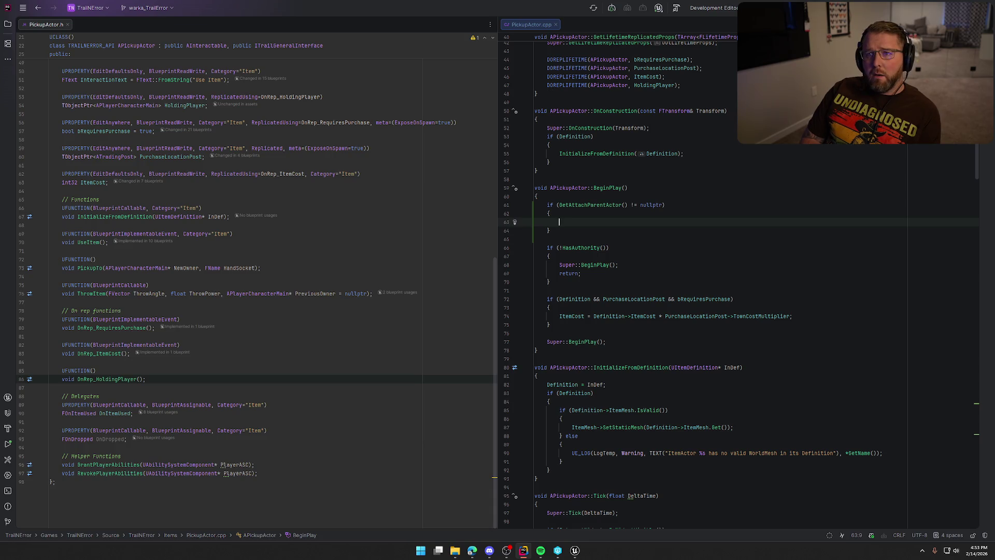
Call SetActorRelativeLocation(FVector(0.f, 0.f, 0.f)) inside the block and trigger a live recompile.
text(SetLocal)
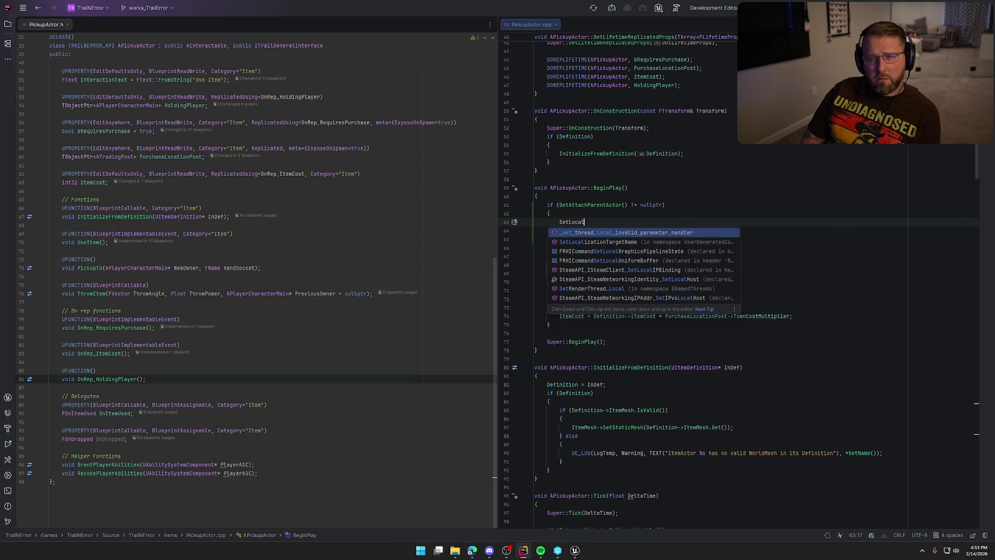
key(Escape)
key(BackSpace)
key(BackSpace)
key(BackSpace)
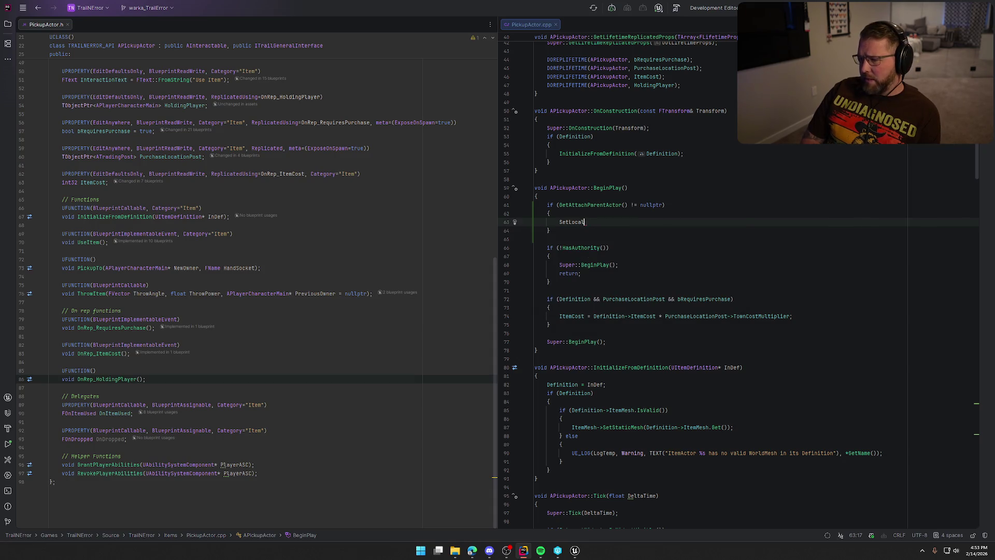
text(tR)
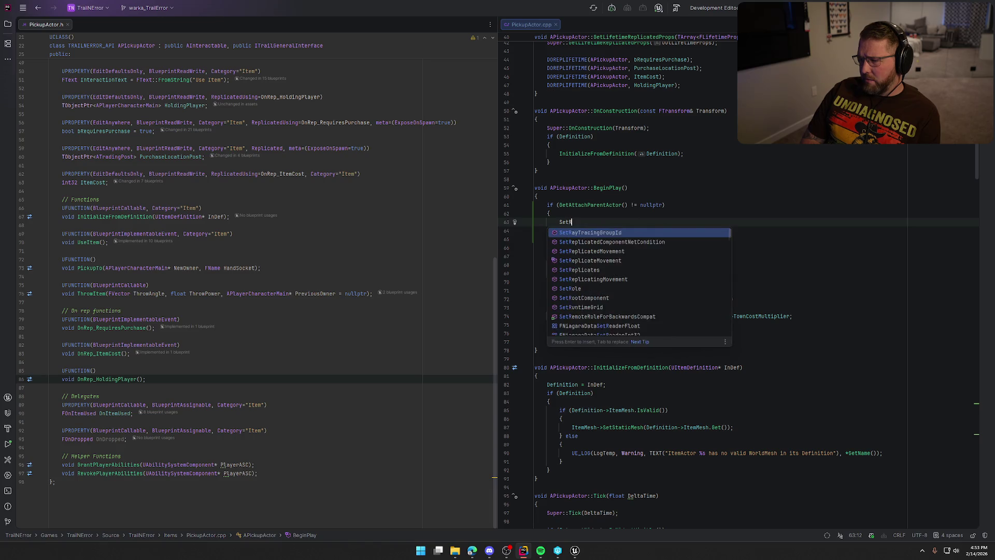
text(elativeLo)
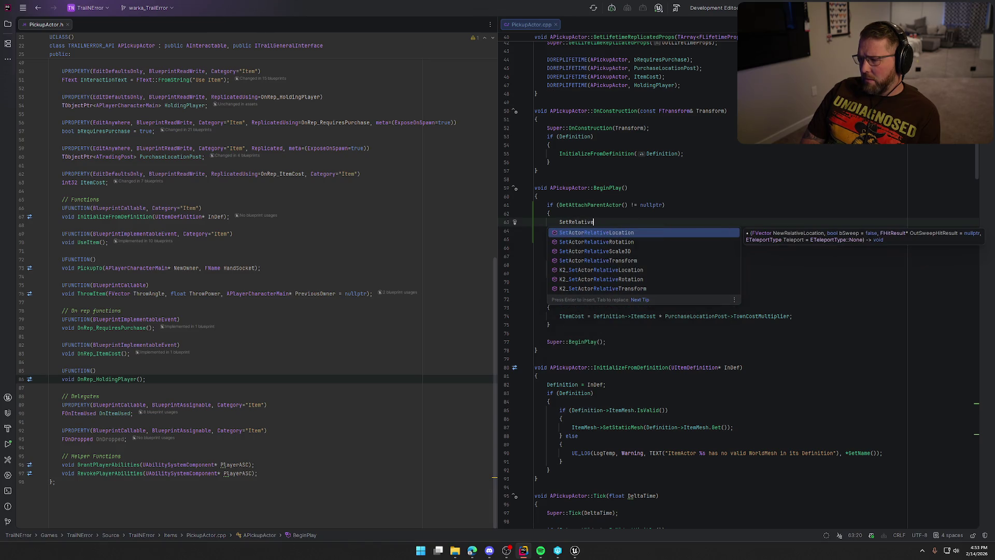
key(Return)
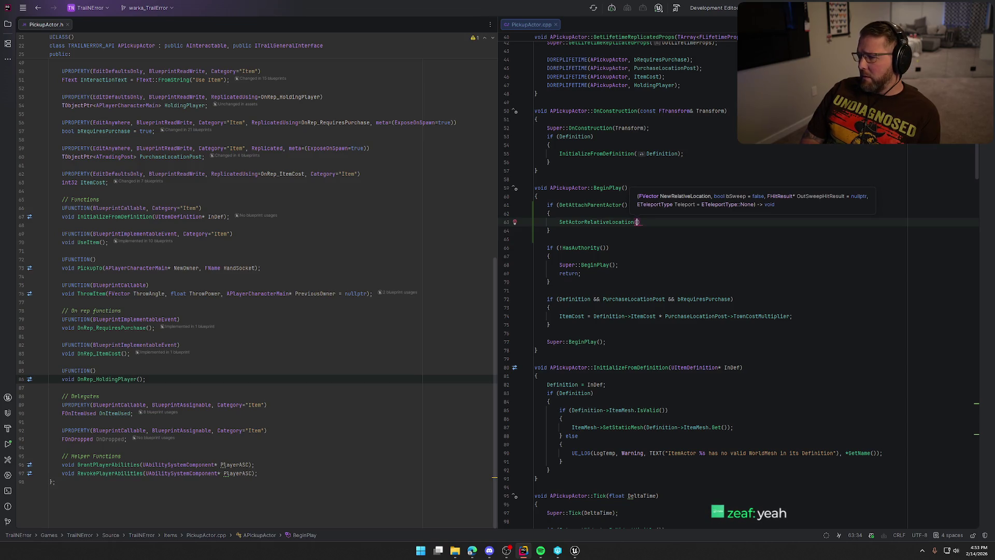
text(FVector)
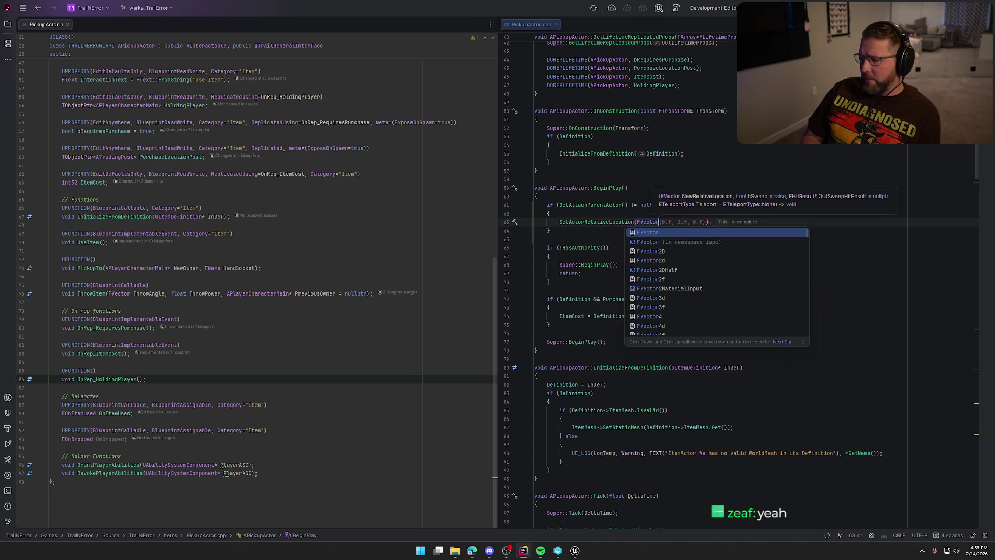
key(Tab)
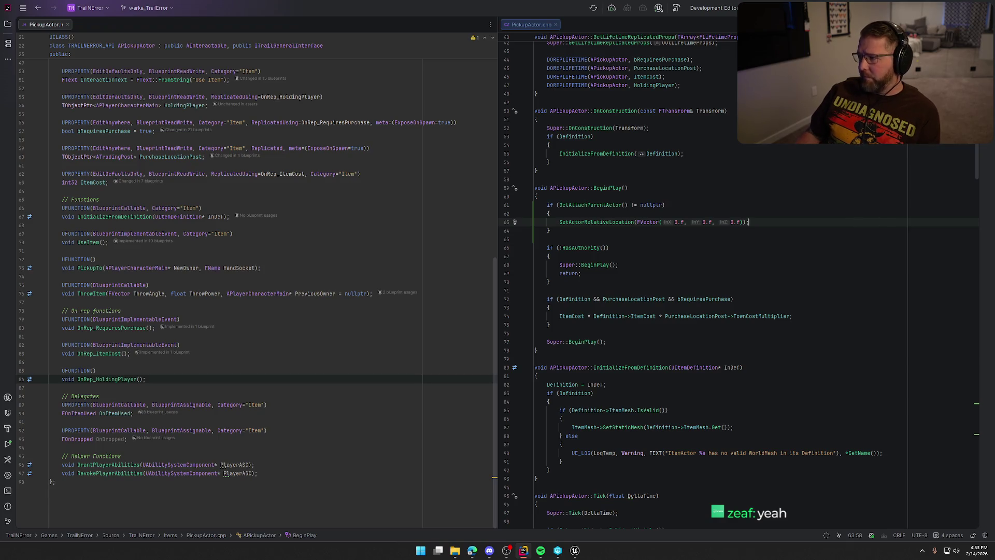
key(ctrl+alt+F11)
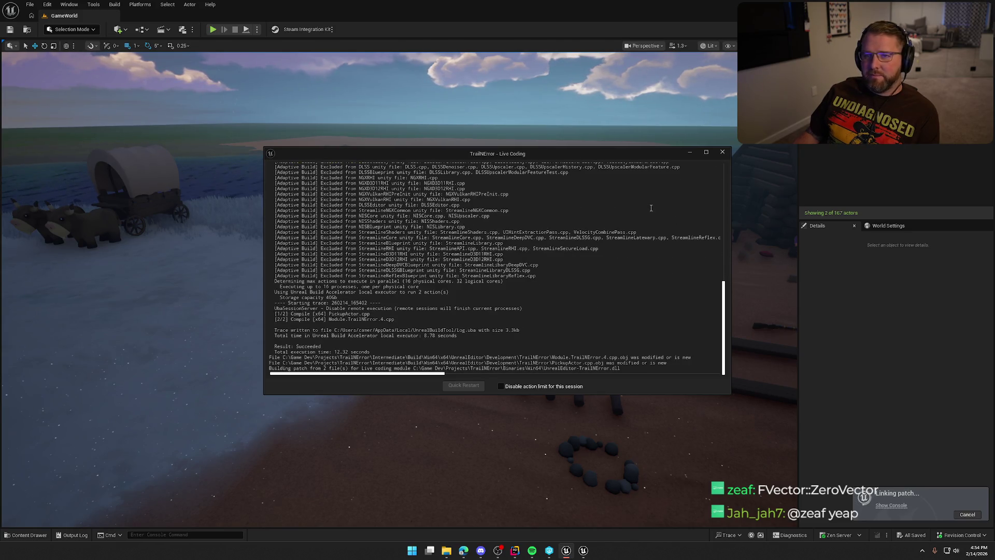
Close the Live Coding console after the successful build and launch Play-in-Editor.
click(722, 152)
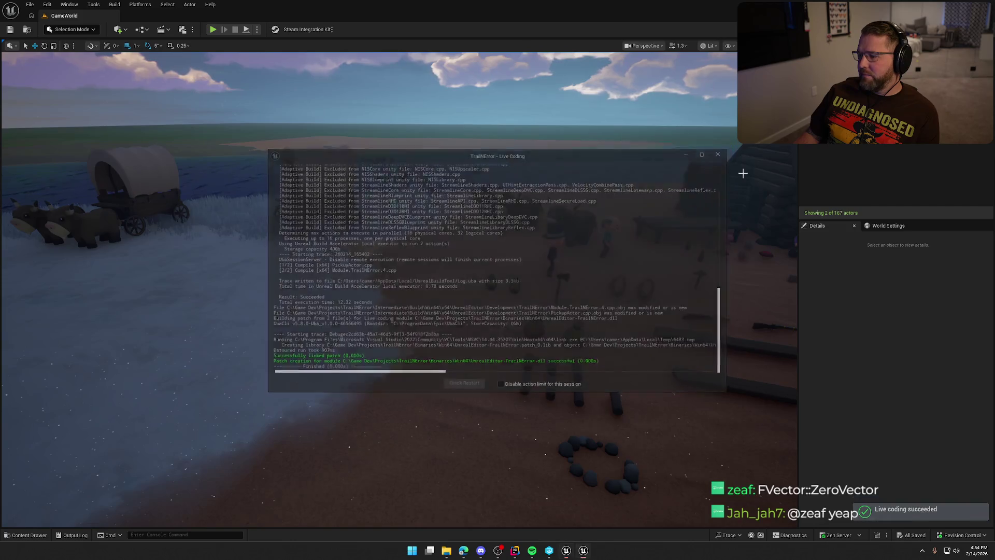
click(213, 29)
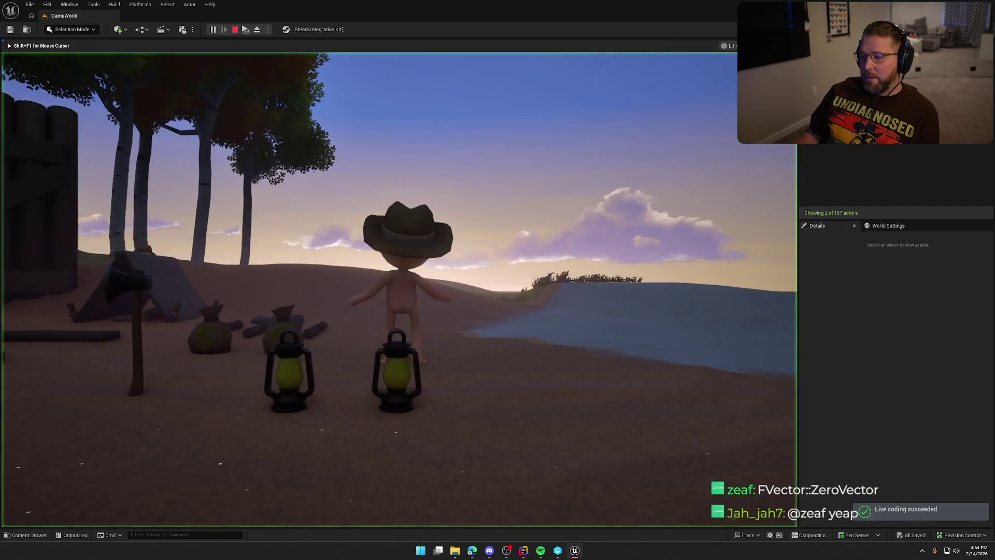
Pick up the rifle at the trading post, then maximize the other client's window to check it.
key(shift+w)
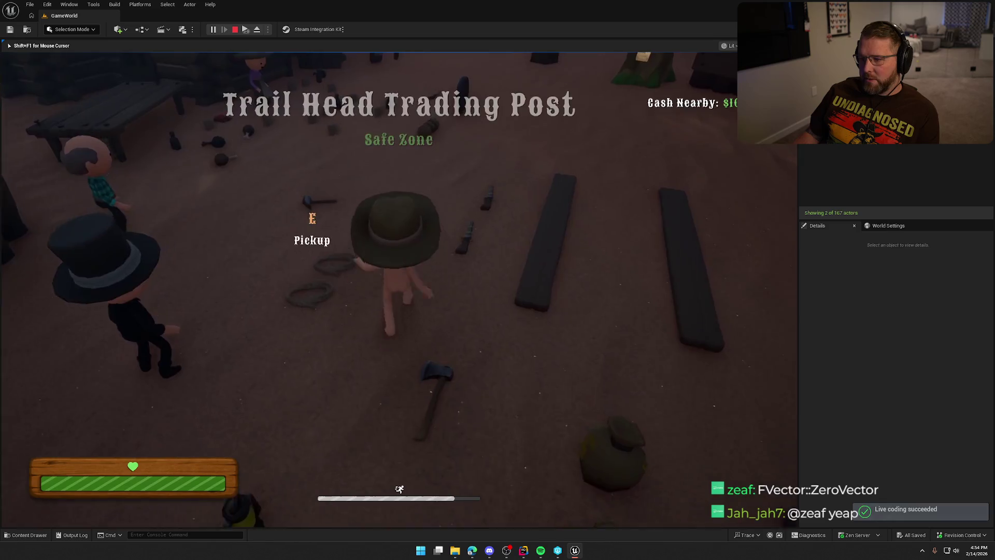
key(e)
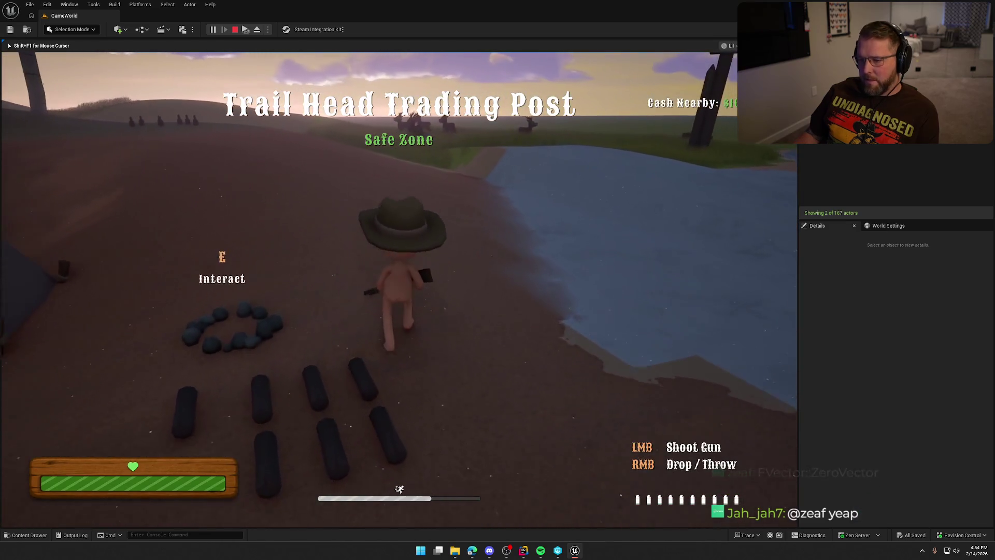
key(super)
key(super)
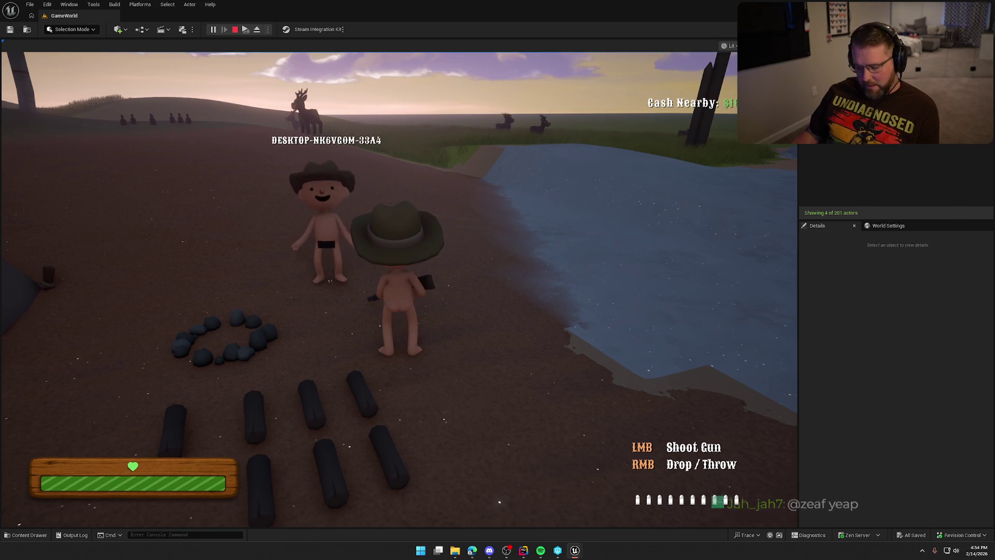
key(super)
key(Escape)
drag(443, 80, 397, 83)
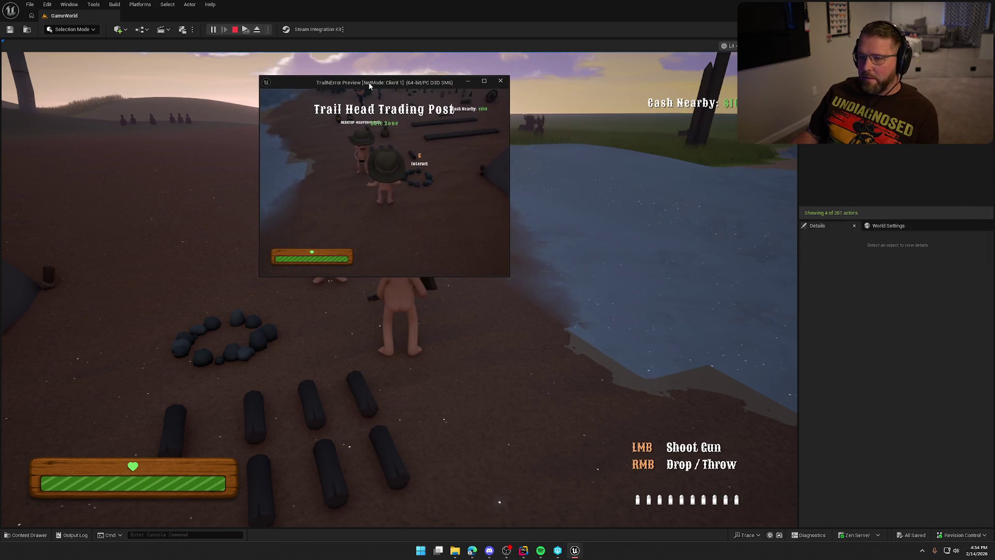
double_click(395, 82)
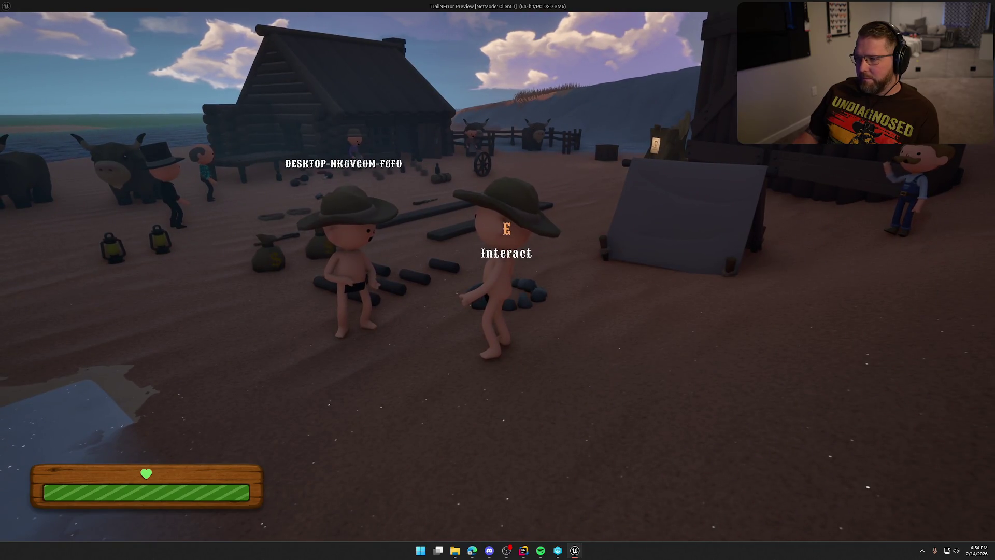
Stop the multiplayer session and bring the Rider window forward.
key(Escape)
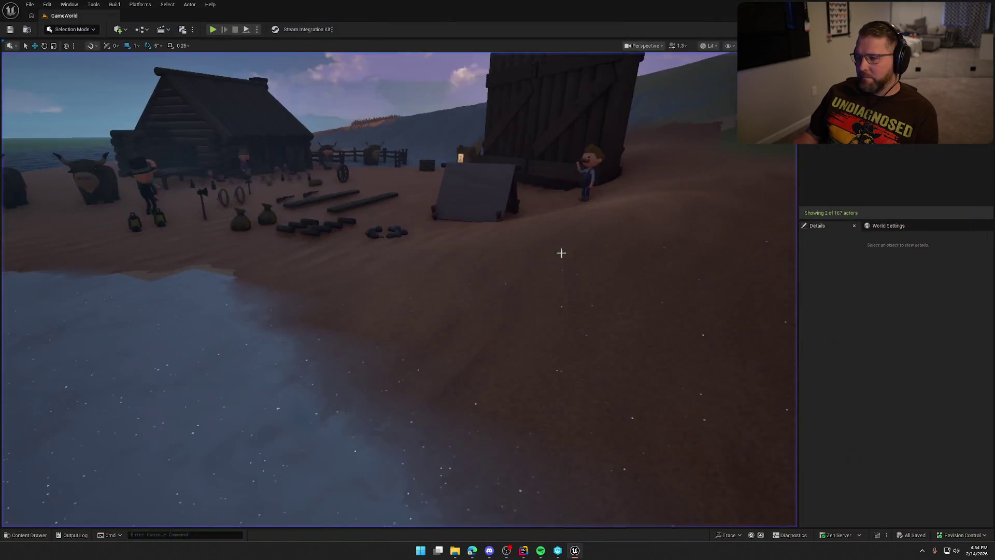
mouse_move(523, 551)
click(524, 511)
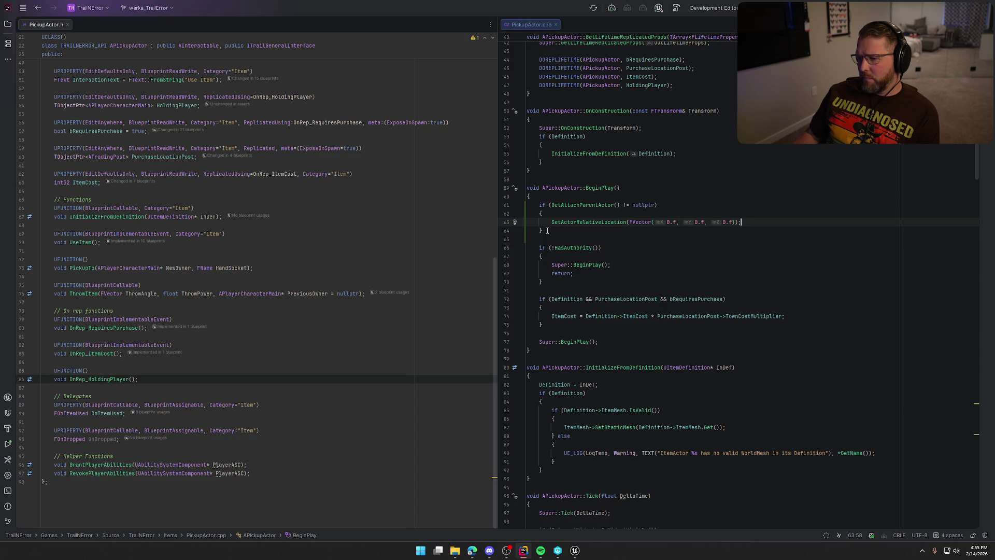
Move the GetAttachParentActor block to just after Super::BeginPlay().
key(ctrl+w)
key(ctrl+w)
key(ctrl+w)
key(Delete)
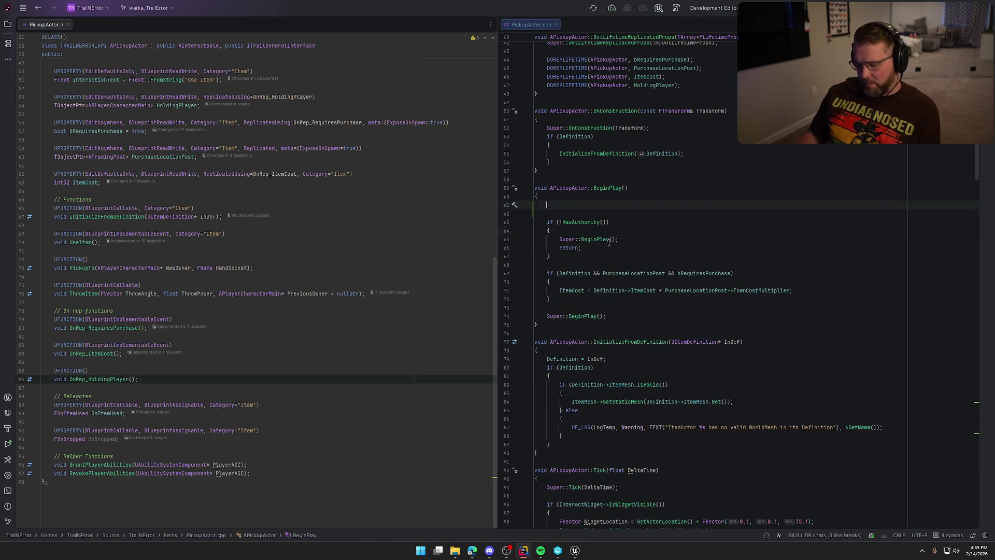
key(BackSpace)
key(Delete)
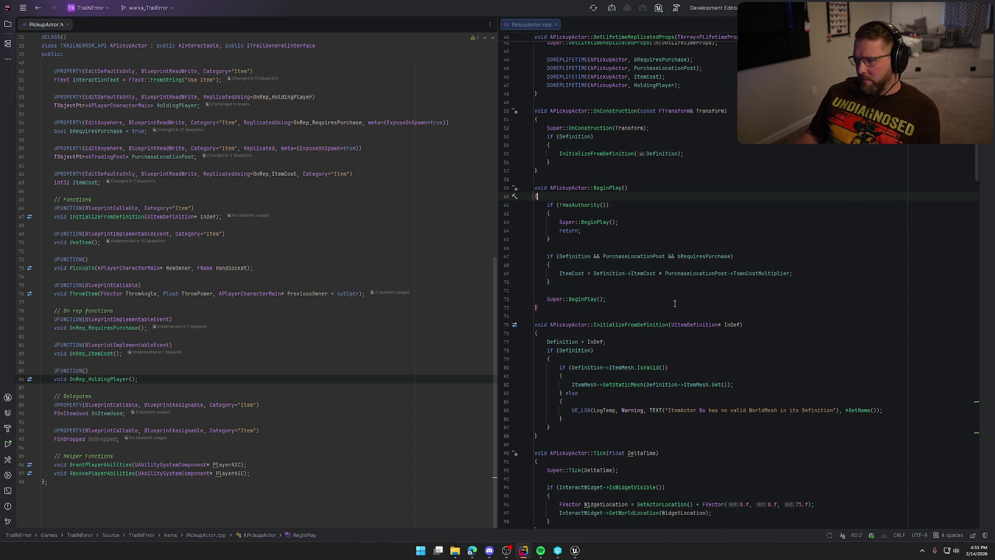
click(646, 299)
key(Return)
key(Return)
text(if (GetAttachParentActor() != nullptr)     {         SetActorRelativeLocation(FVector(0.f, 0.f, 0.f));     })
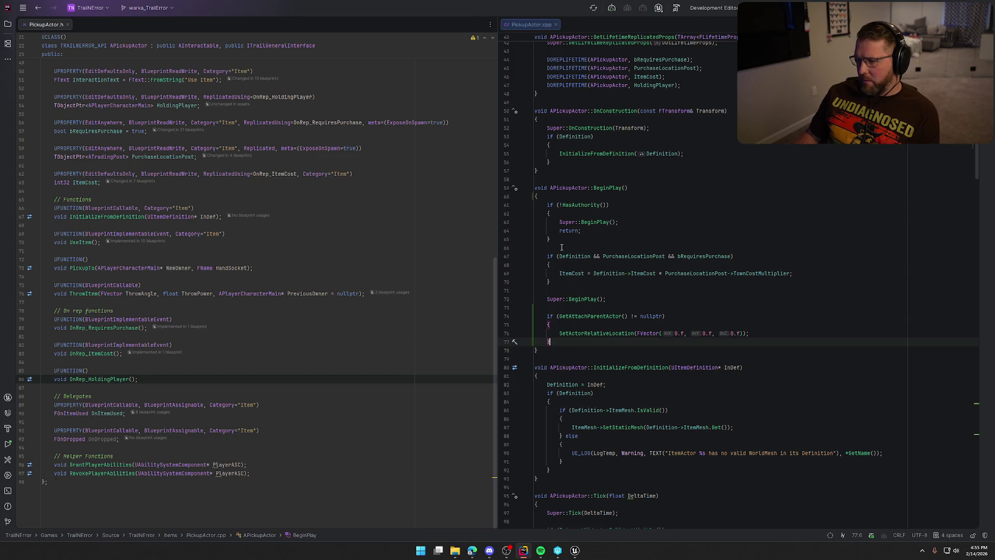
Delete the if (!HasAuthority()) early-return block and its blank line from BeginPlay.
drag(562, 239, 516, 211)
key(ctrl+x)
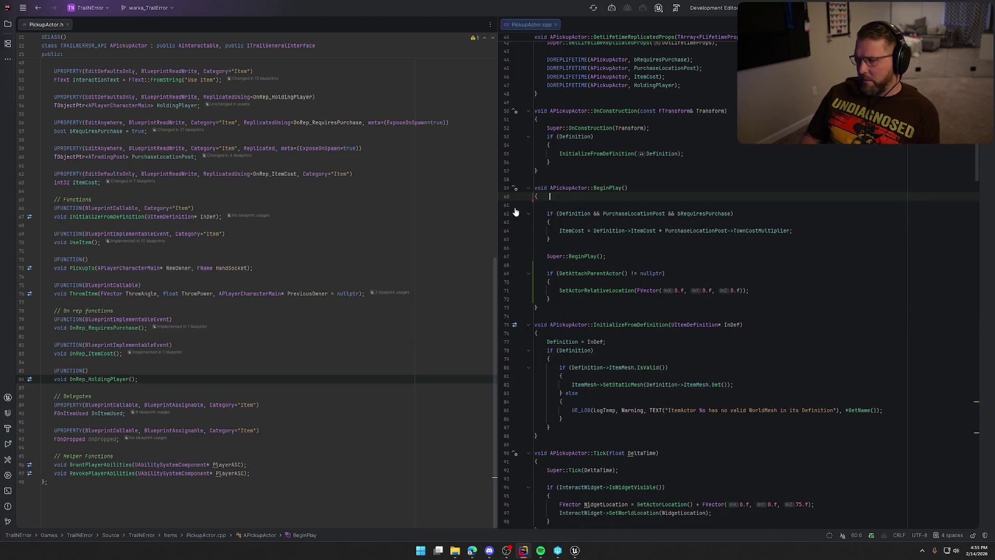
key(Delete)
key(Up)
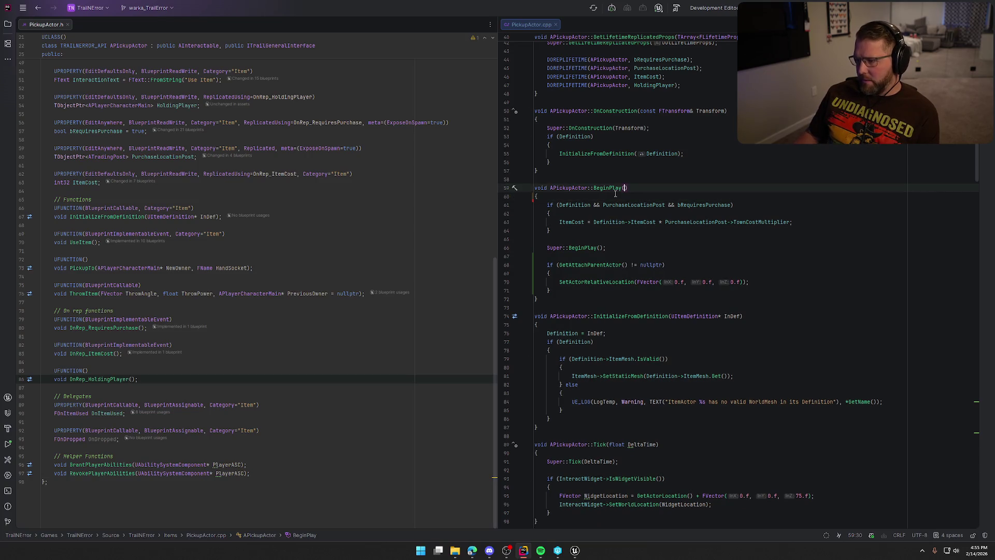
Wrap the ItemCost calculation in an if (HasAuthority()) block, then switch to Unreal.
click(546, 205)
key(Return)
key(Up)
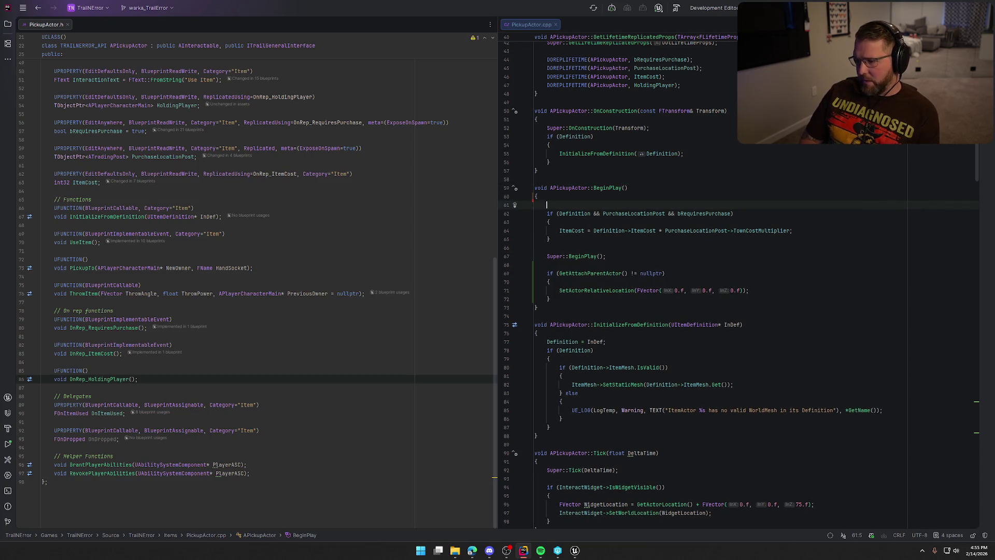
text(if (HasAu)
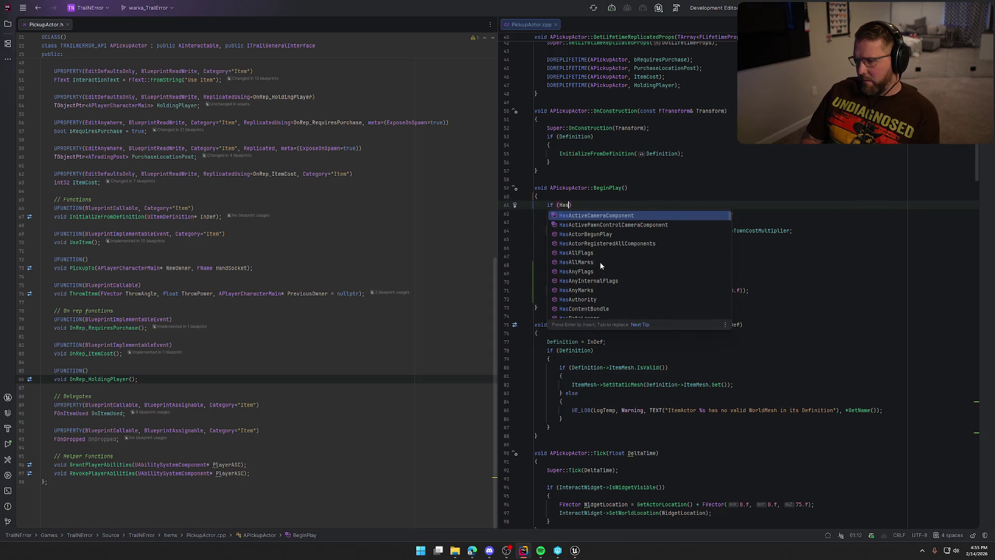
key(Tab)
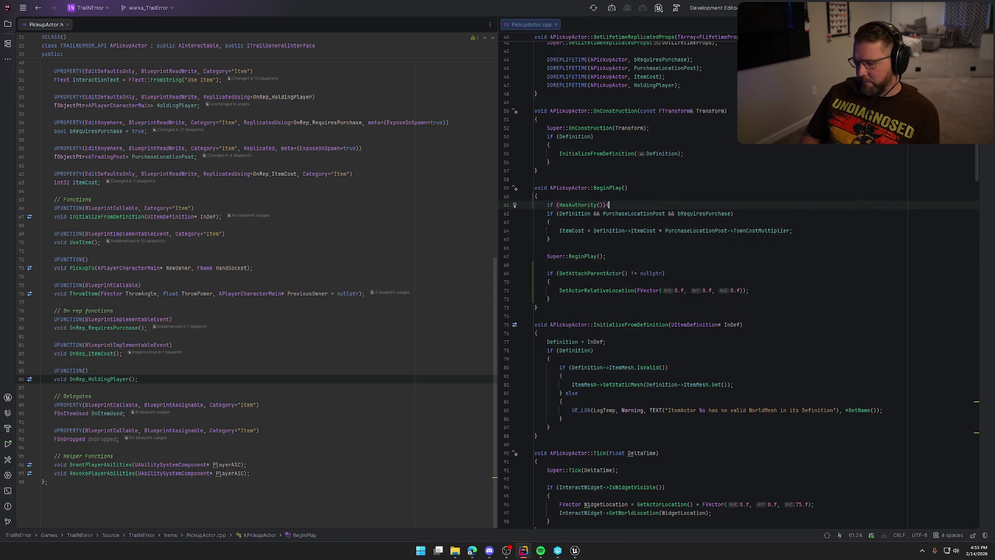
key(Return)
text({)
key(Return)
key(Down)
key(Down)
key(Down)
key(shift+Up)
key(shift+Up)
key(shift+Up)
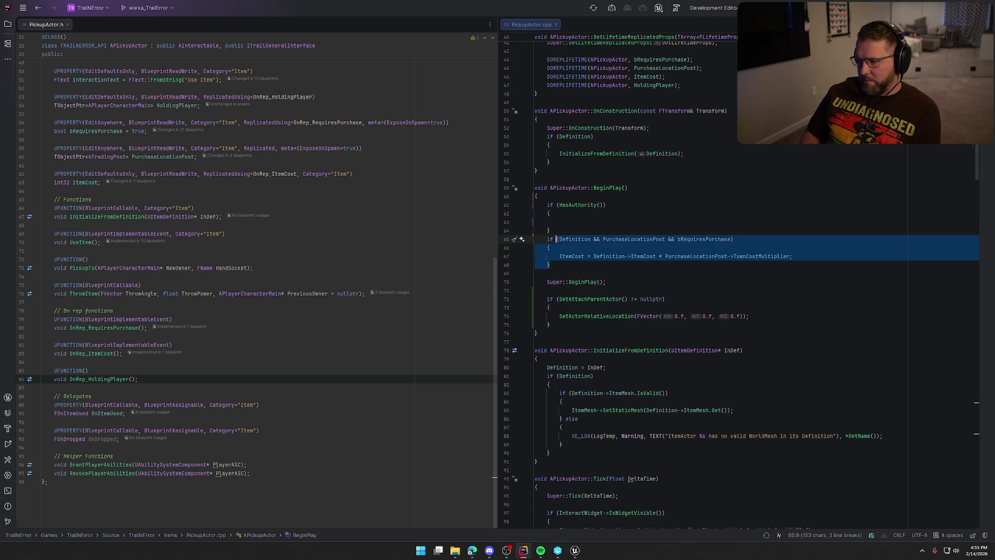
key(shift+Home)
key(ctrl+x)
key(Up)
key(Up)
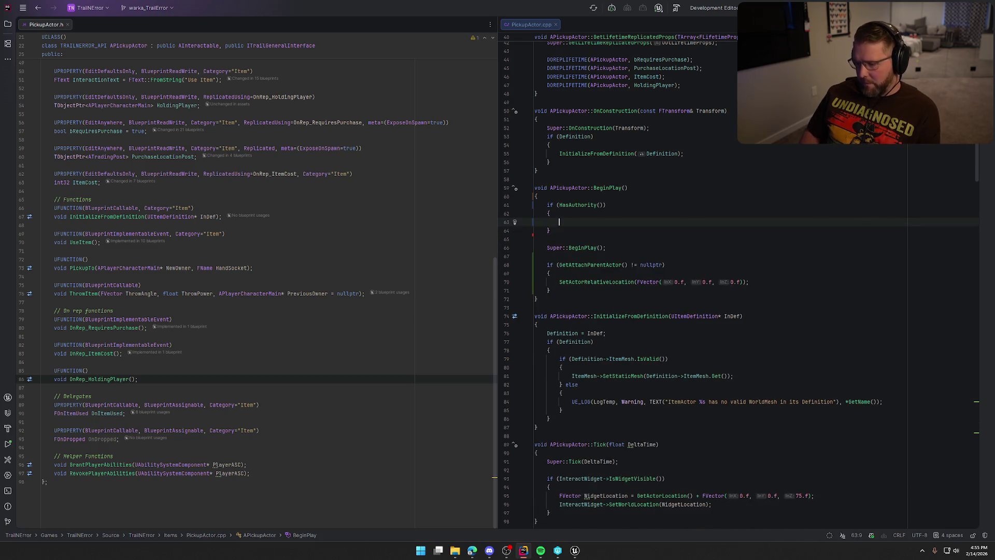
key(ctrl+v)
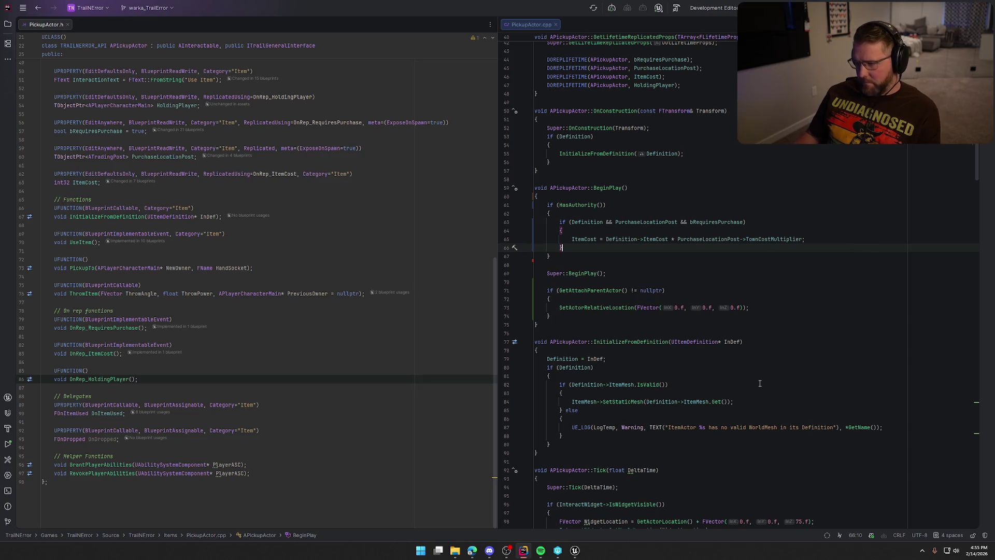
click(575, 550)
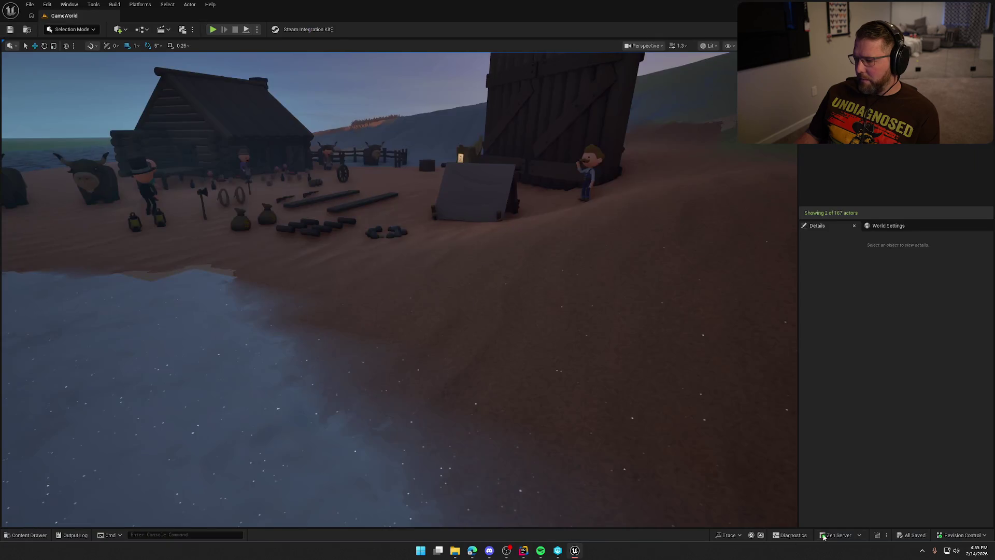
Live-compile the BeginPlay changes, then playtest the rifle pickup with two clients before stopping PIE.
click(877, 535)
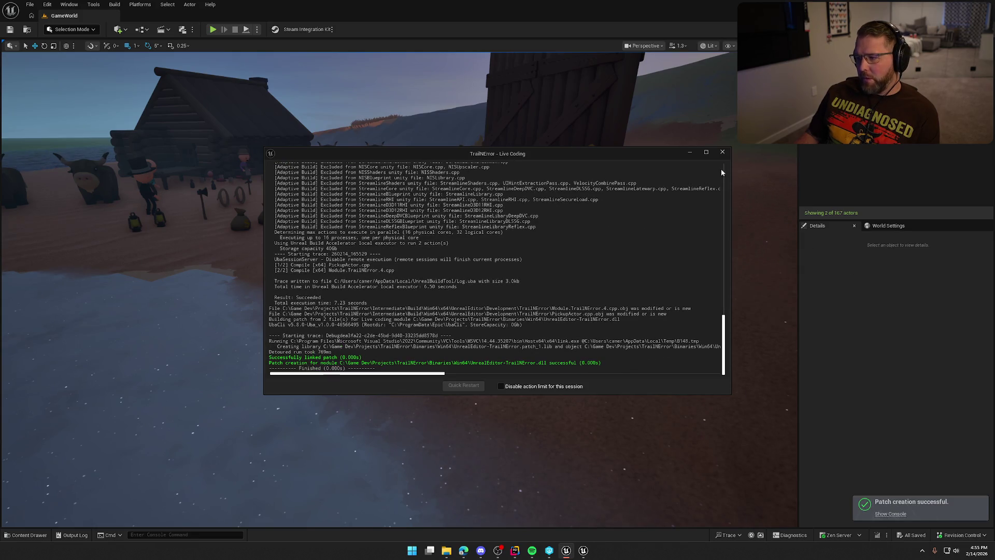
click(722, 152)
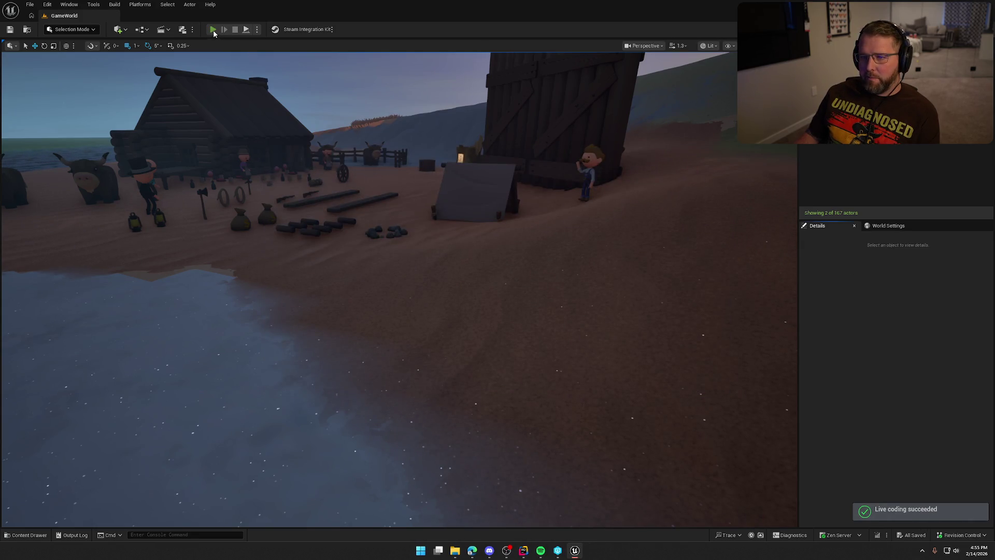
click(213, 29)
key(shift+w)
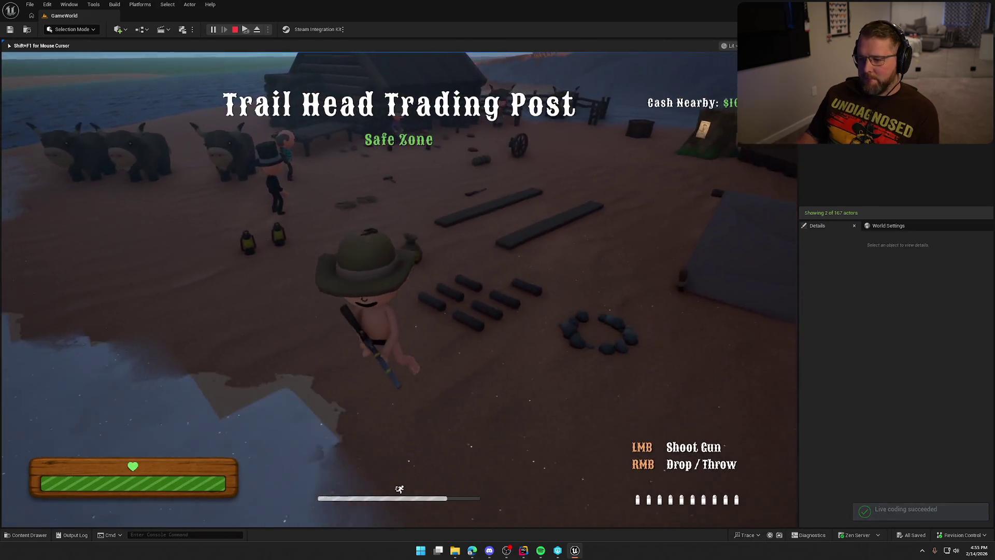
key(super)
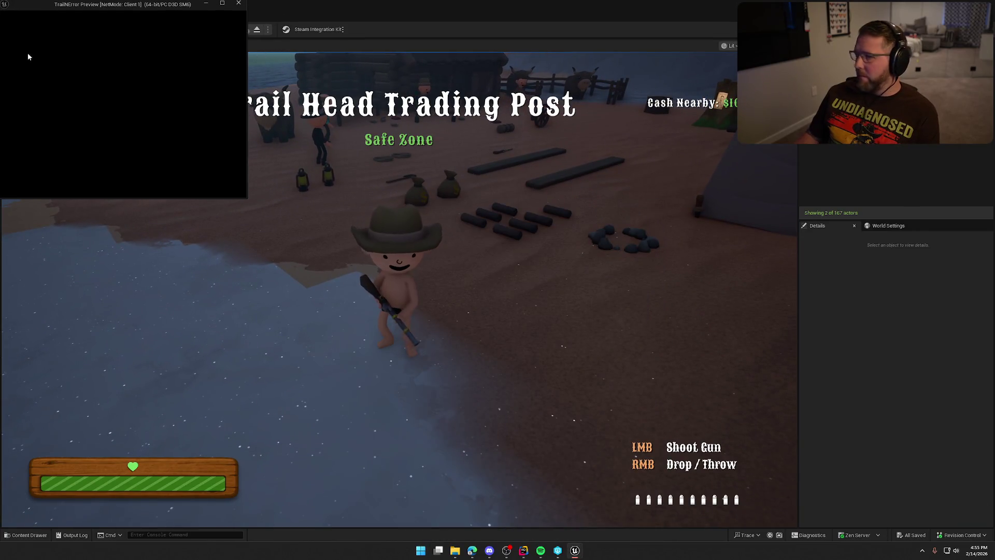
click(204, 5)
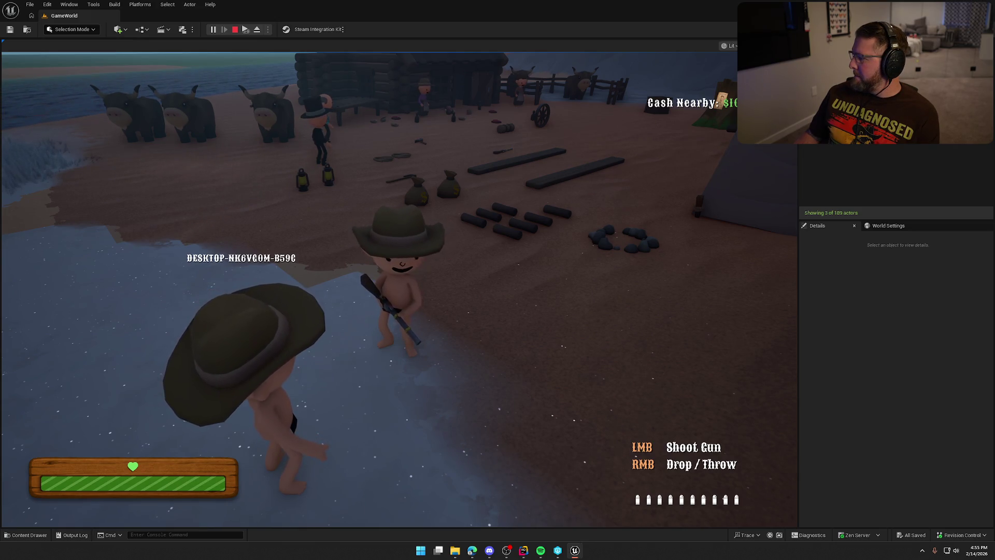
key(Escape)
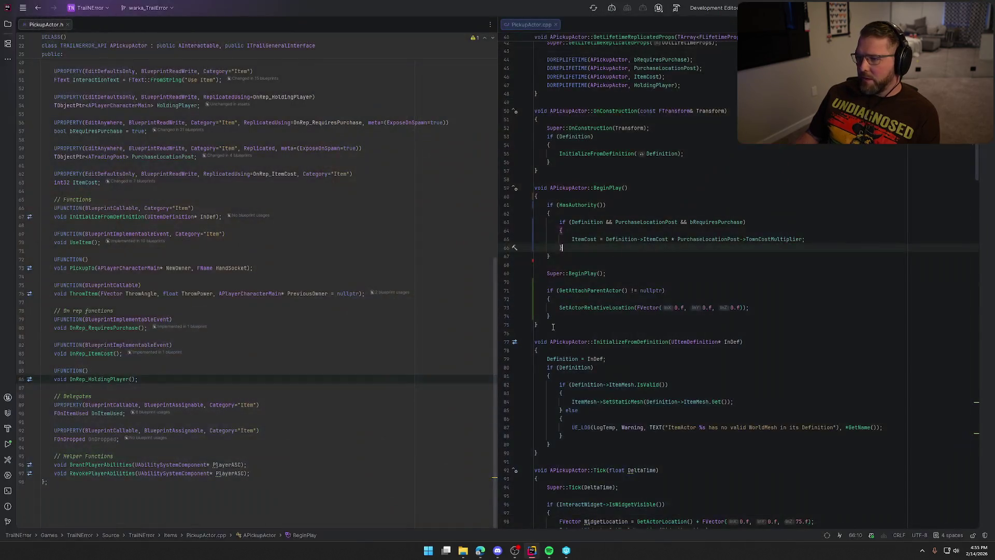
Delete the if (GetAttachParentActor() != nullptr) SetActorRelativeLocation block following Super::BeginPlay().
click(553, 292)
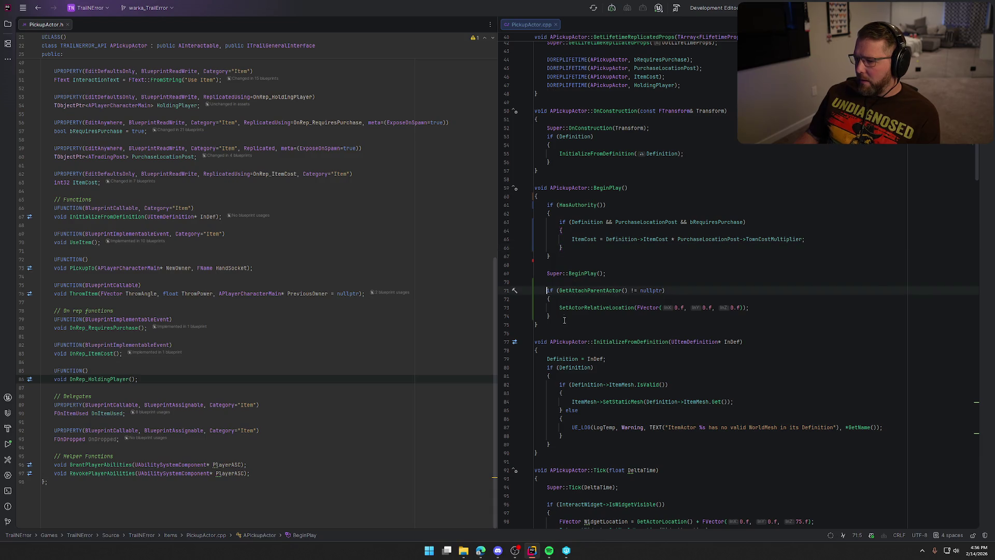
shift+click(579, 316)
click(580, 316)
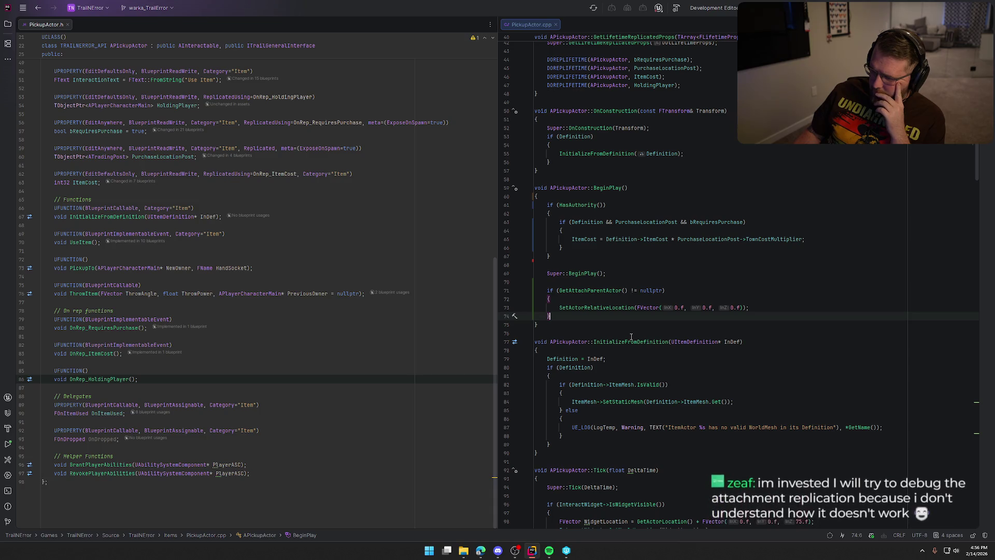
scroll(631, 337, right, 1)
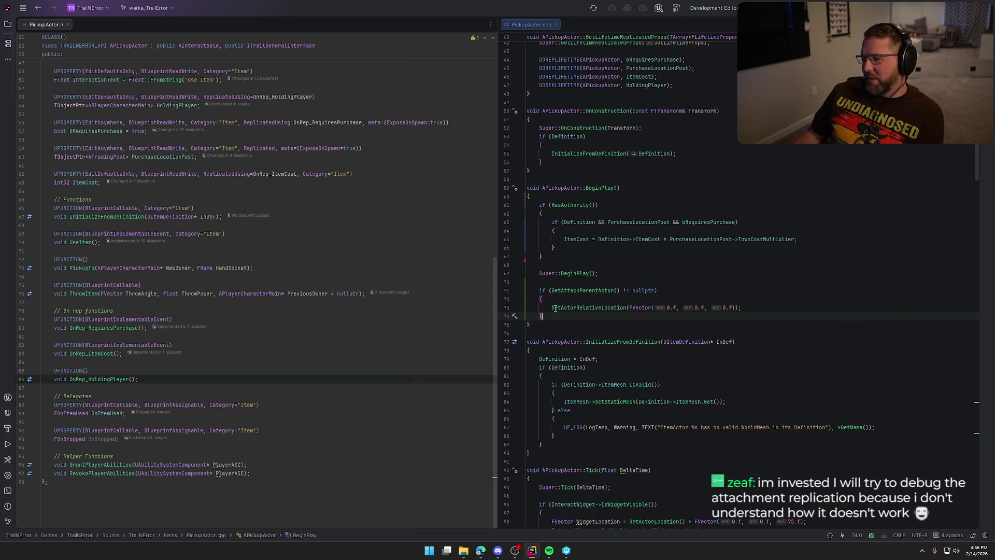
shift+click(542, 293)
key(BackSpace)
key(BackSpace)
key(BackSpace)
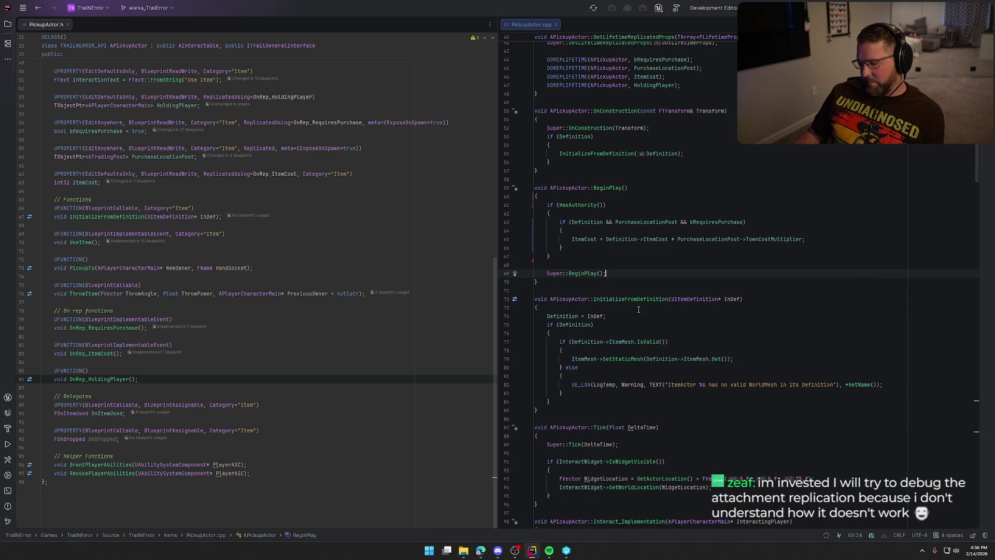
key(ctrl+End)
scroll(648, 319, up, 10)
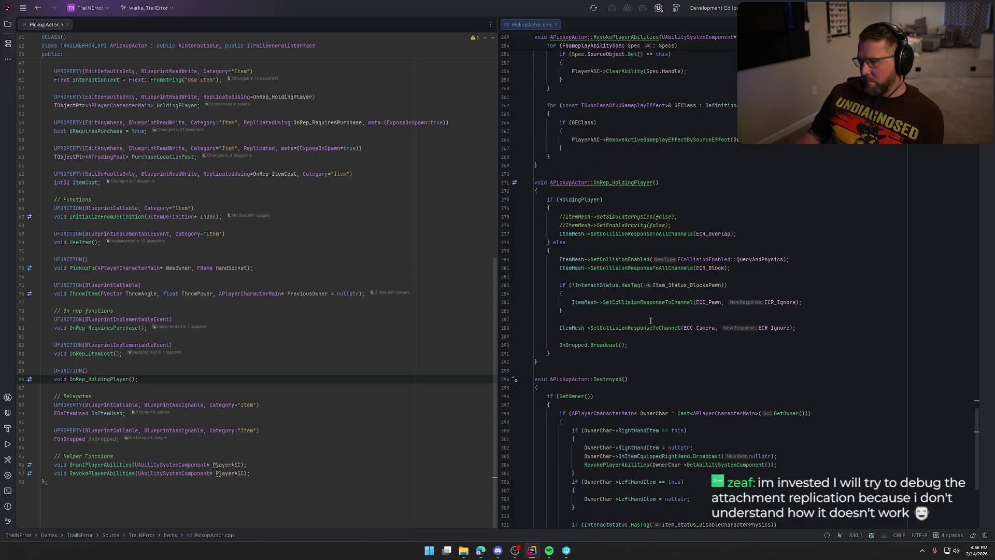
mouse_move(677, 226)
mouse_down()
mouse_move(539, 225)
mouse_move(535, 217)
mouse_up()
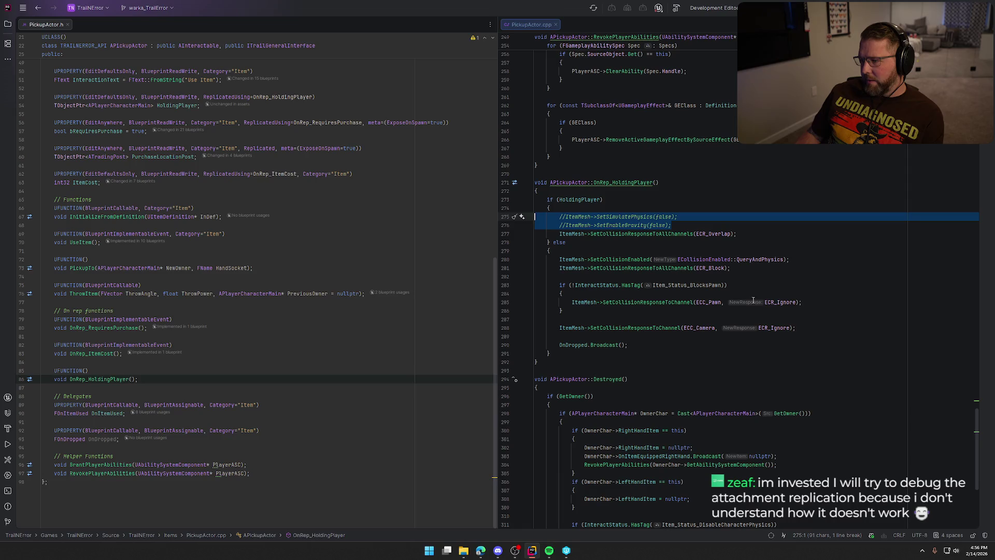
Delete the two commented-out physics lines.
scroll(757, 315, up, 1)
scroll(758, 315, up, 2)
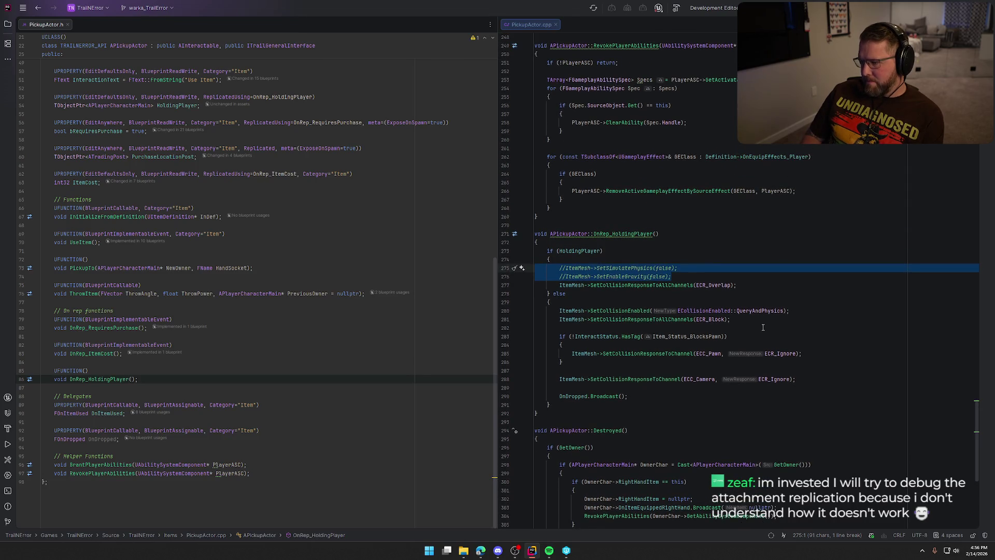
key(BackSpace)
key(BackSpace)
Scroll to PickupTo and place the cursor at the start of the AttachToComponent line 193.
scroll(765, 330, up, 5)
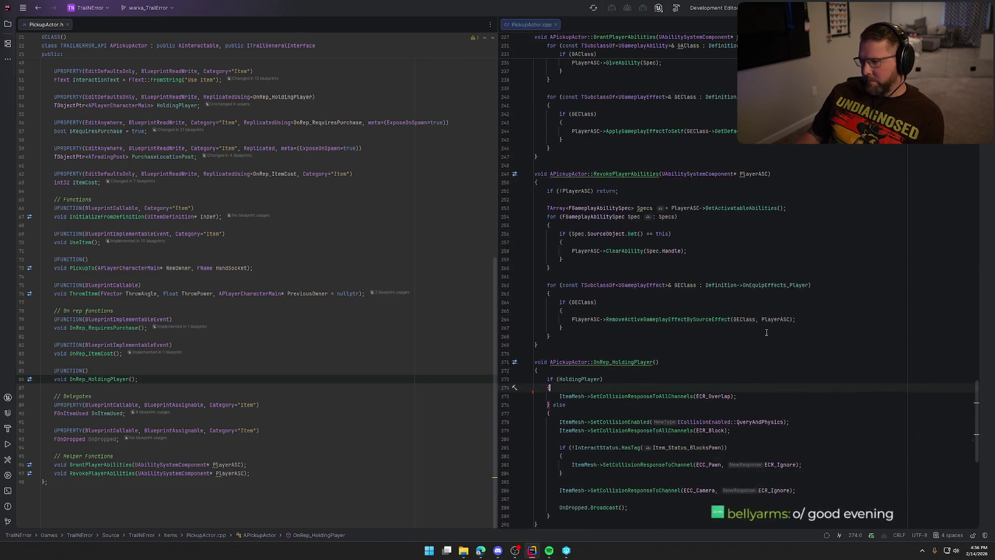
scroll(766, 332, up, 20)
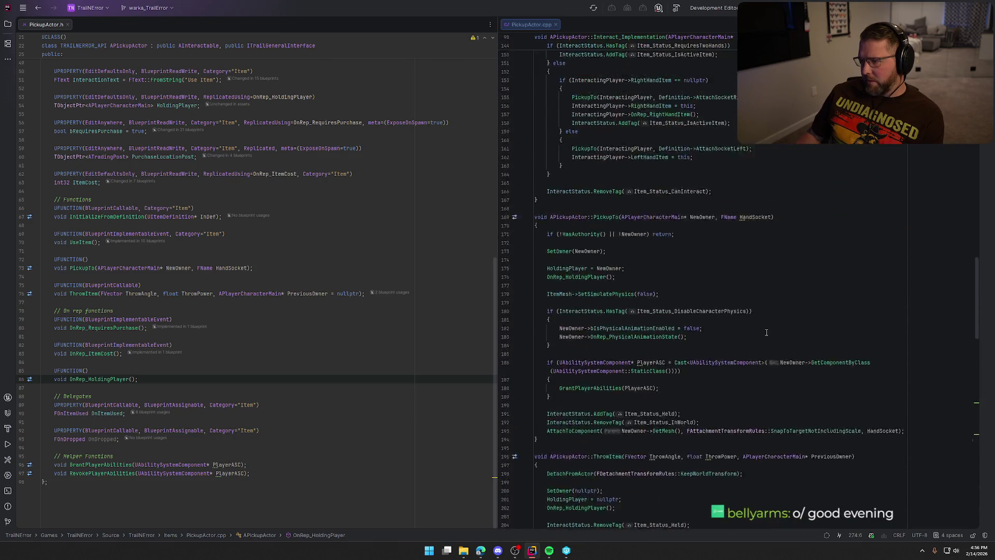
scroll(766, 333, up, 18)
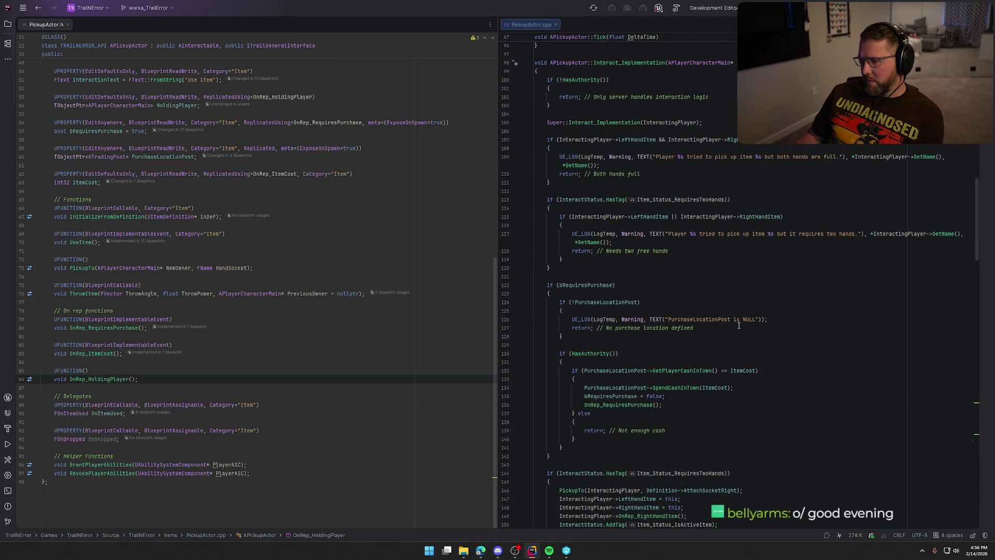
scroll(738, 325, up, 15)
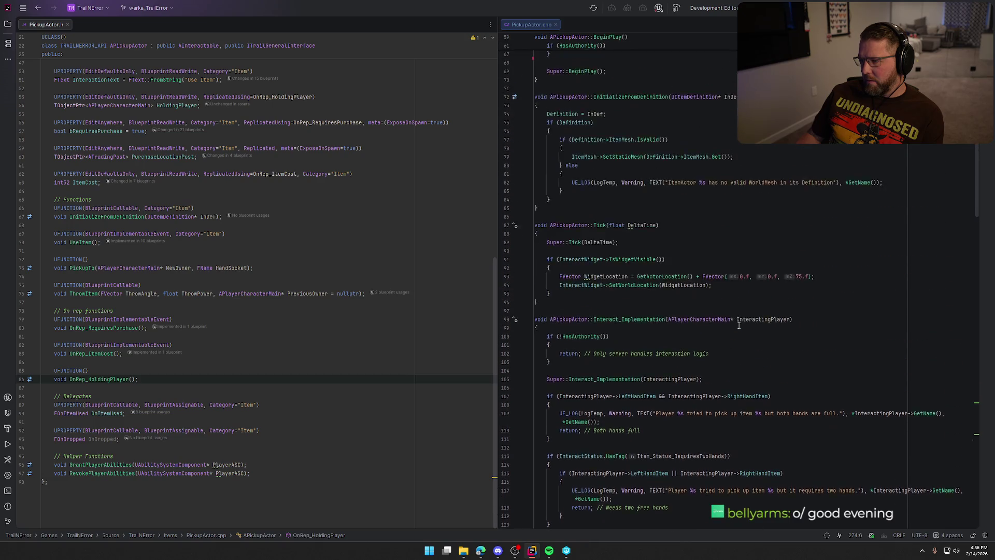
scroll(739, 325, up, 15)
scroll(739, 325, down, 15)
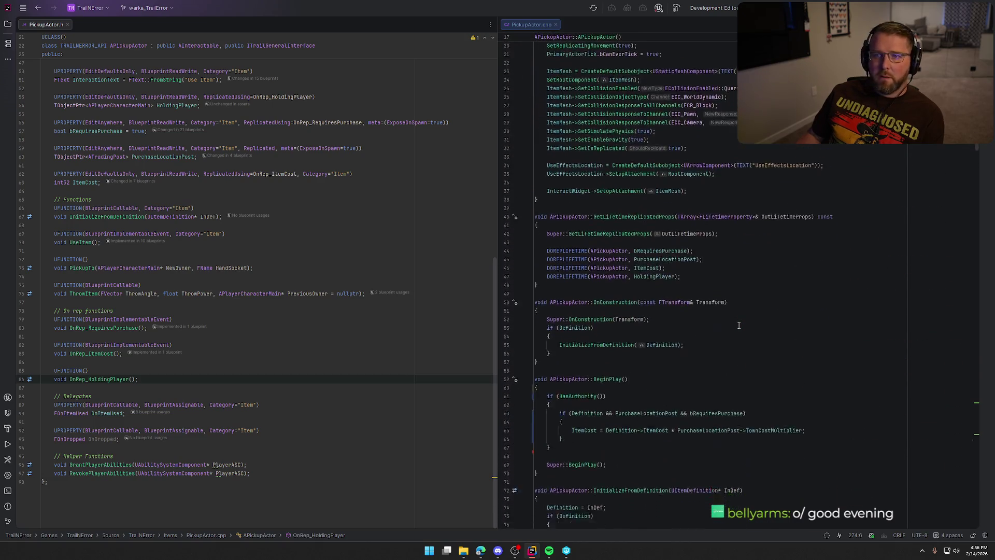
scroll(739, 325, down, 20)
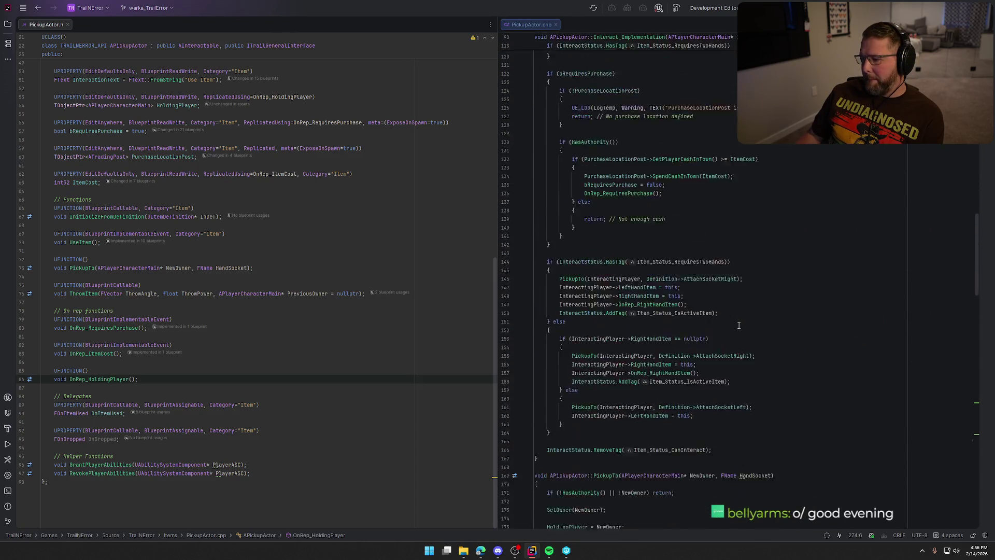
scroll(738, 325, down, 8)
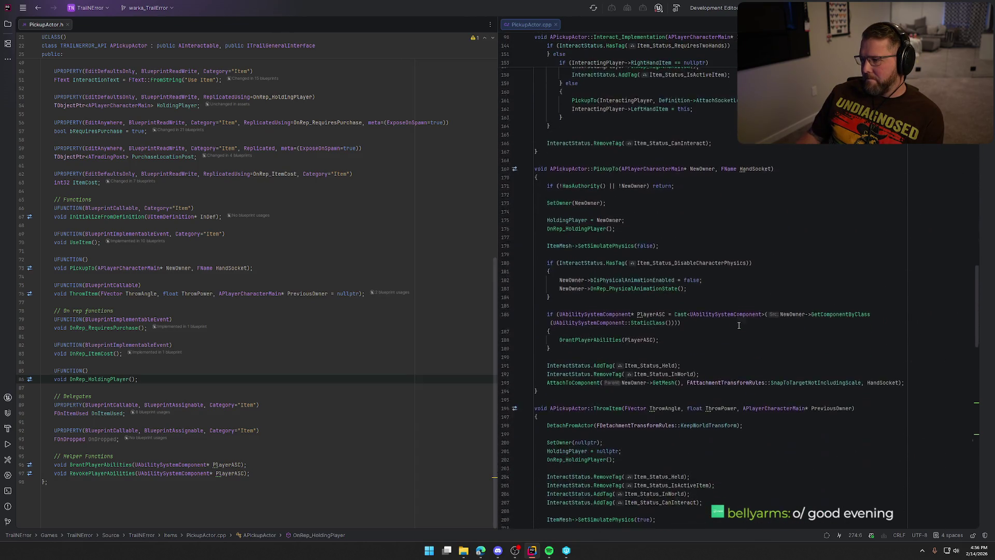
click(547, 362)
Select the AttachToComponent call, build the project with Ctrl+Shift+B, and return to Unreal.
shift+click(907, 362)
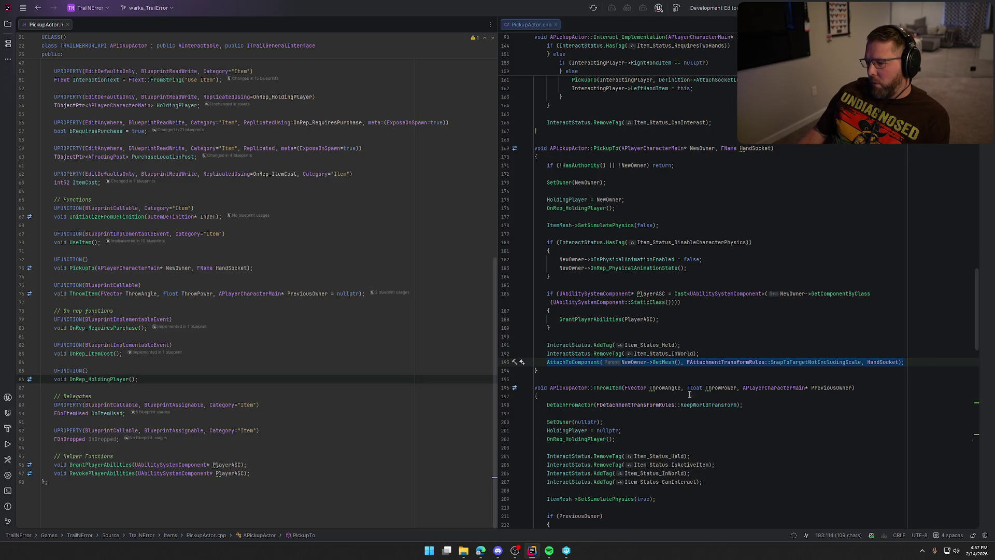
key(ctrl+shift+b)
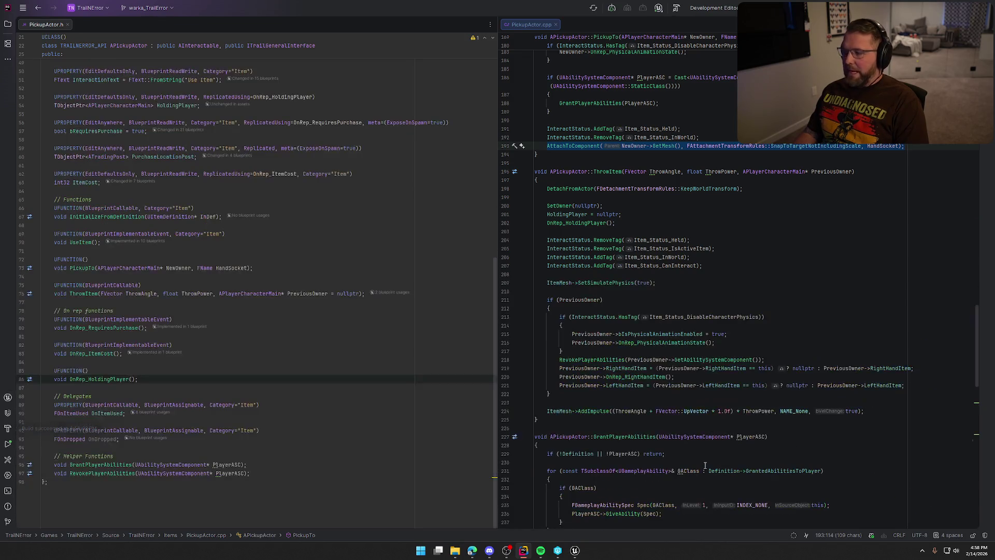
click(584, 553)
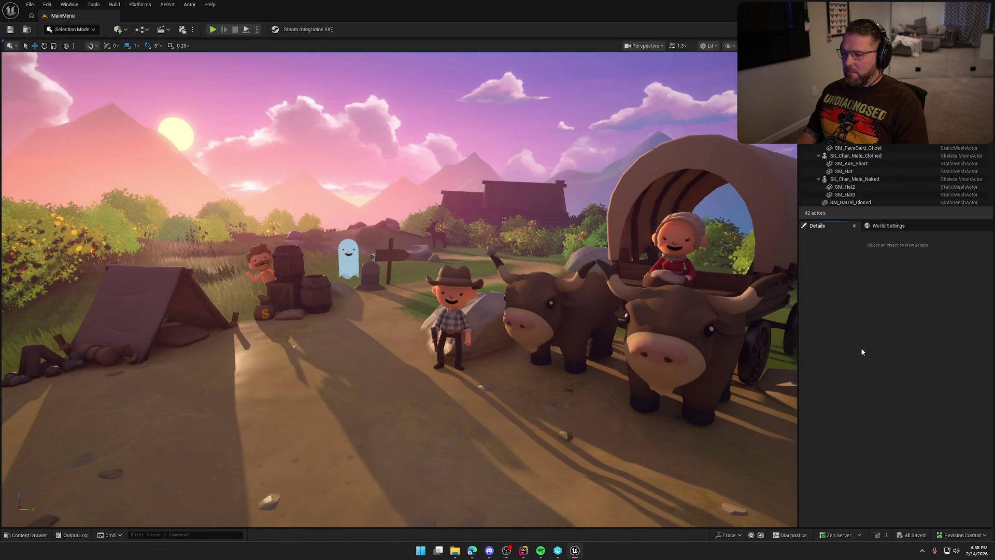
Load the GameWorld map from the Maps folder in the Content Drawer.
key(ctrl+space)
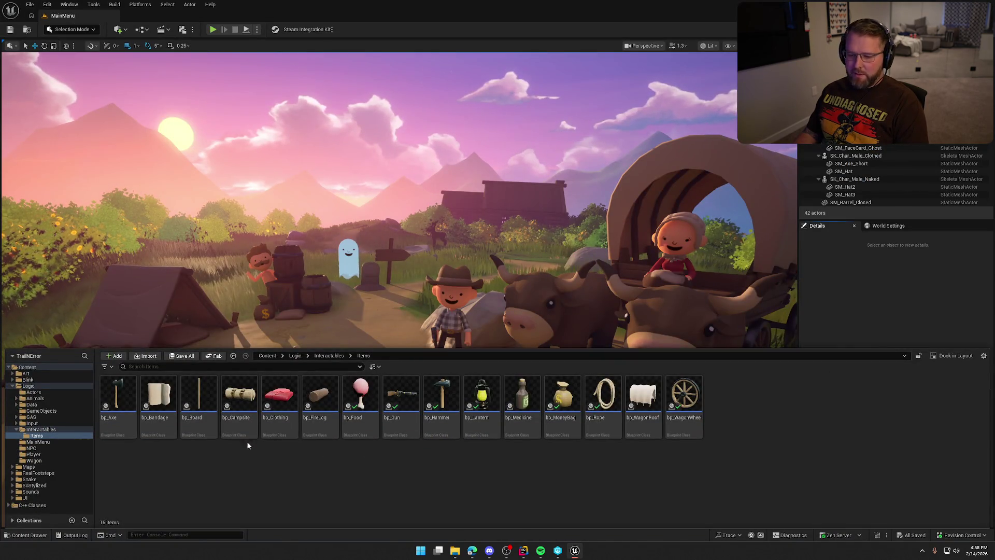
click(29, 466)
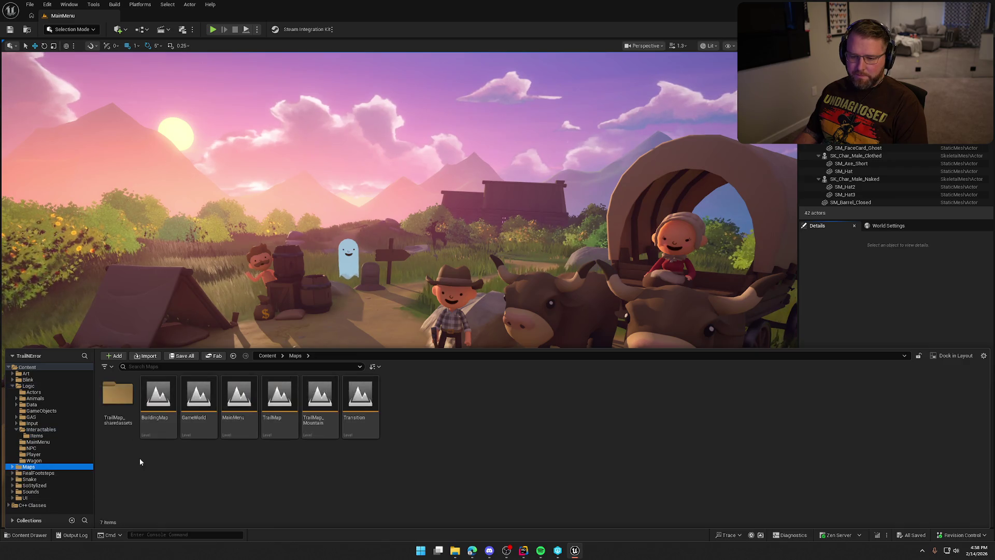
click(205, 395)
double_click(206, 395)
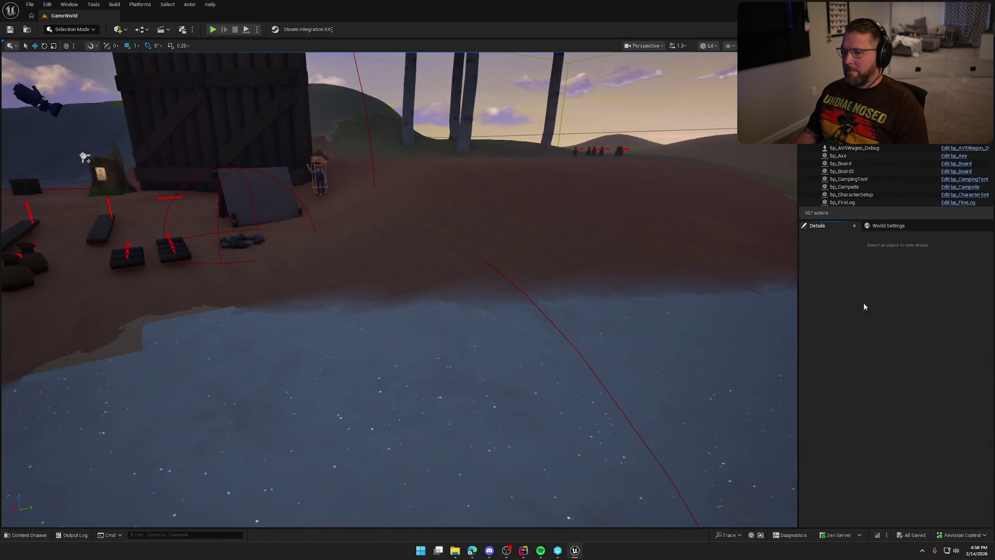
mouse_move(570, 245)
mouse_down()
mouse_move(570, 260)
mouse_move(570, 246)
mouse_up()
Browse to the Interactables folder and open the bp_MasterPickup Blueprint.
key(ctrl+space)
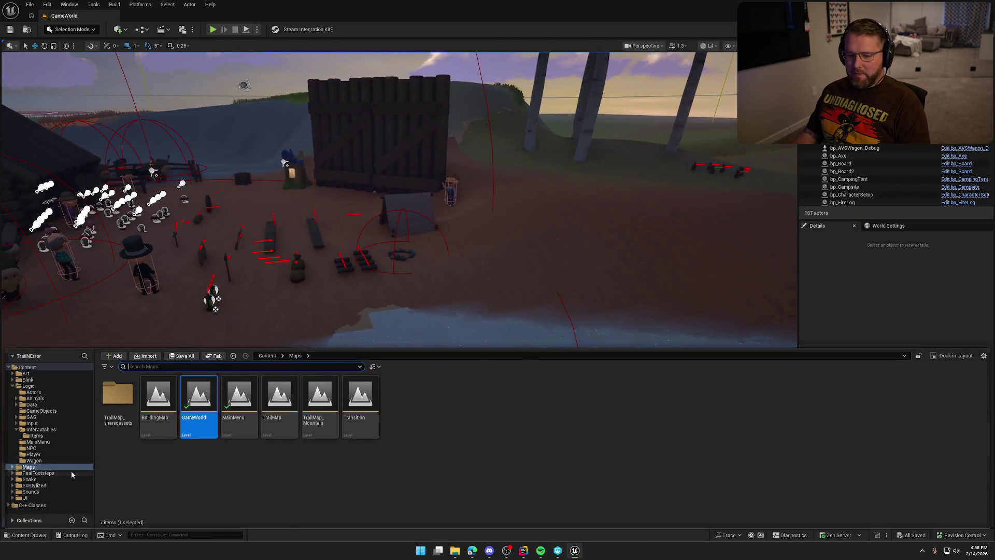
click(41, 429)
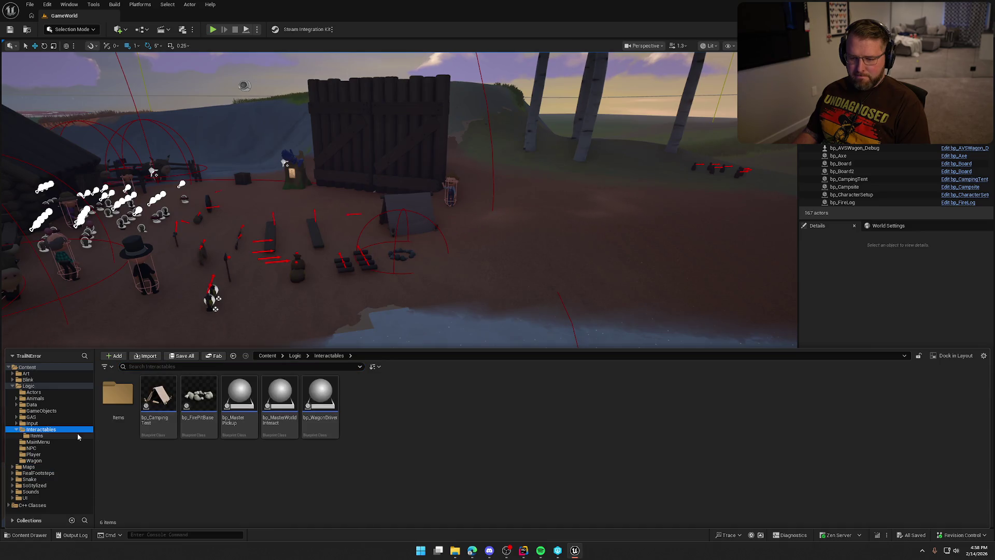
double_click(234, 418)
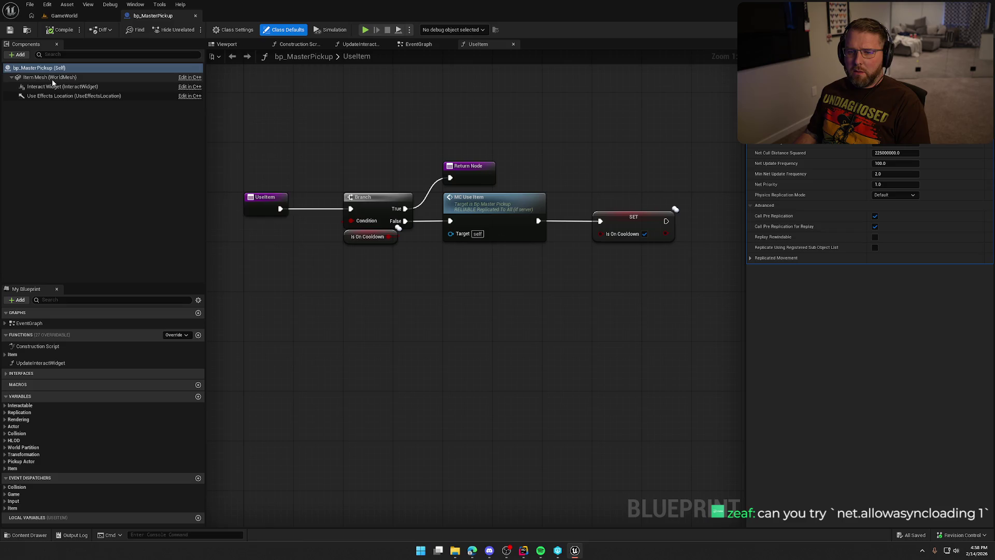
Inspect bp_MasterPickup's Item Mesh component, then go back to the GameWorld level tab.
click(52, 78)
click(409, 106)
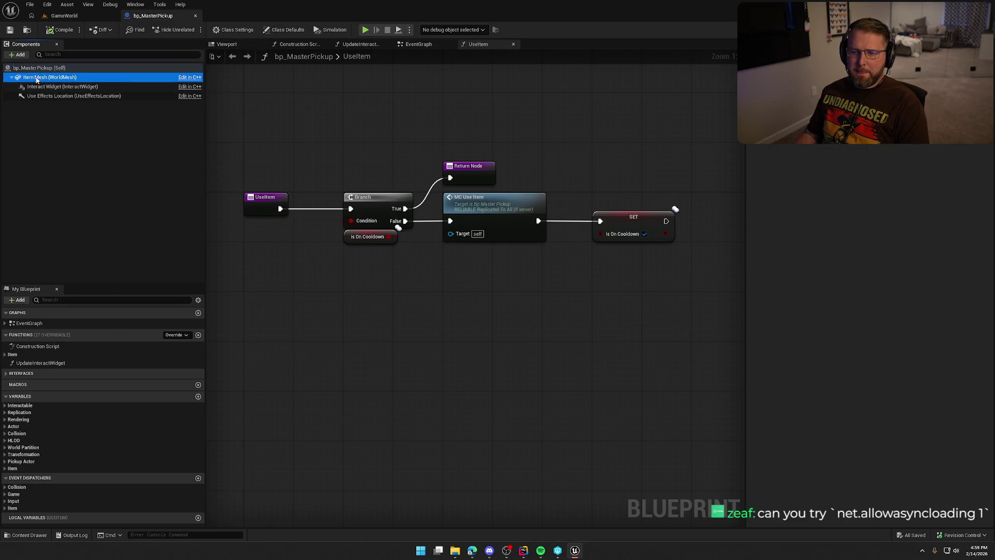
click(64, 15)
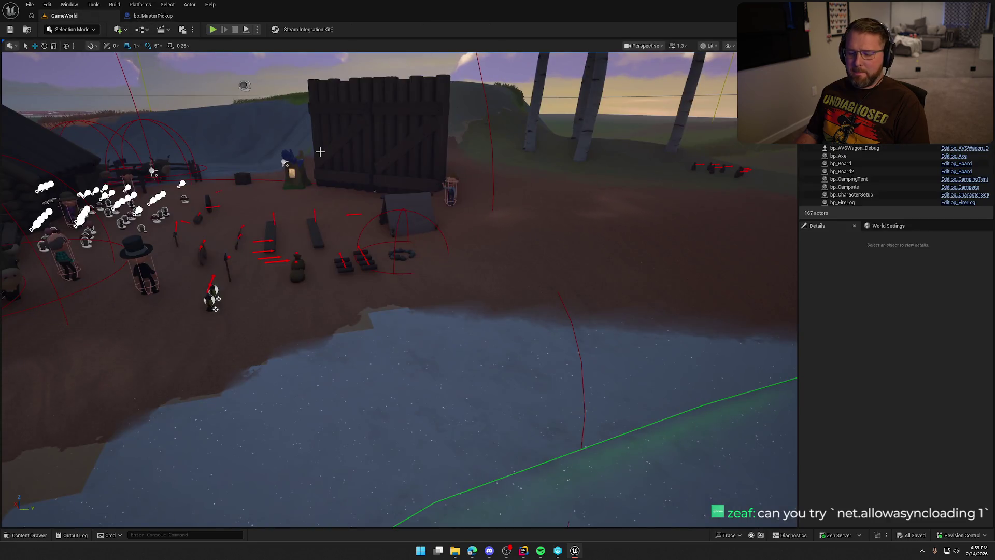
key(grave)
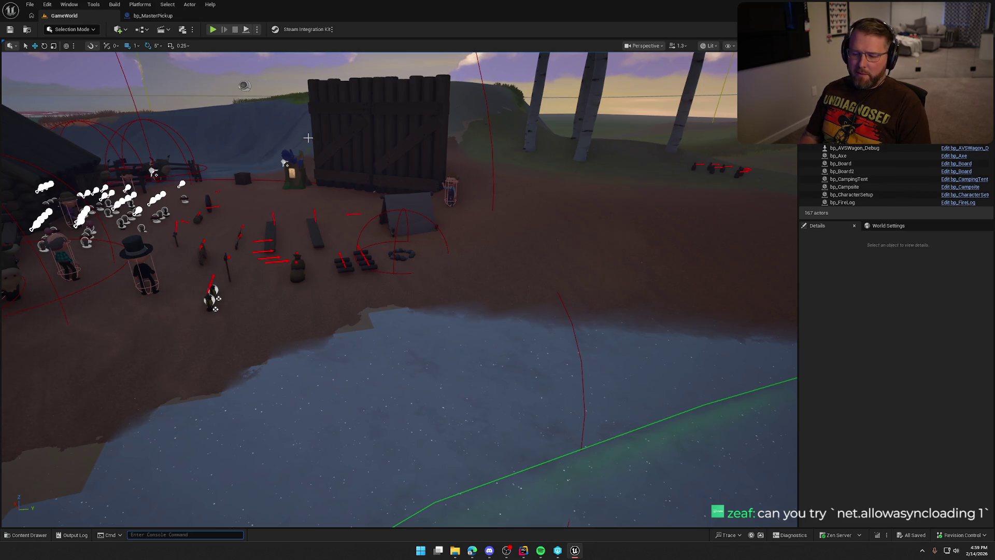
click(213, 29)
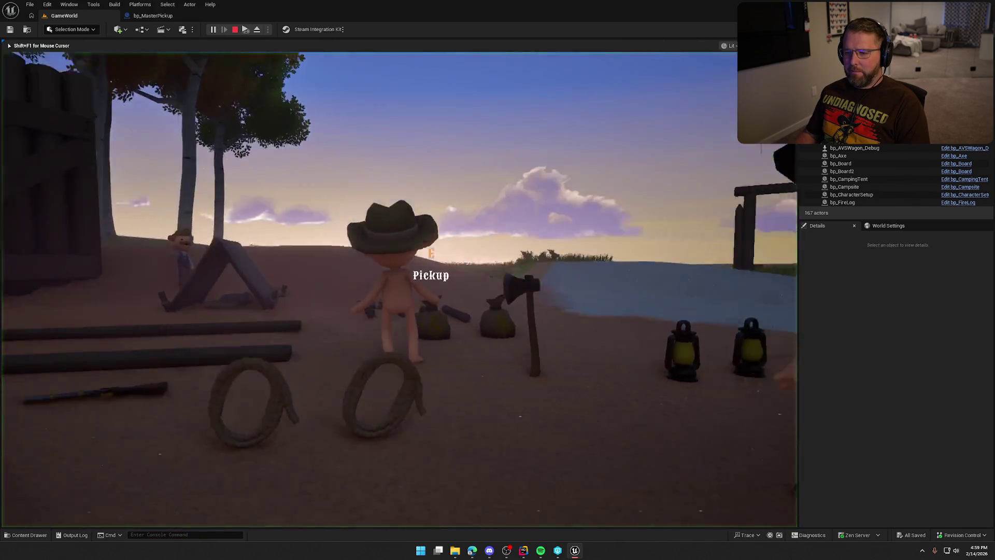
key(grave)
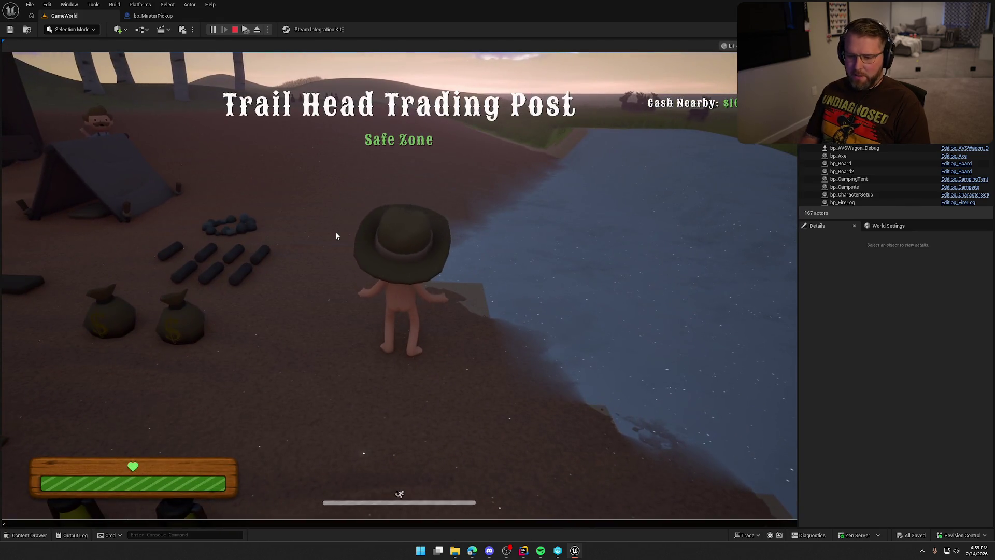
text(net.allowAsyncLoading)
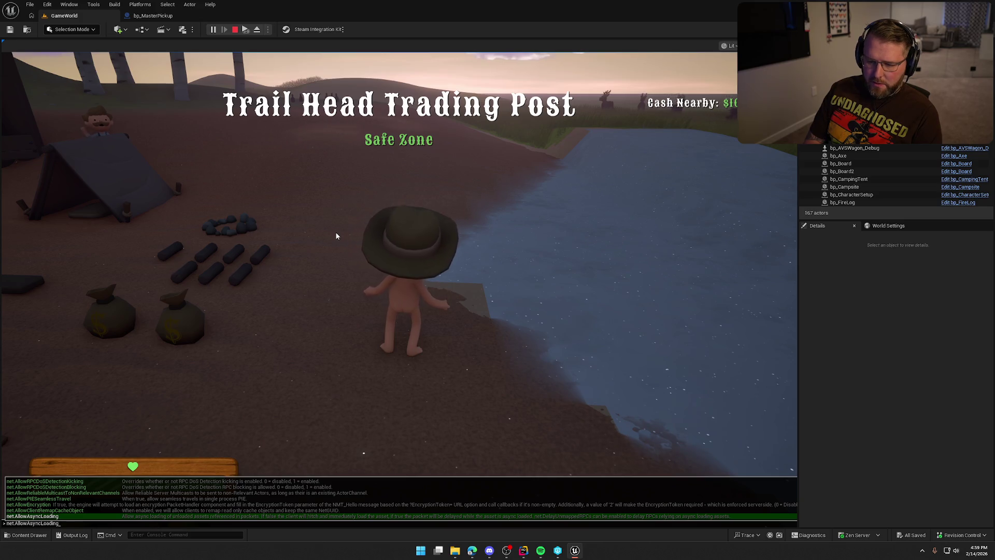
key(Escape)
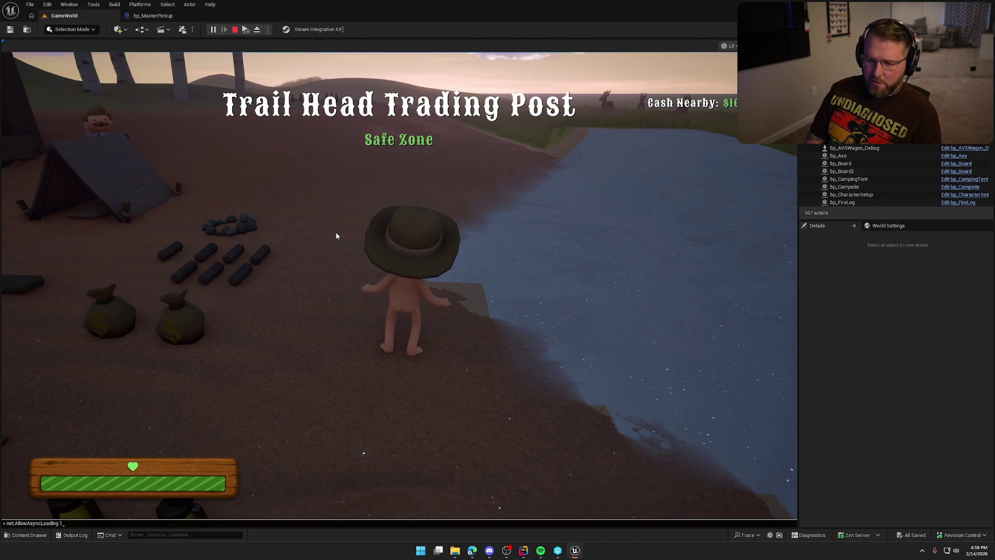
key(w)
key(shift)
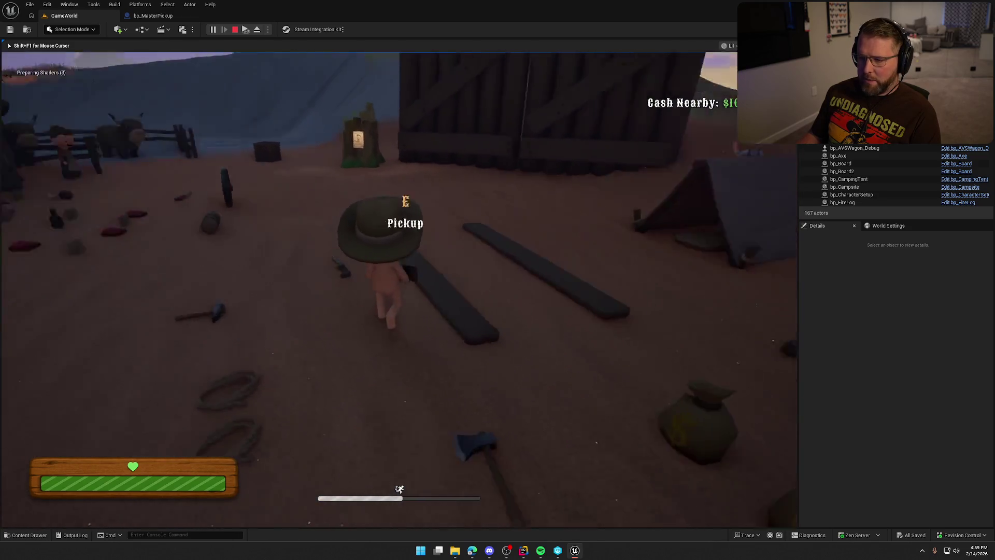
key(e)
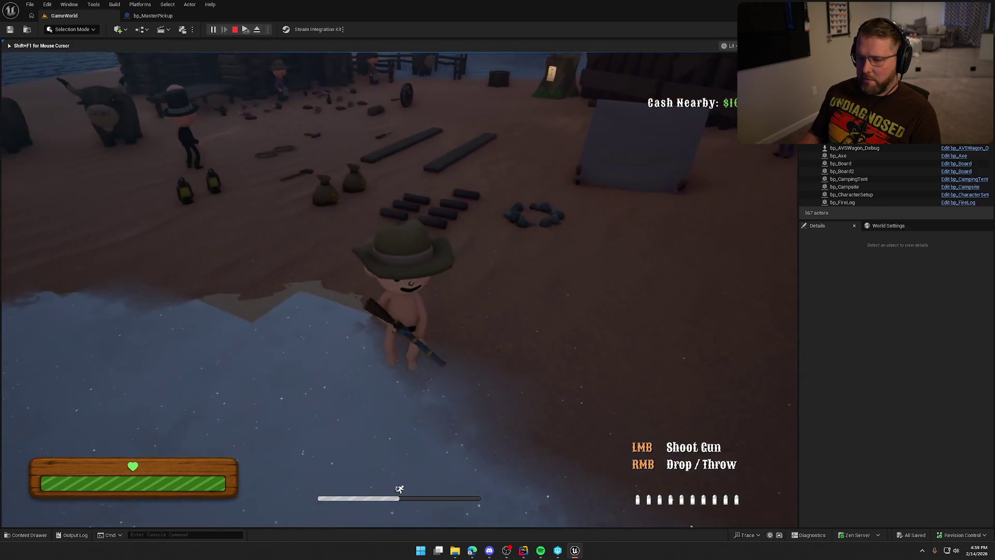
key(super)
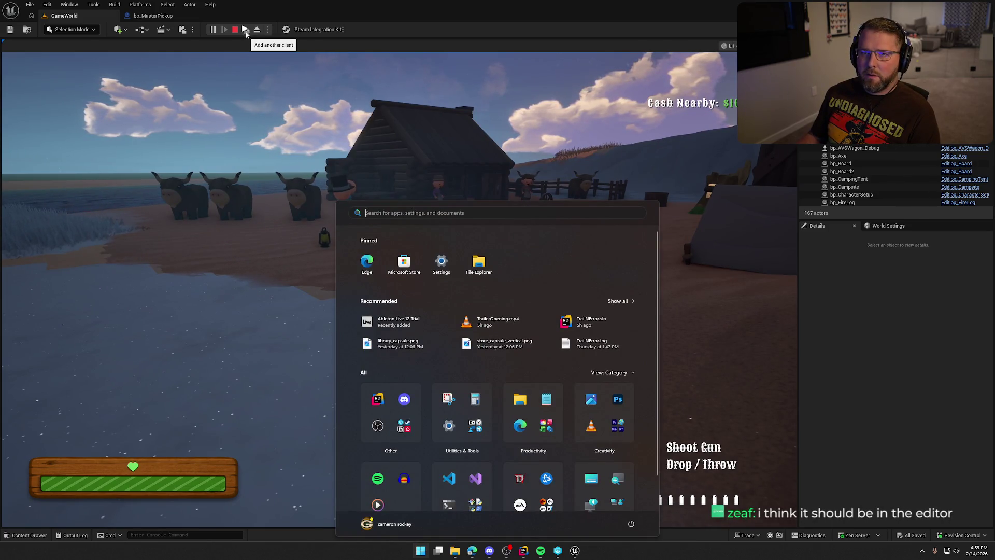
click(235, 29)
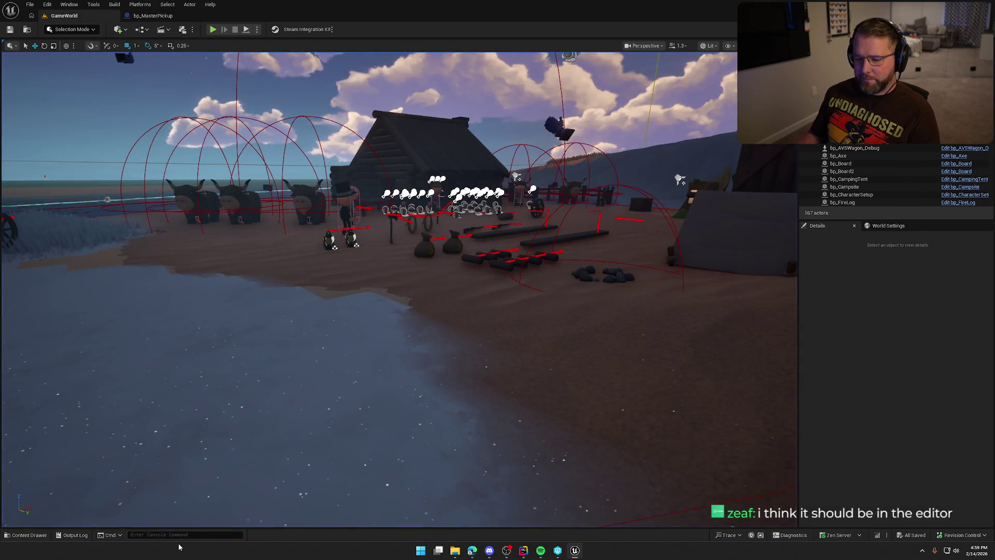
Run the net.AllowAsyncLoading console command.
text(net.allo)
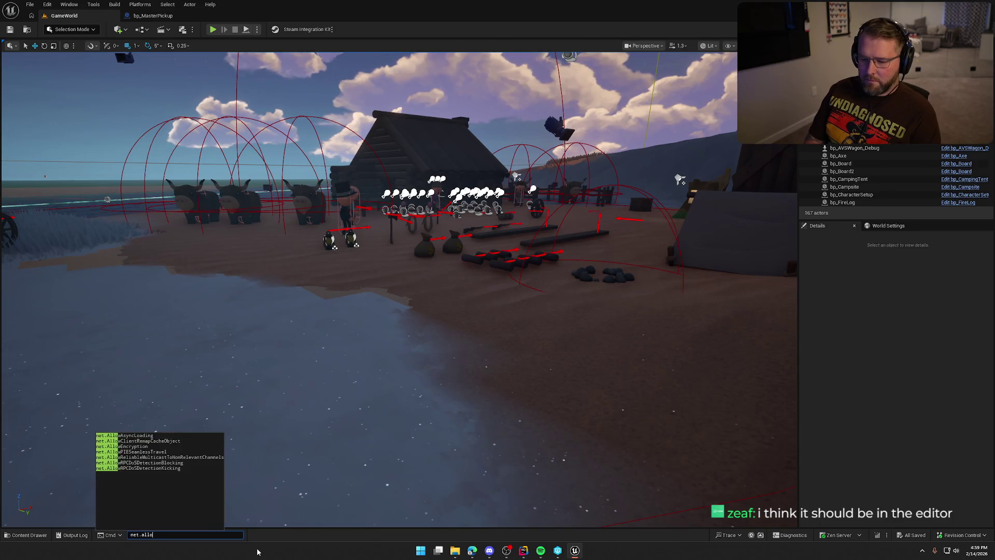
text(w)
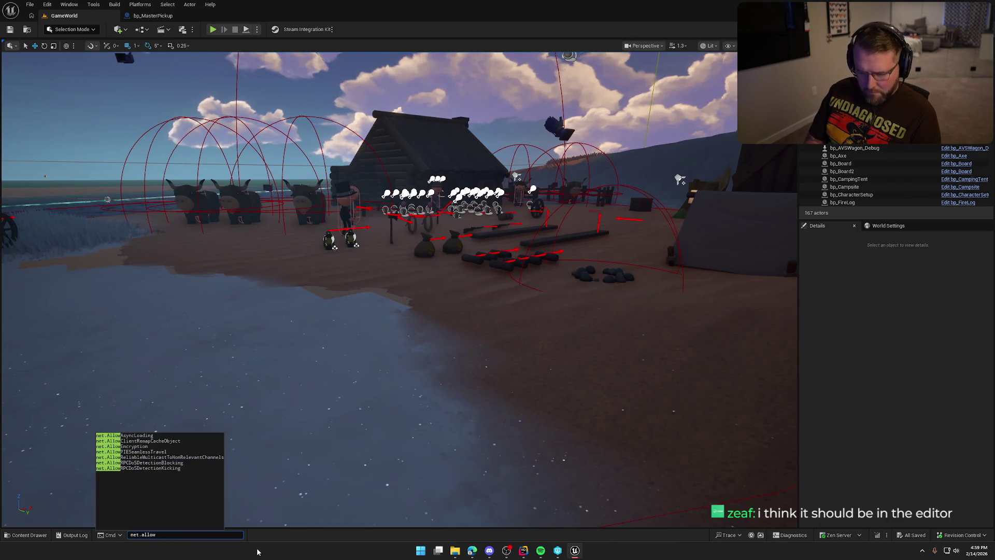
key(Down)
key(Return)
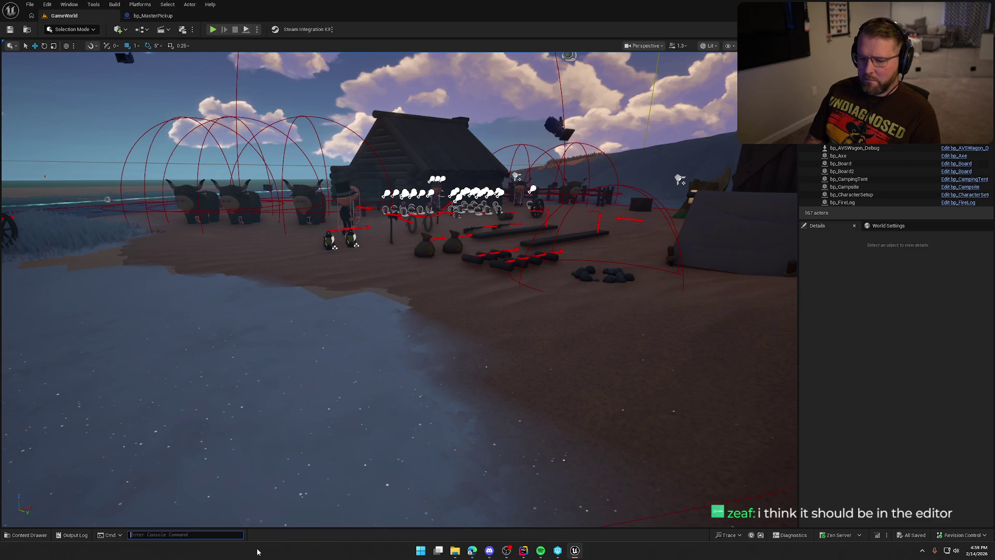
Playtest again, running the character to the trading post with a second client, then stop.
click(213, 29)
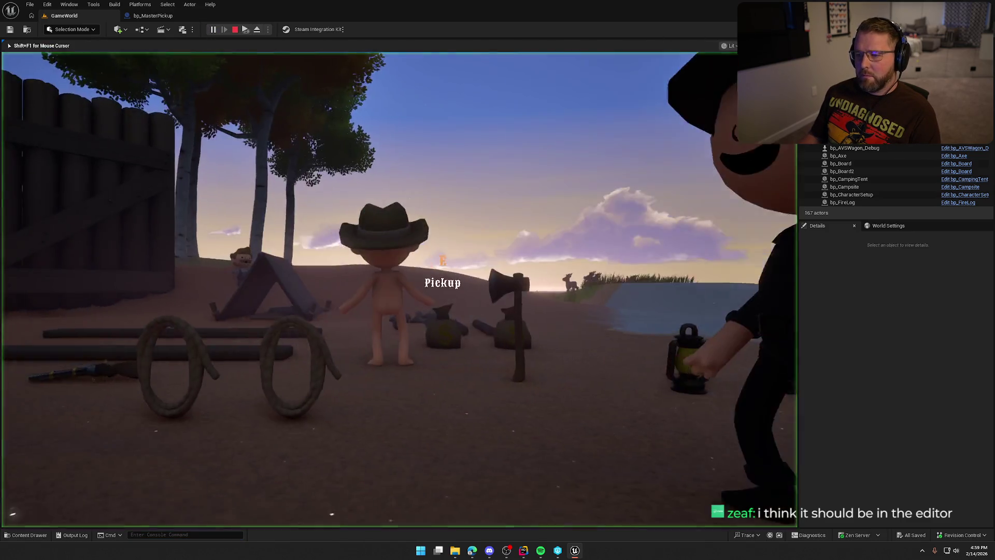
key(shift+w)
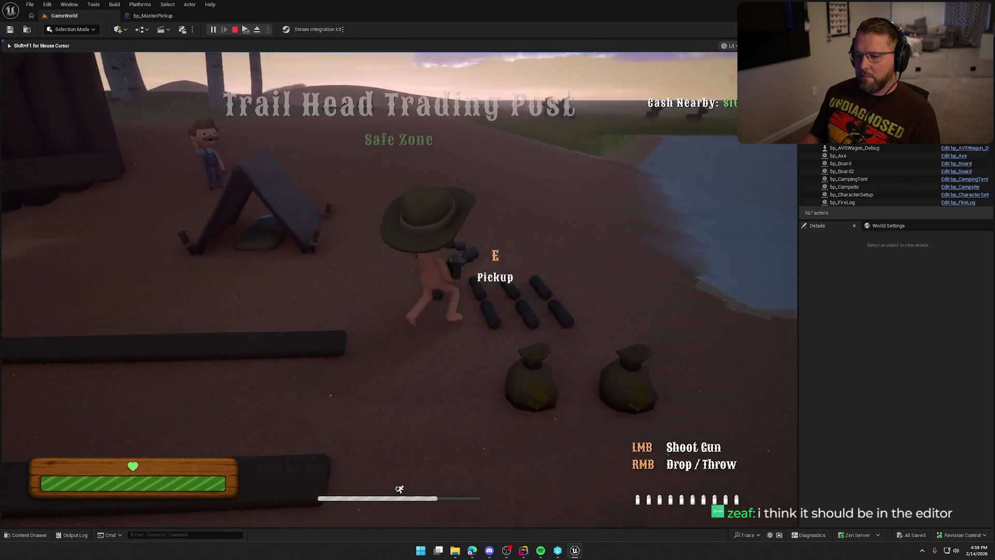
key(super)
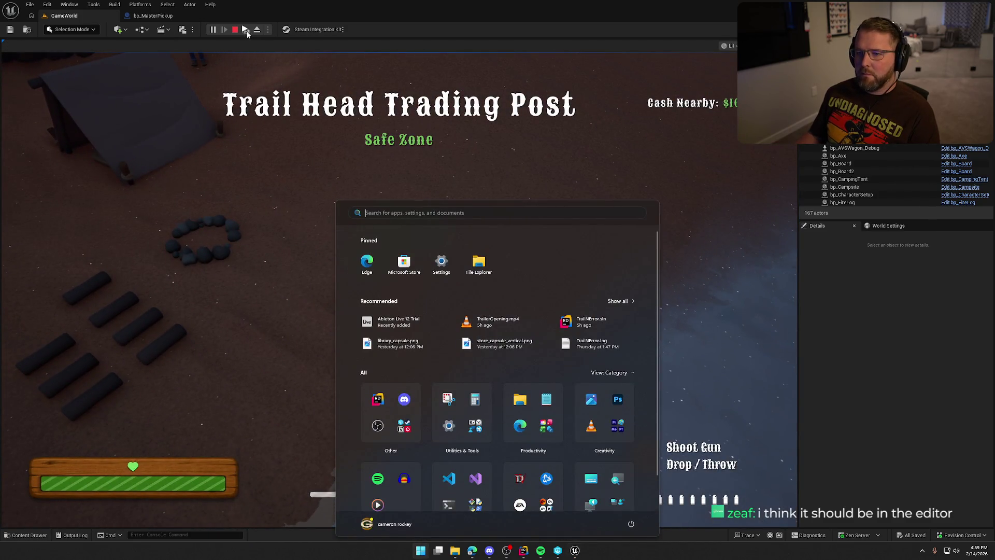
key(super)
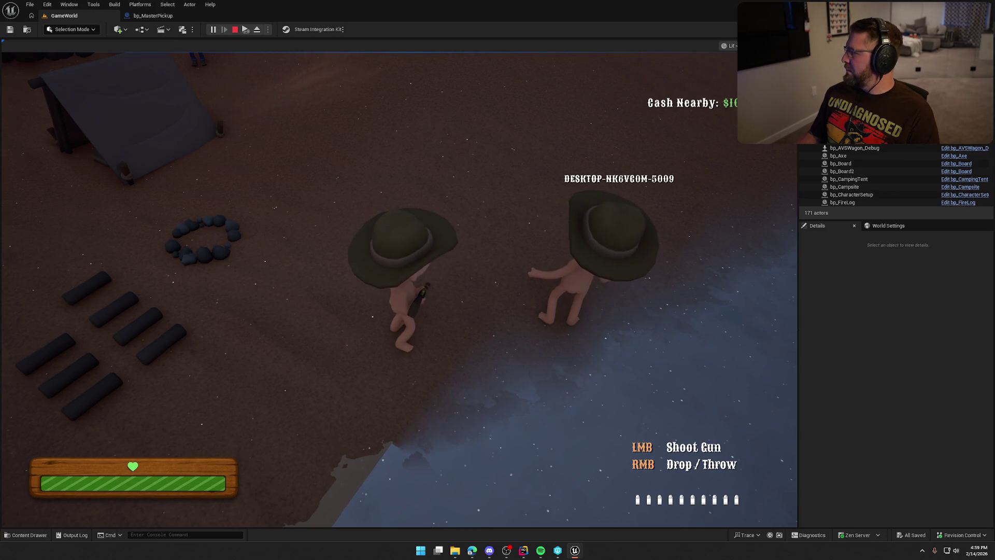
key(Escape)
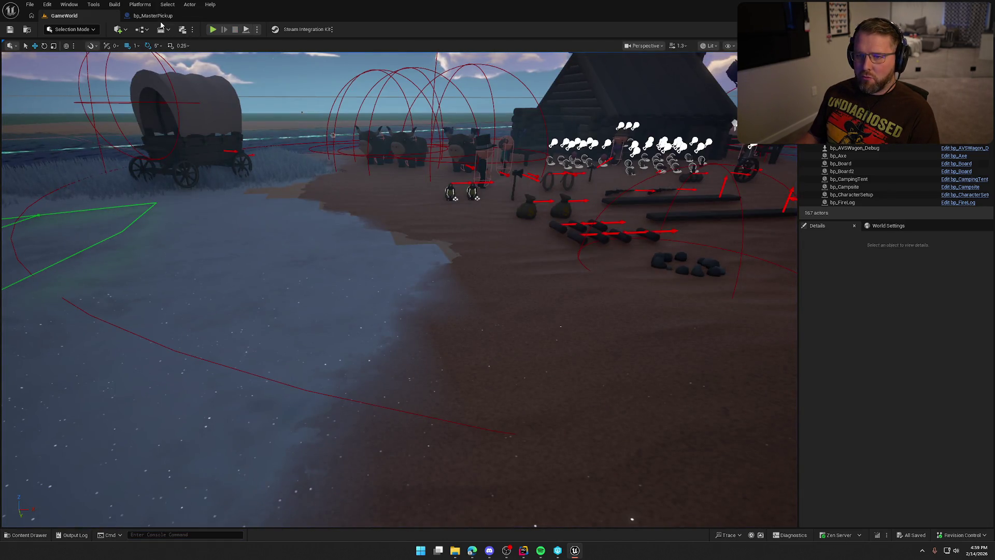
In bp_MasterPickup, close the UseItem graph and pan the EventGraph around the CrossedFinishLine chain.
click(153, 15)
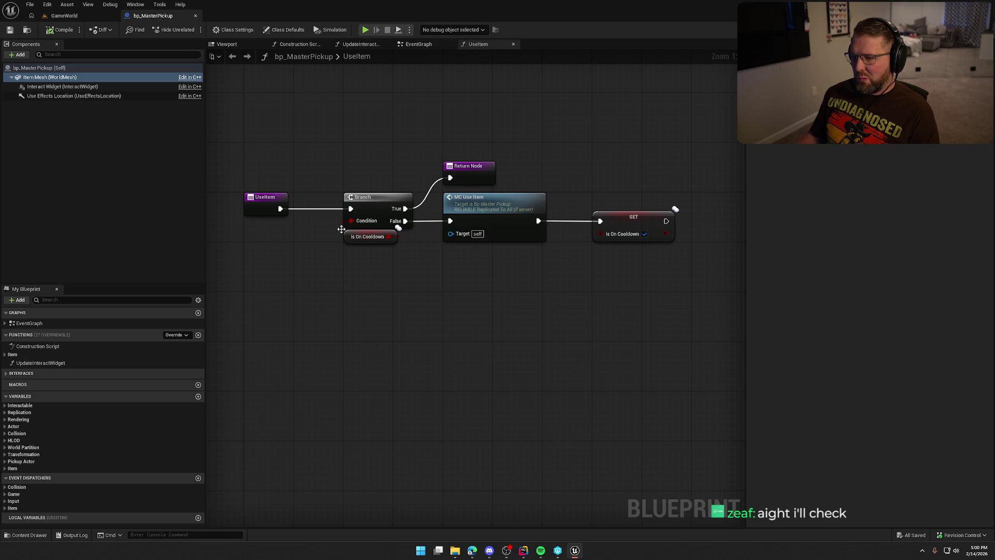
middle_click(481, 46)
drag(572, 314, 580, 272)
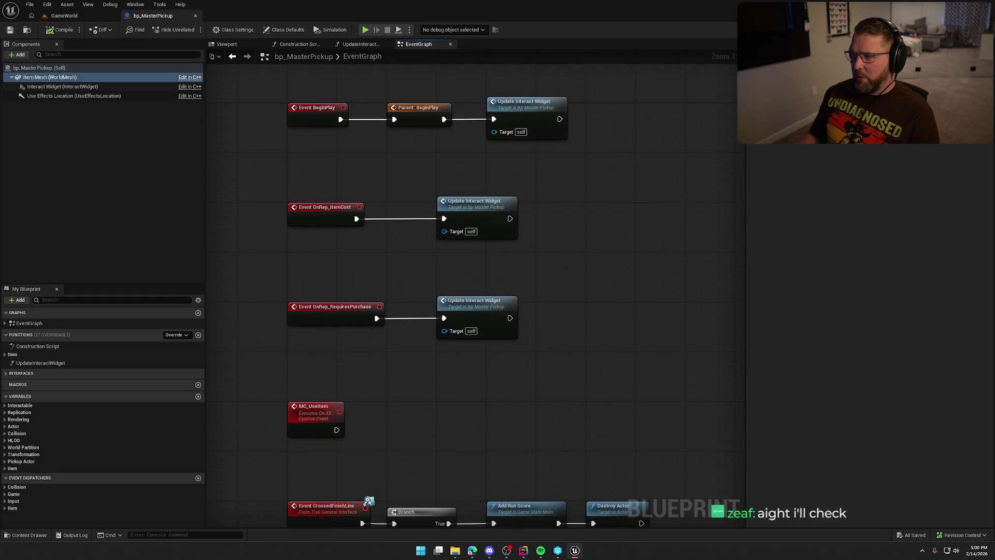
drag(633, 200, 606, 123)
mouse_move(605, 201)
mouse_down()
mouse_move(594, 135)
mouse_move(595, 335)
mouse_move(615, 381)
mouse_up()
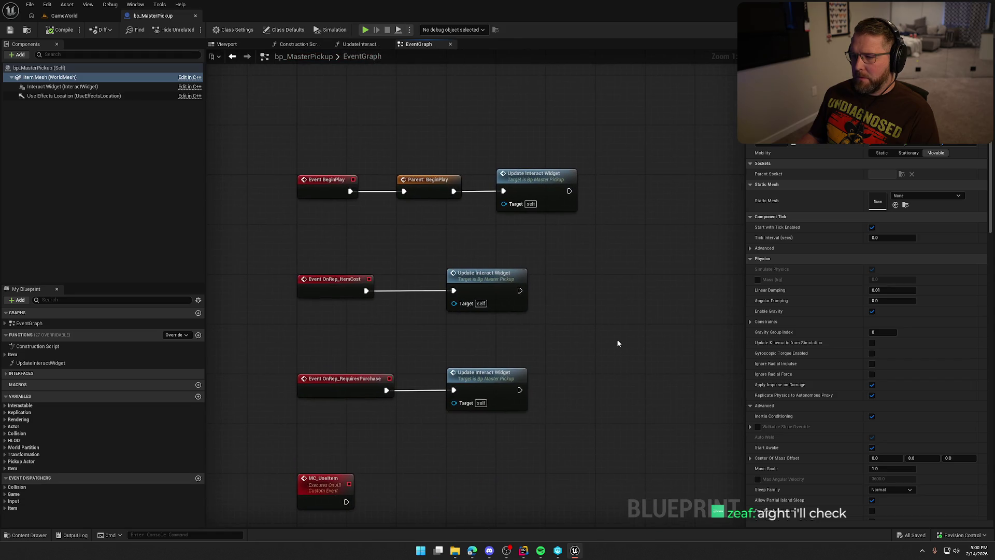
mouse_move(616, 343)
mouse_down()
mouse_move(596, 251)
mouse_move(610, 107)
mouse_up()
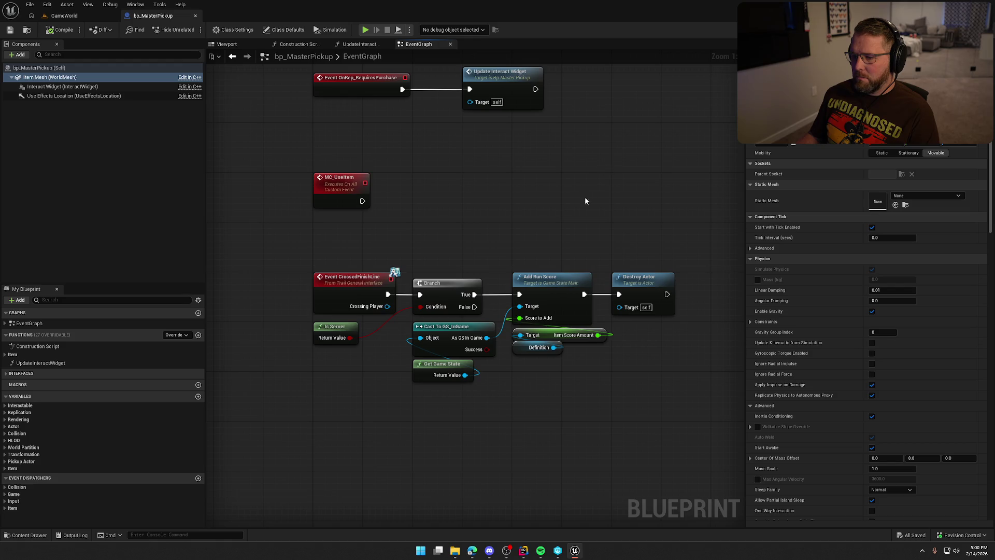
mouse_move(585, 197)
mouse_down()
mouse_move(556, 113)
mouse_move(591, 286)
mouse_move(586, 415)
mouse_move(608, 276)
mouse_up()
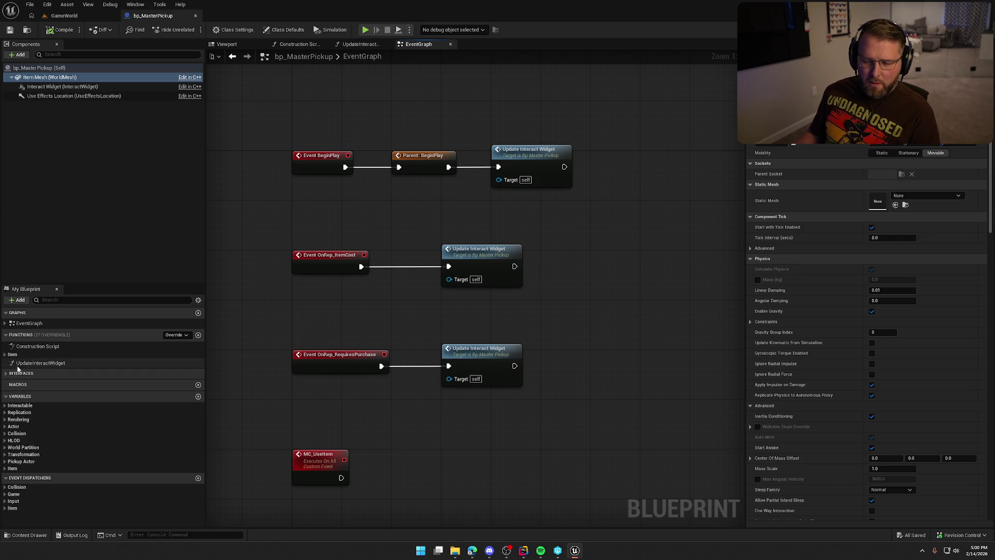
Expand the Item category and Interfaces > Interactions functions, then switch to Rider.
click(7, 354)
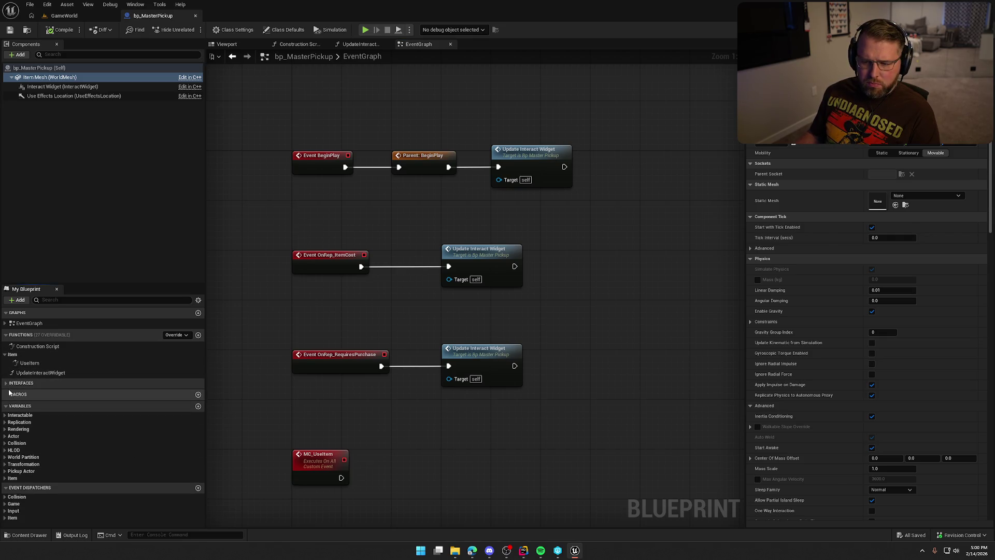
click(37, 383)
click(21, 392)
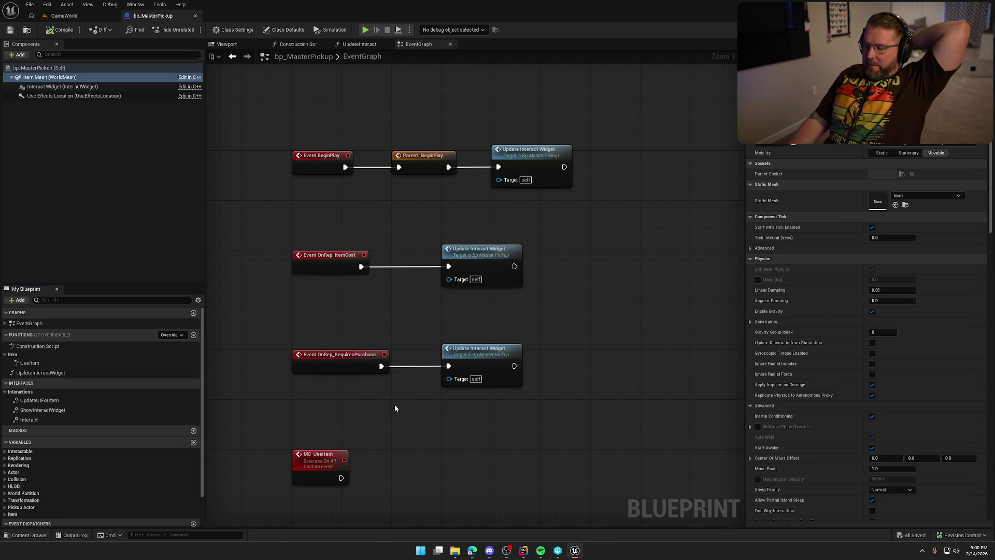
click(524, 550)
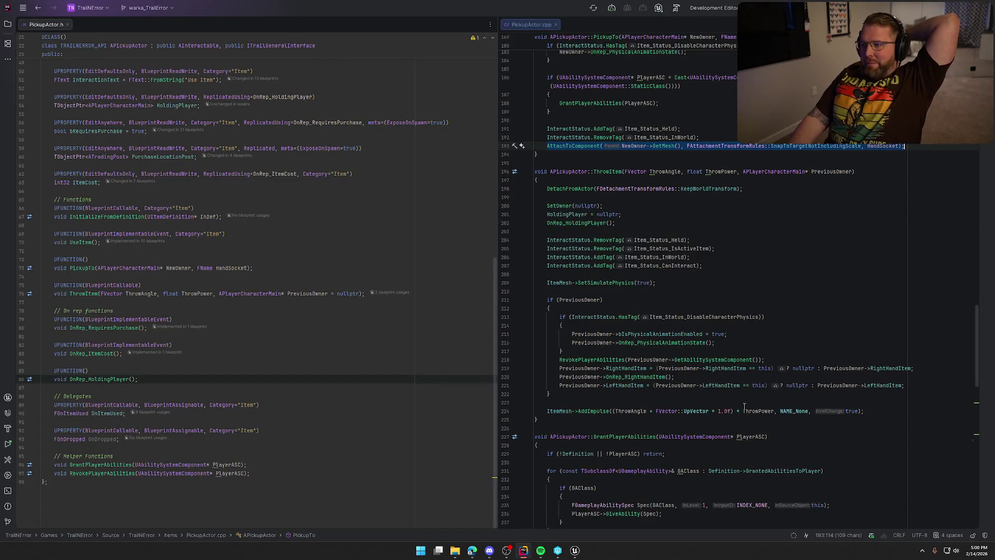
key(Down)
scroll(830, 316, down, 10)
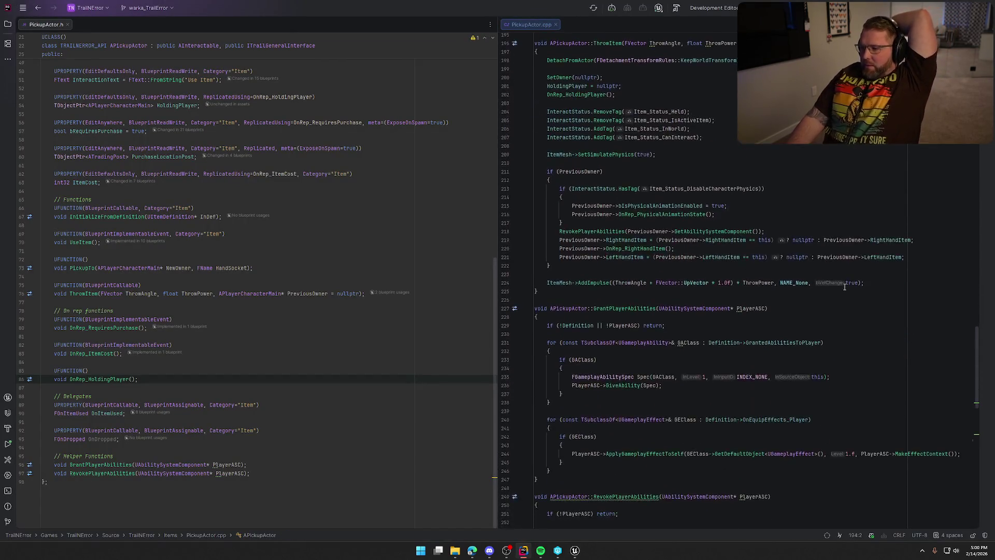
scroll(845, 287, down, 5)
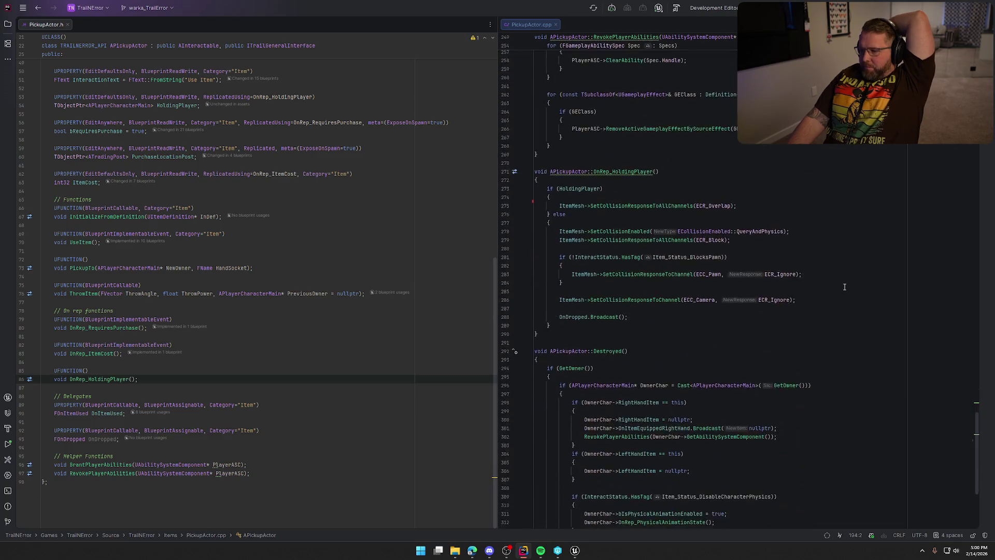
scroll(850, 288, up, 11)
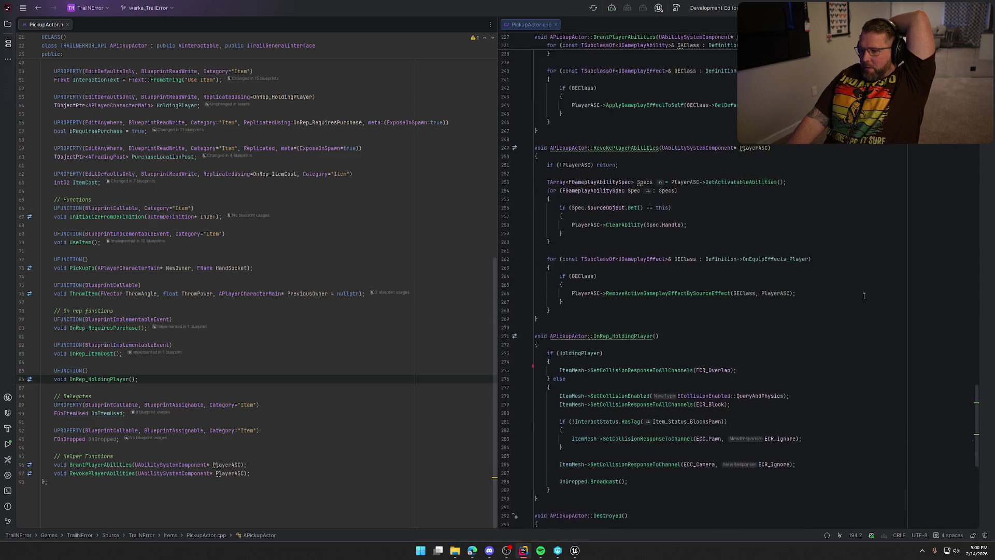
scroll(867, 296, up, 5)
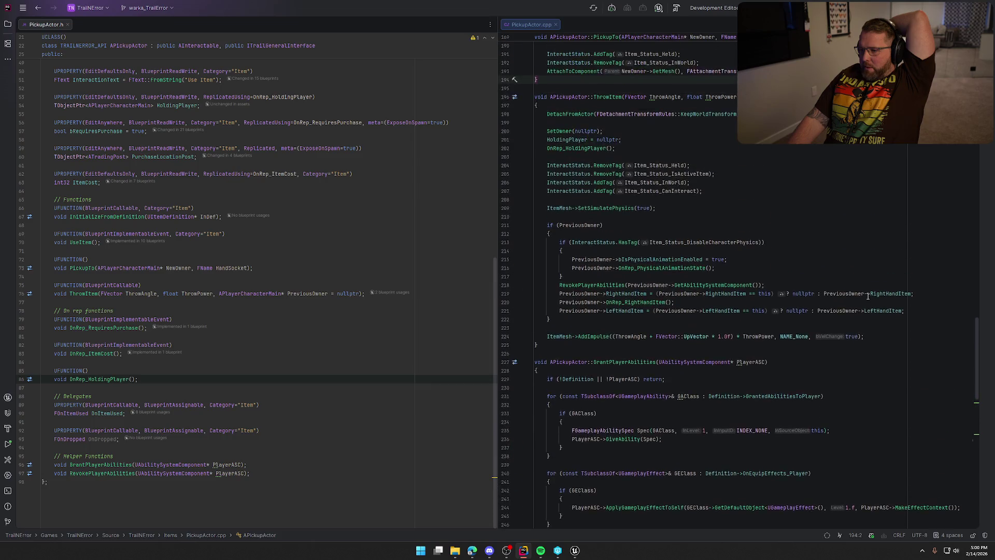
scroll(868, 296, up, 5)
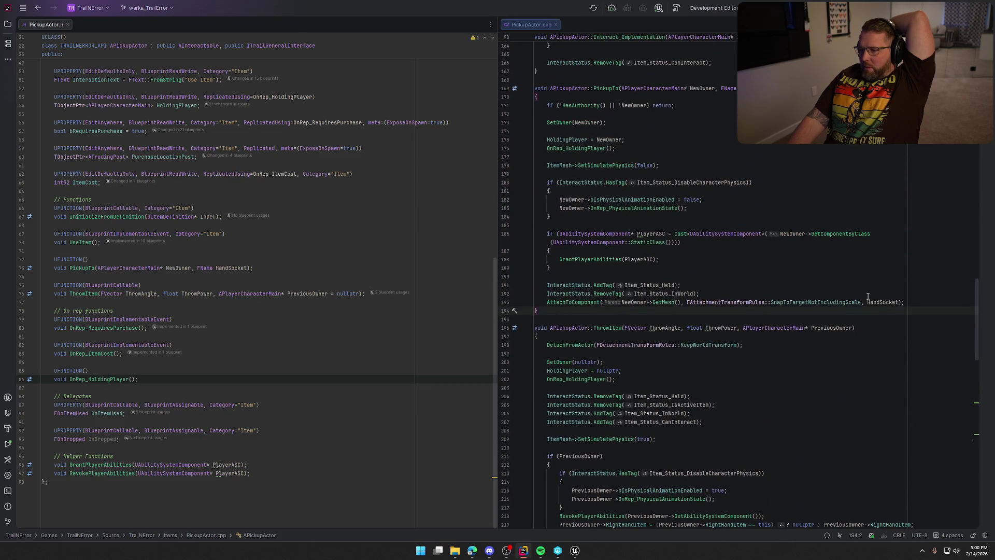
scroll(868, 296, down, 2)
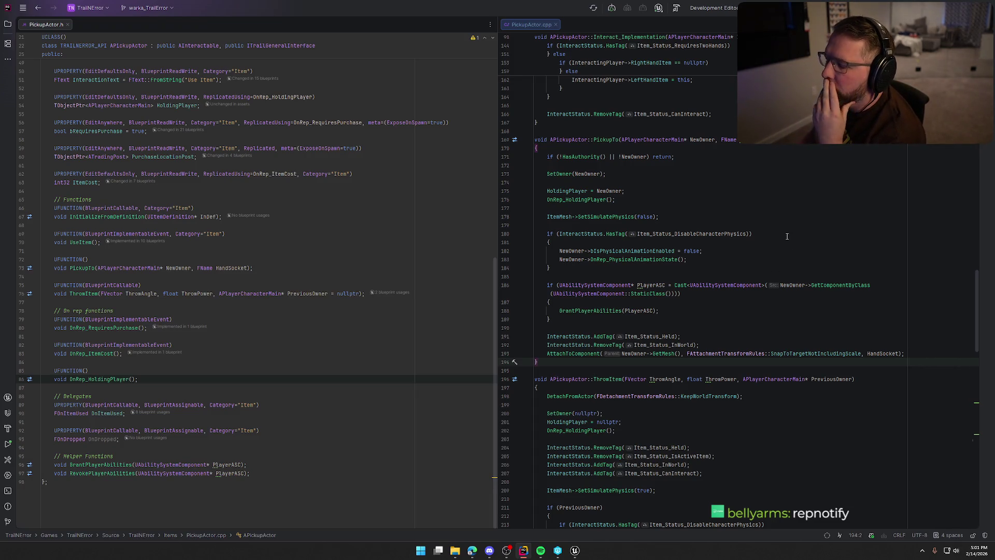
click(560, 191)
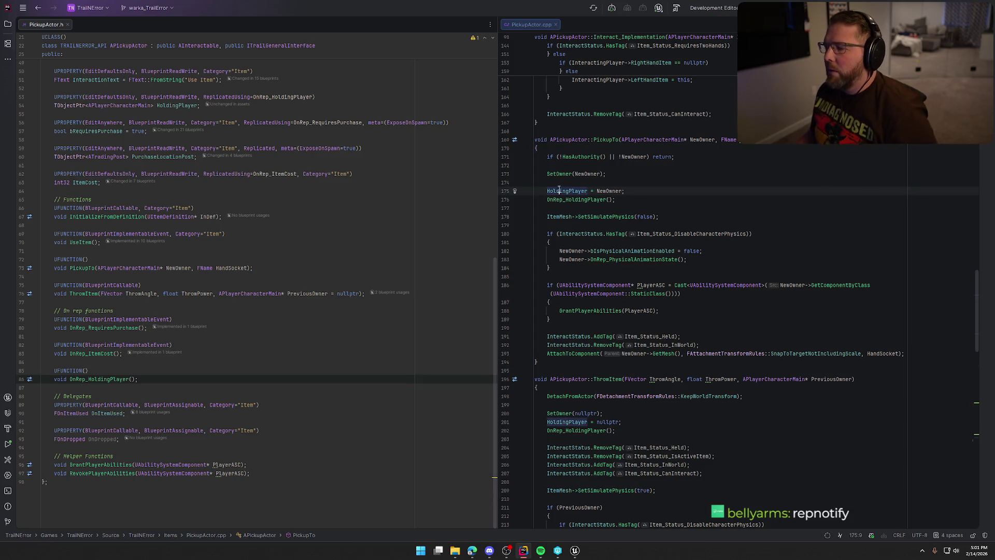
ctrl+click(597, 200)
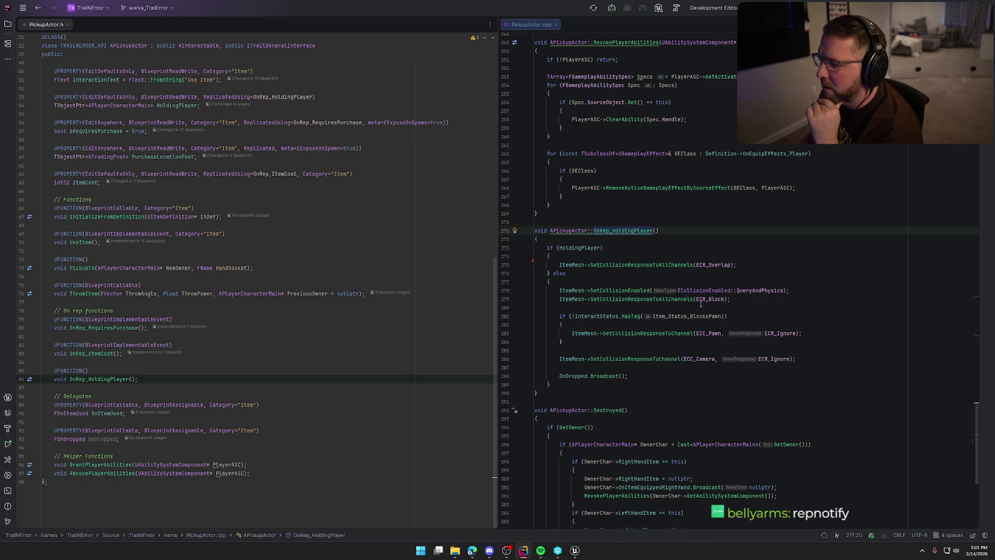
scroll(759, 361, up, 15)
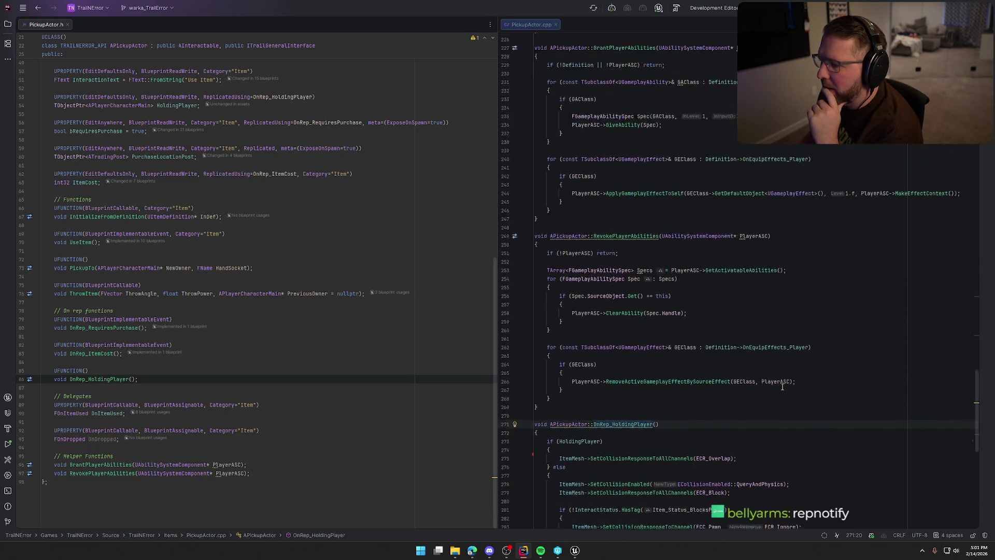
scroll(650, 352, up, 2)
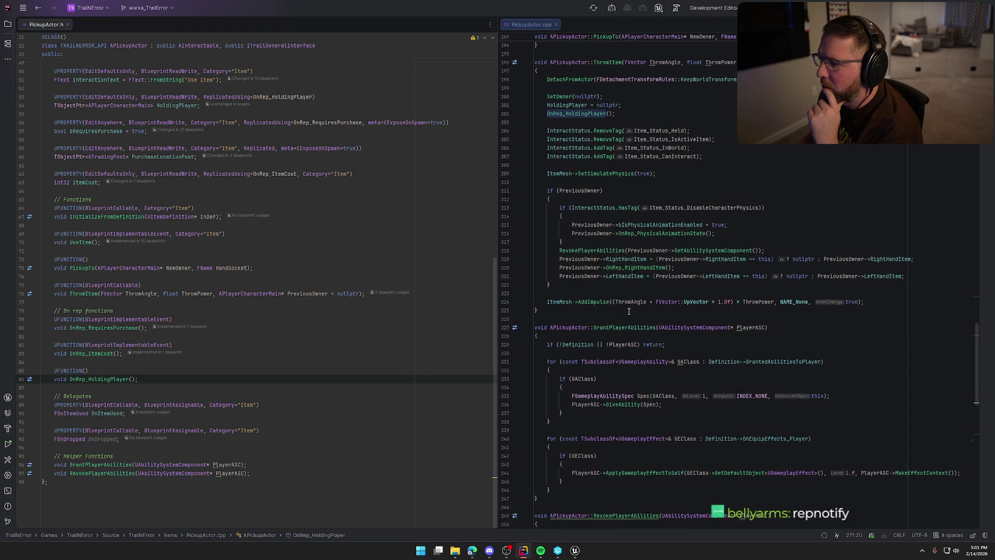
scroll(628, 311, up, 9)
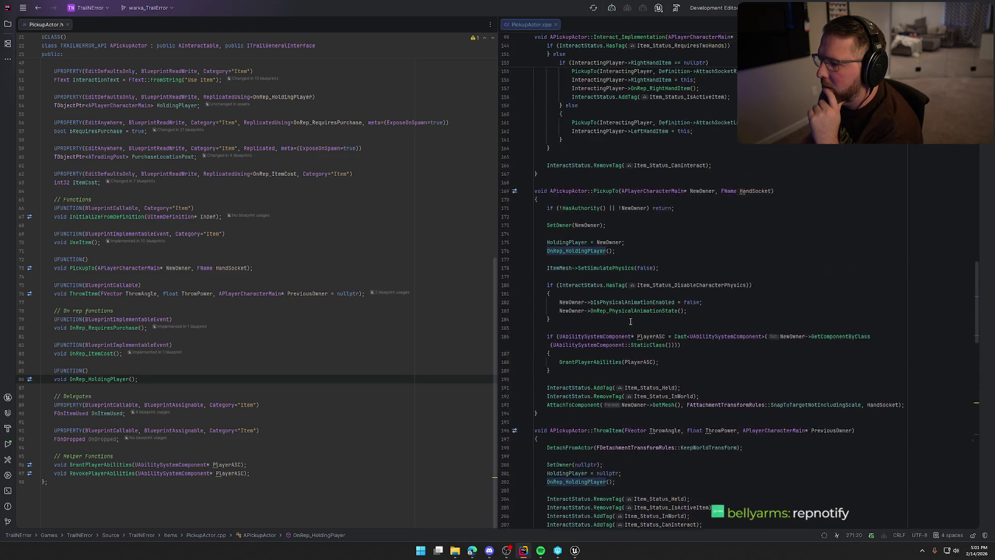
drag(546, 310, 905, 308)
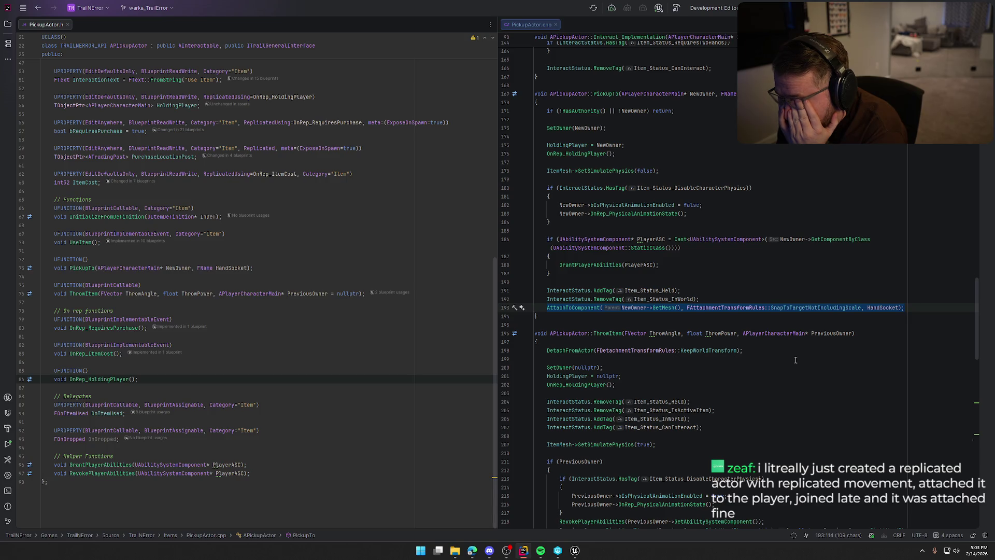
scroll(733, 308, up, 5)
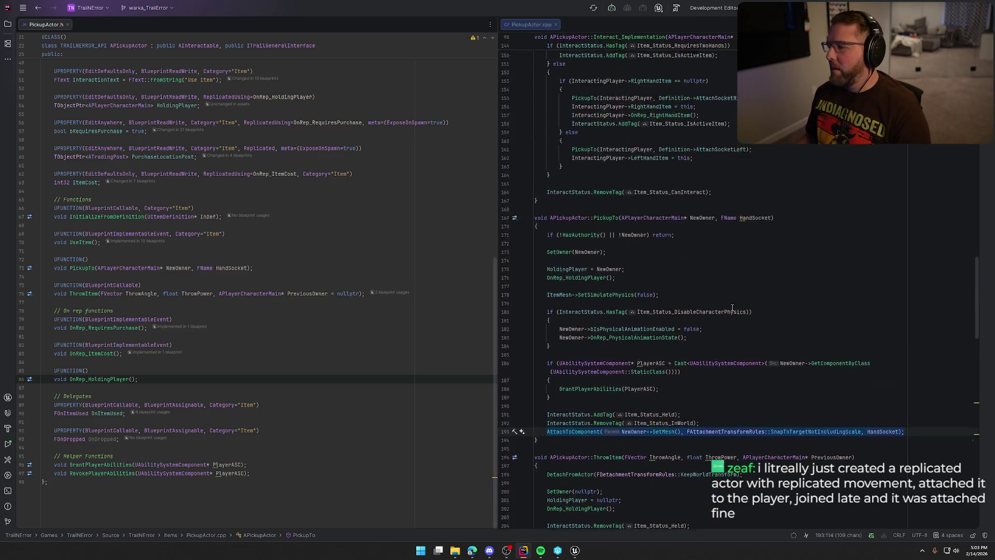
Open the AInteractable header and its BeginPlay implementation, placing Interactable.cpp beside Interactable.h.
scroll(732, 308, up, 9)
scroll(733, 308, down, 14)
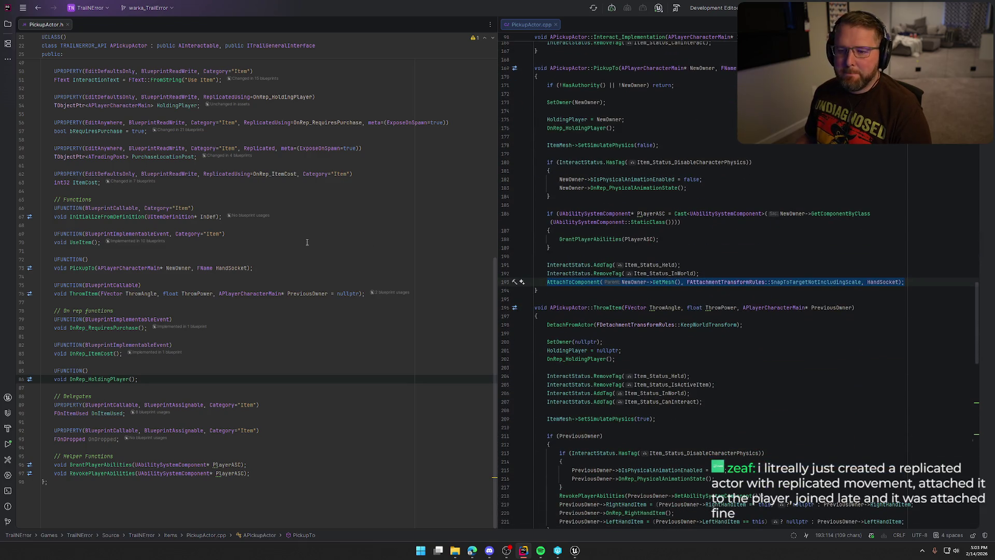
scroll(309, 242, up, 11)
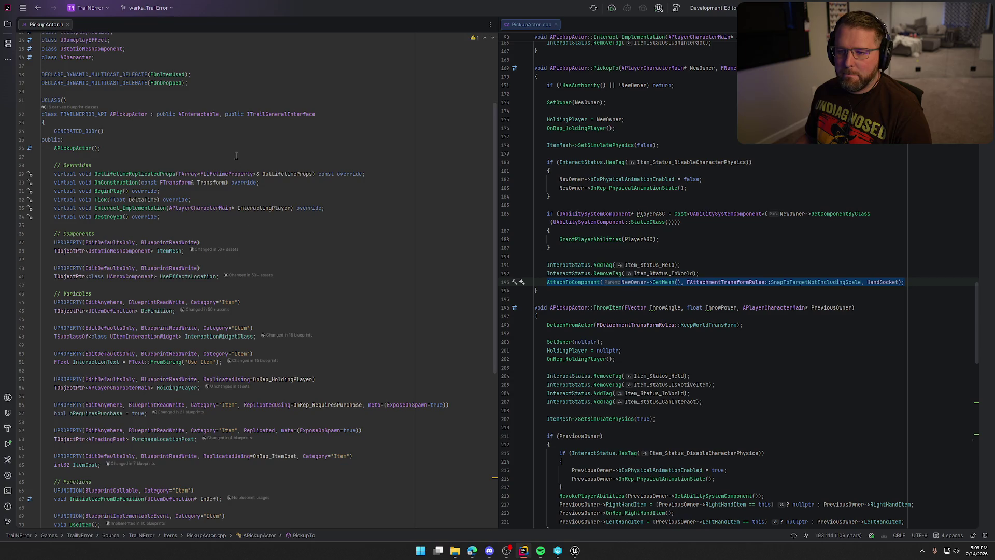
ctrl+click(204, 115)
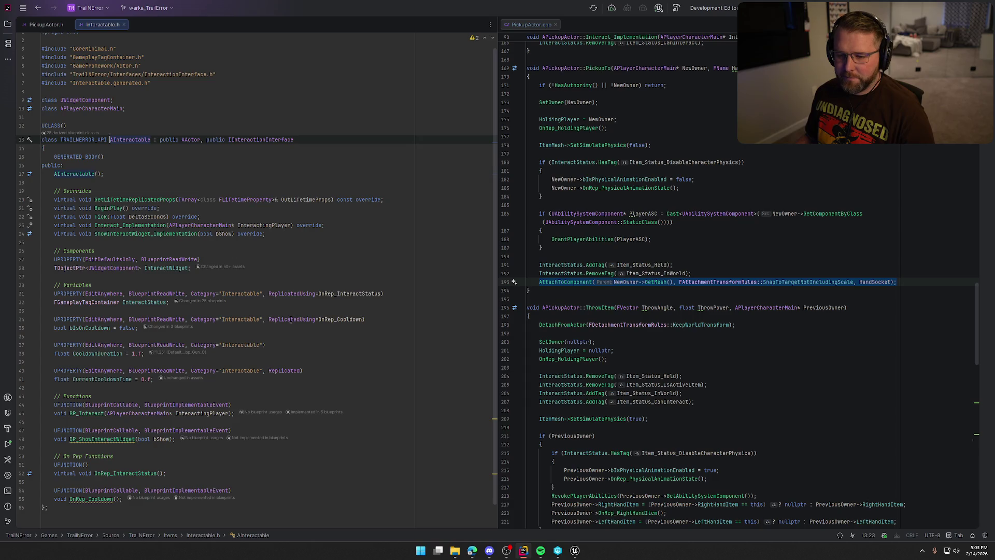
scroll(223, 294, down, 1)
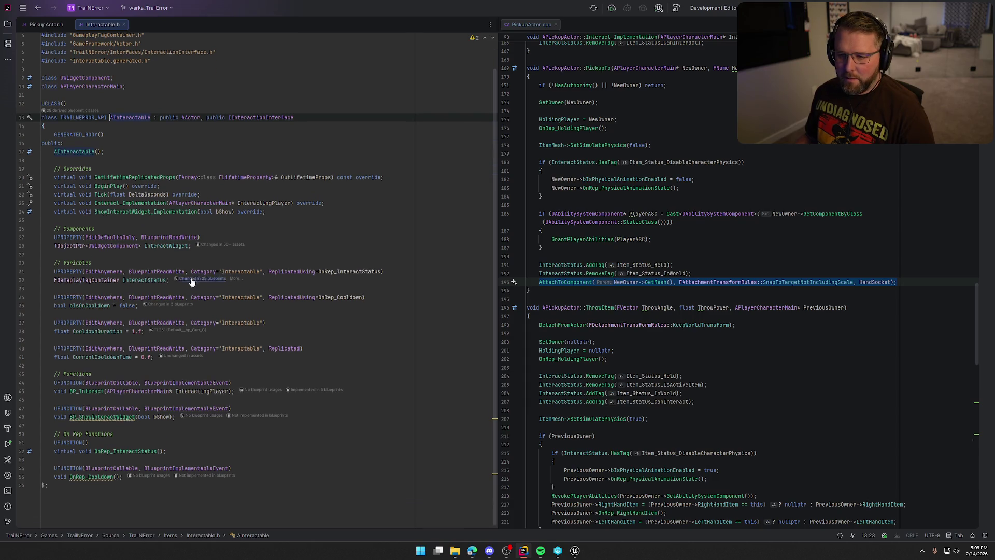
ctrl+click(110, 183)
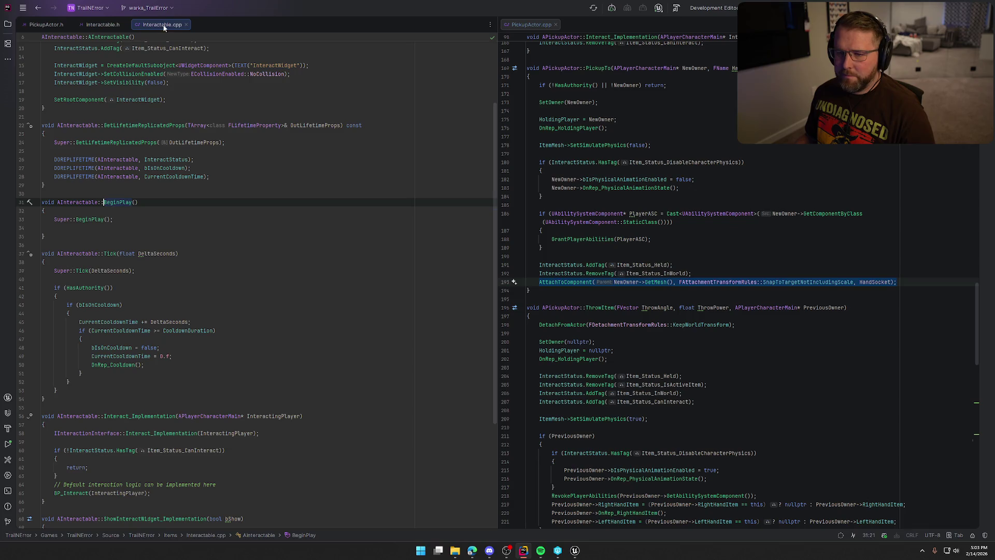
drag(162, 27, 519, 46)
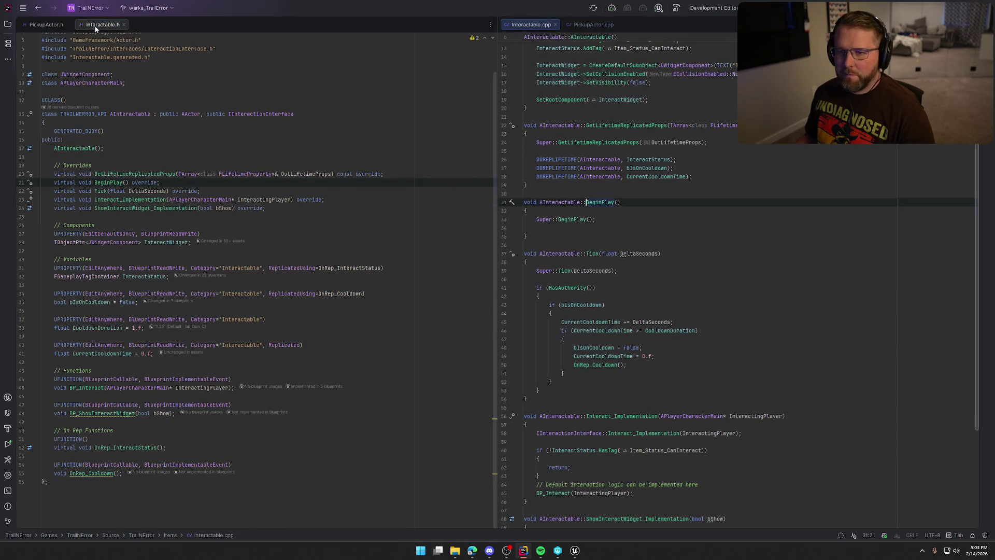
drag(103, 24, 32, 41)
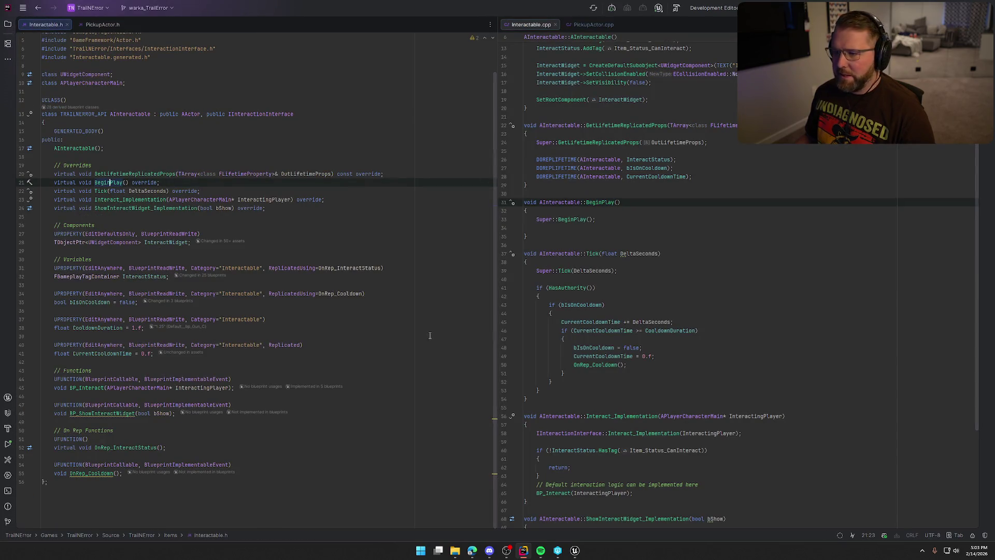
Look over Interactable.cpp, then bring PickupActor.cpp and PickupActor.h up side by side.
scroll(603, 231, up, 1)
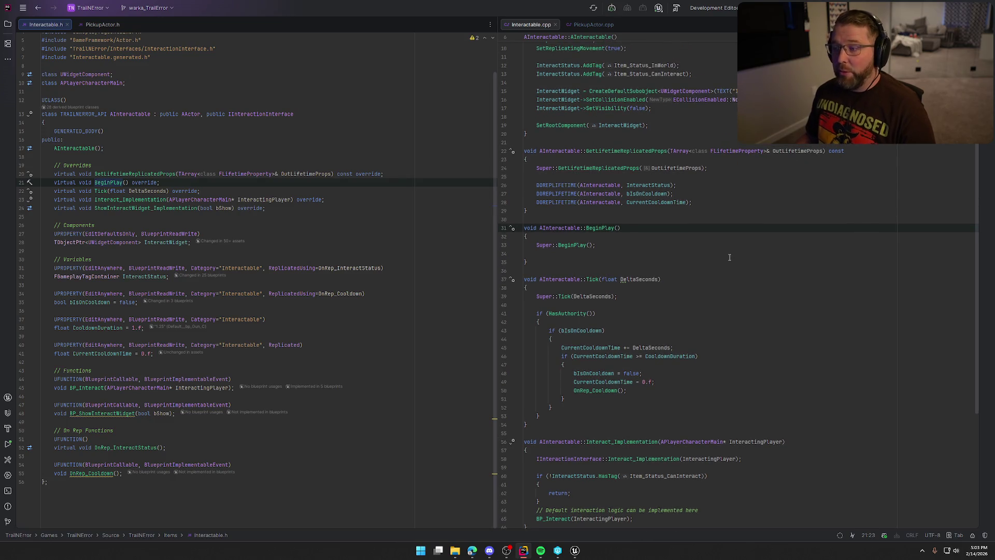
scroll(737, 263, up, 3)
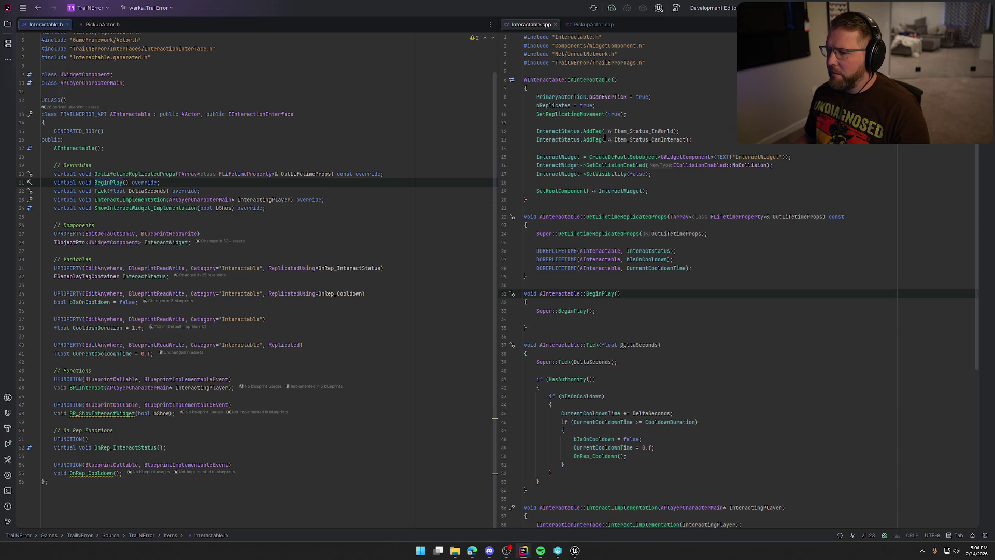
scroll(728, 213, down, 3)
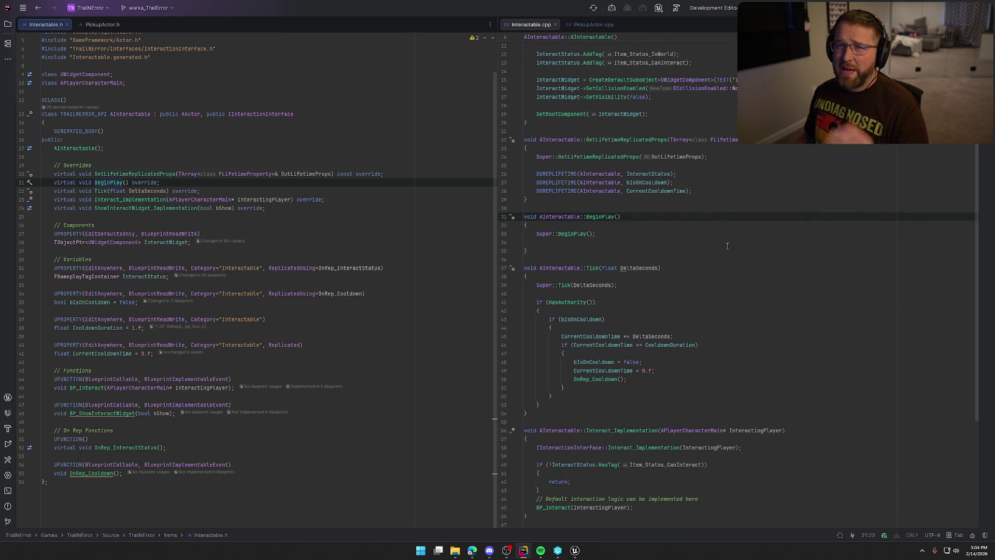
scroll(727, 246, down, 2)
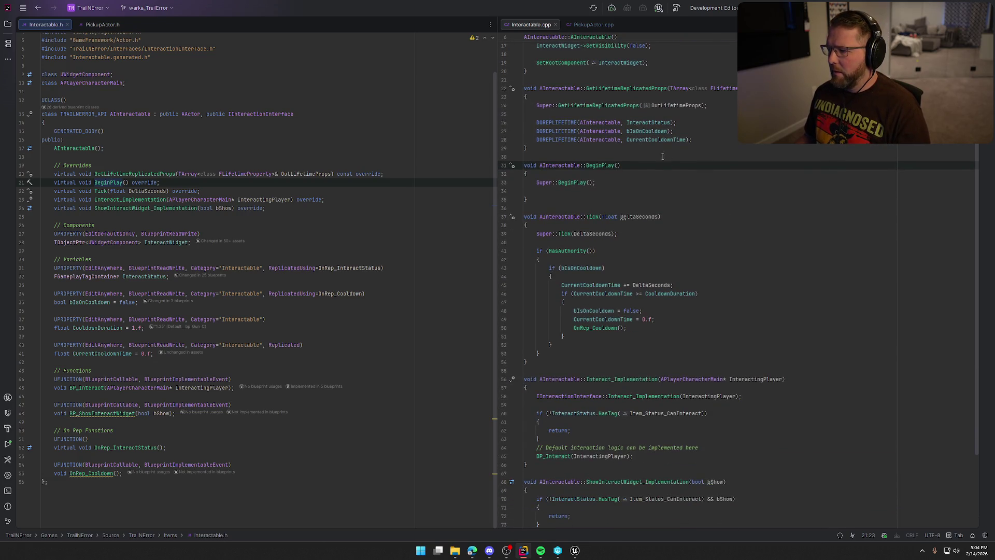
scroll(675, 260, down, 2)
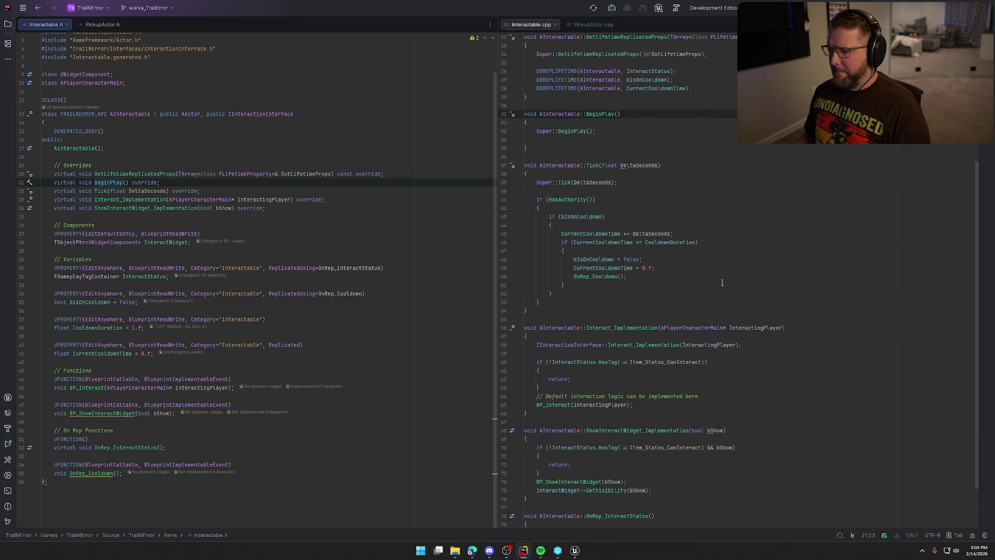
scroll(723, 282, down, 2)
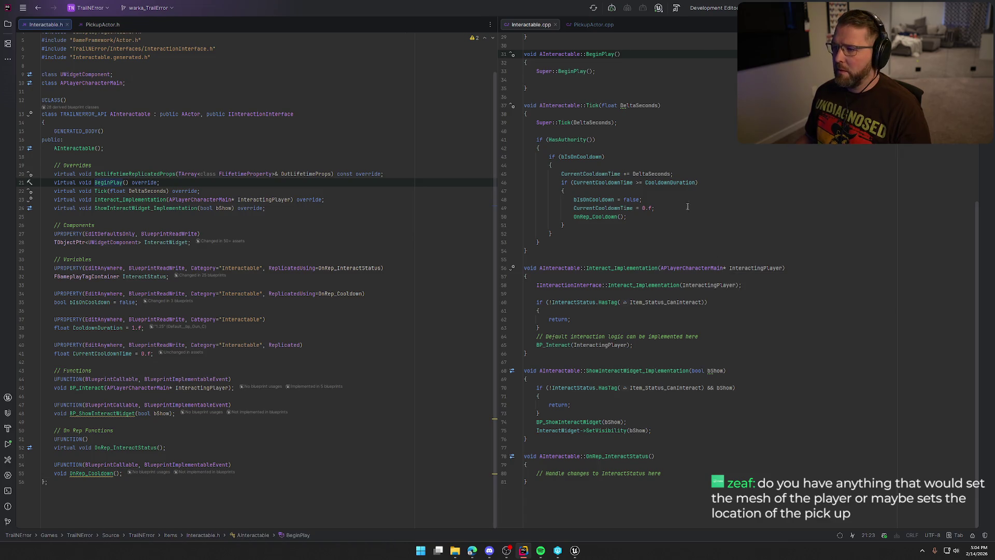
click(593, 26)
click(95, 28)
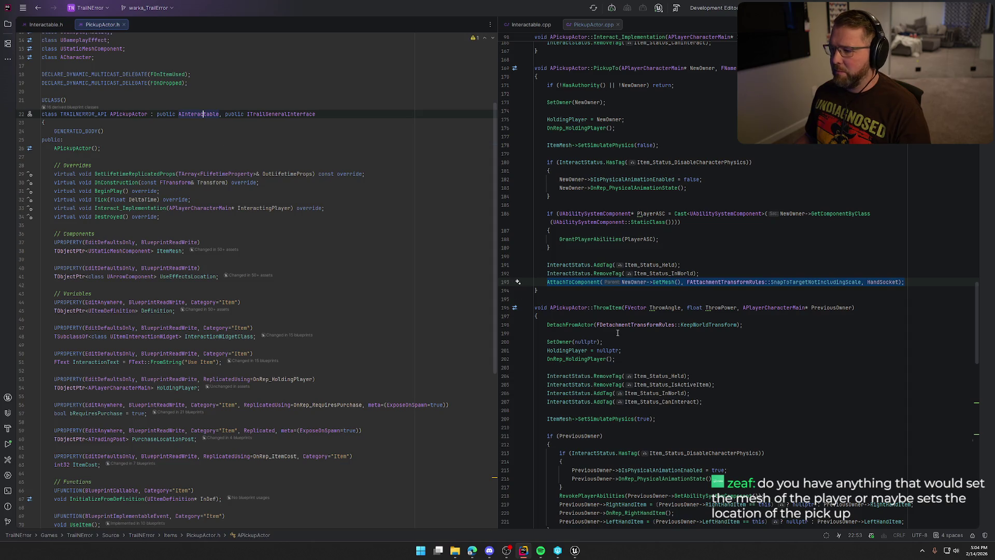
Search PickupActor.cpp for 'location' and step through every match, ending in Destroyed.
click(777, 275)
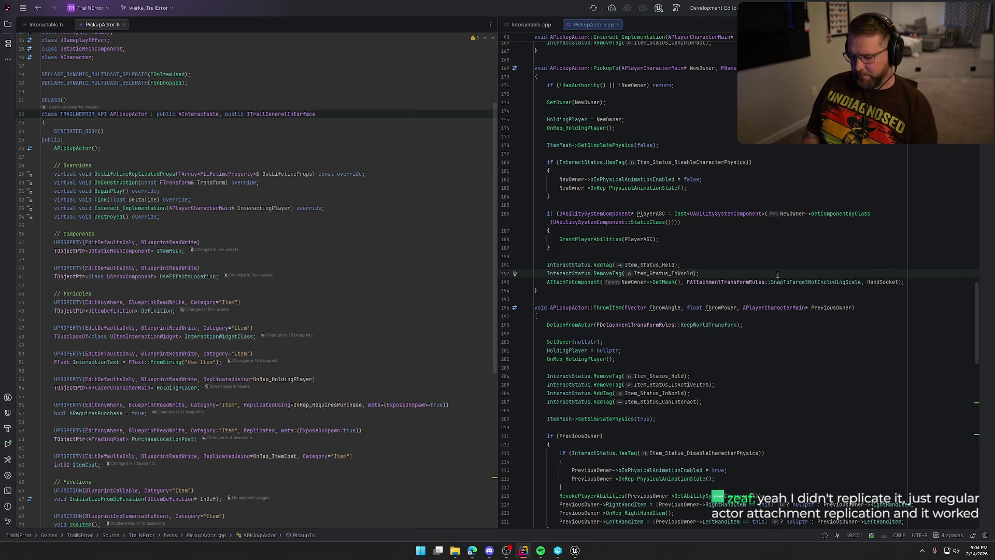
key(ctrl+f)
text(location)
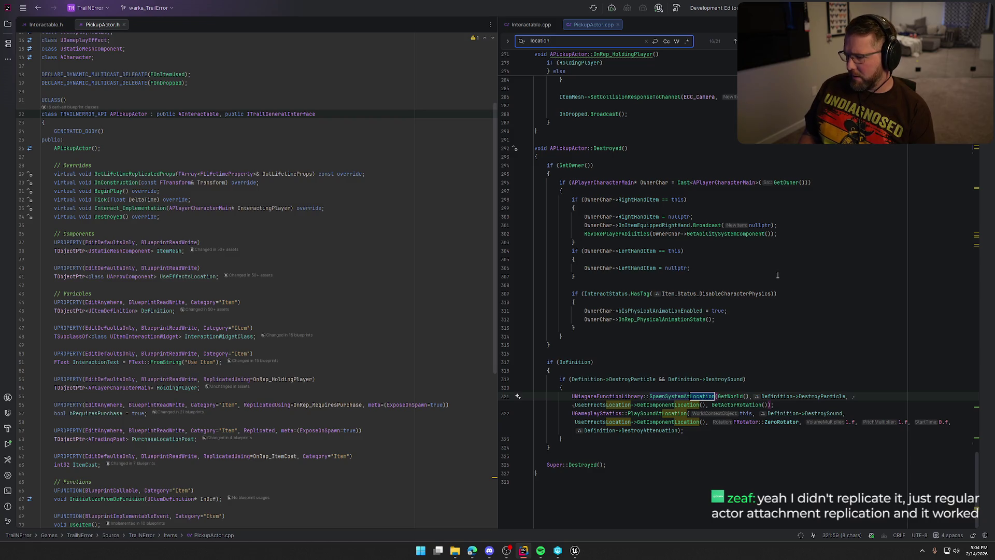
key(Return)
key(Return)
key(Return)
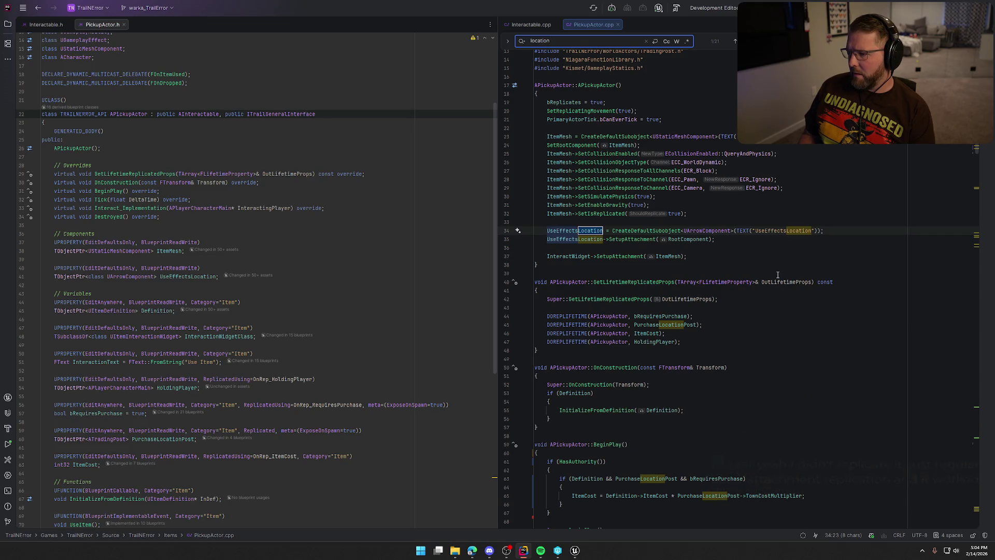
key(Return)
key(Return)
key(Return)
key(Return)
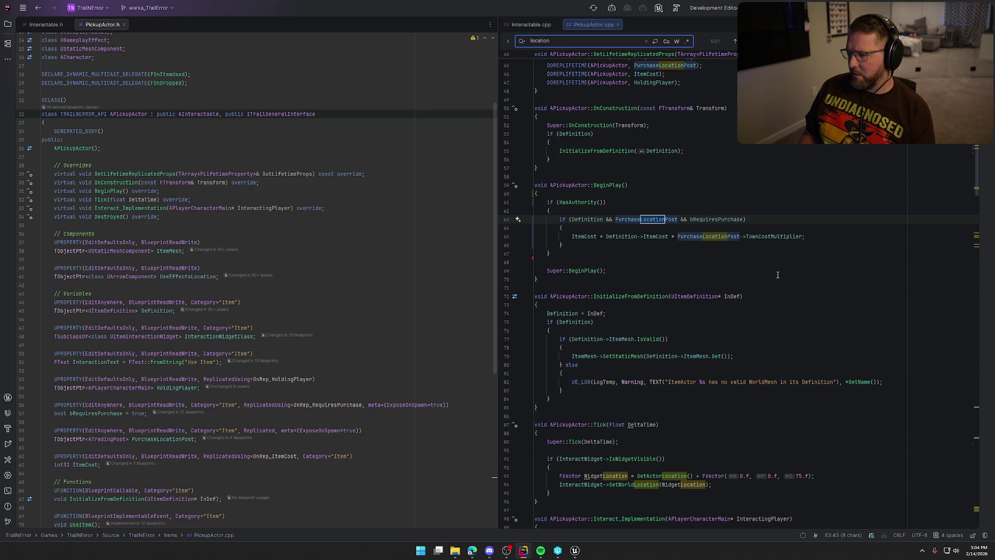
key(Return)
key(Return)
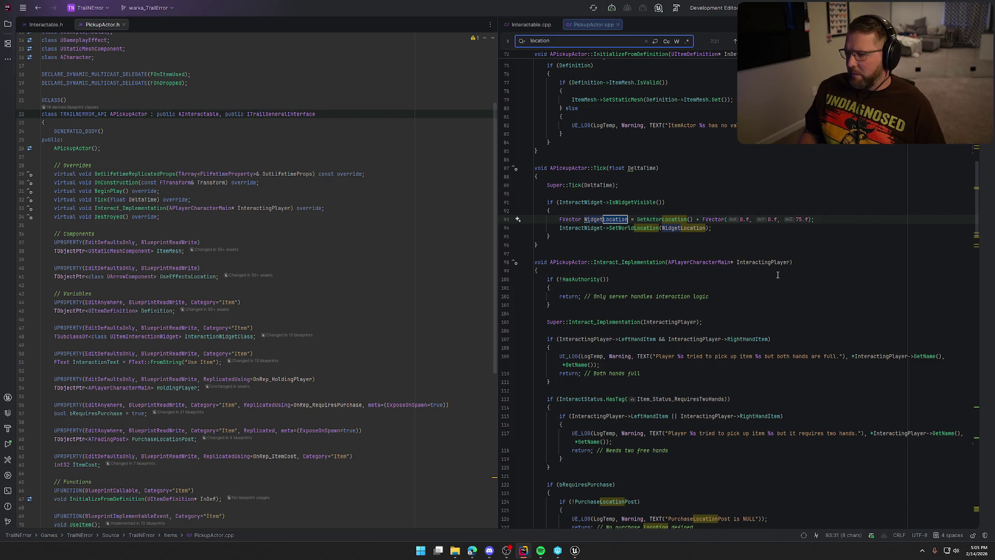
key(Return)
key(Return)
key(Return)
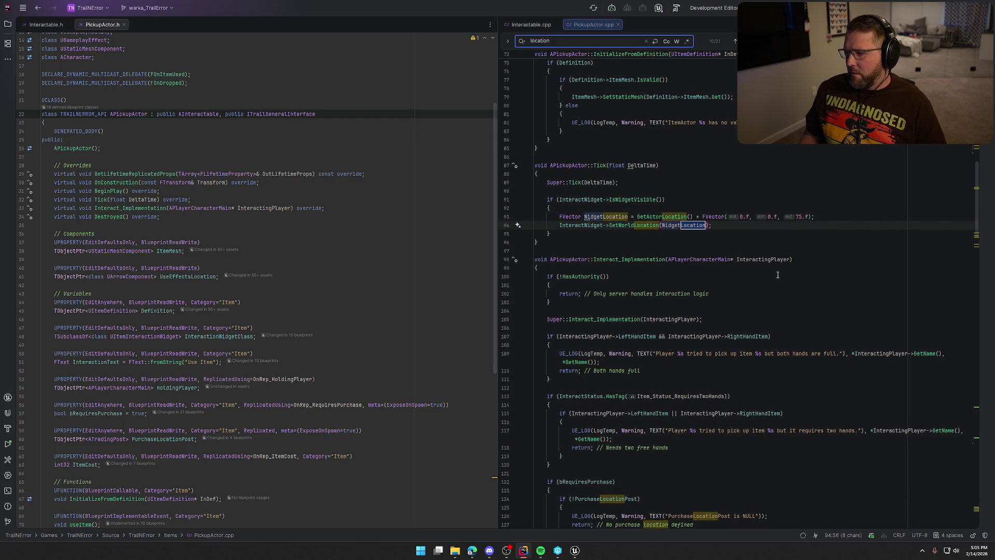
key(Return)
key(Return)
key(Return)
key(Return)
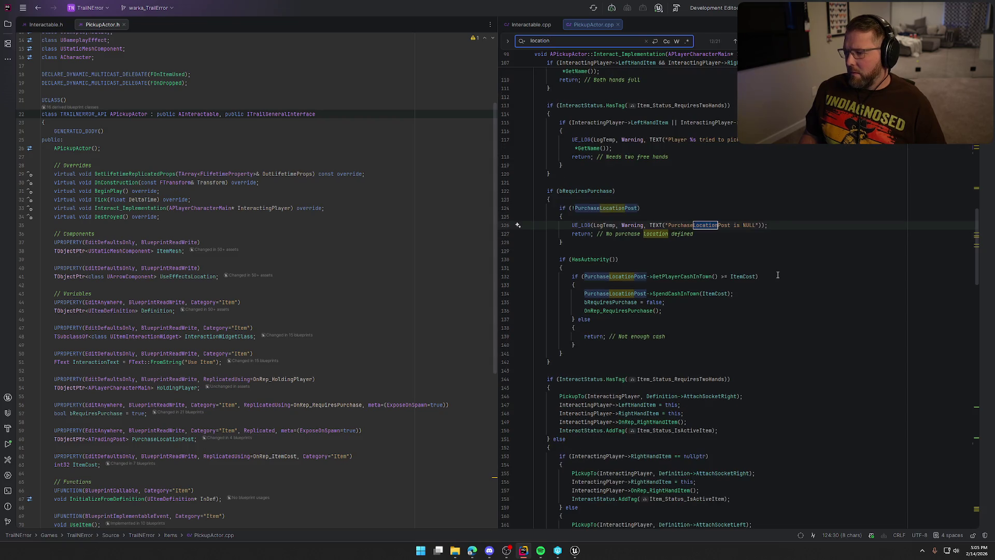
key(Return)
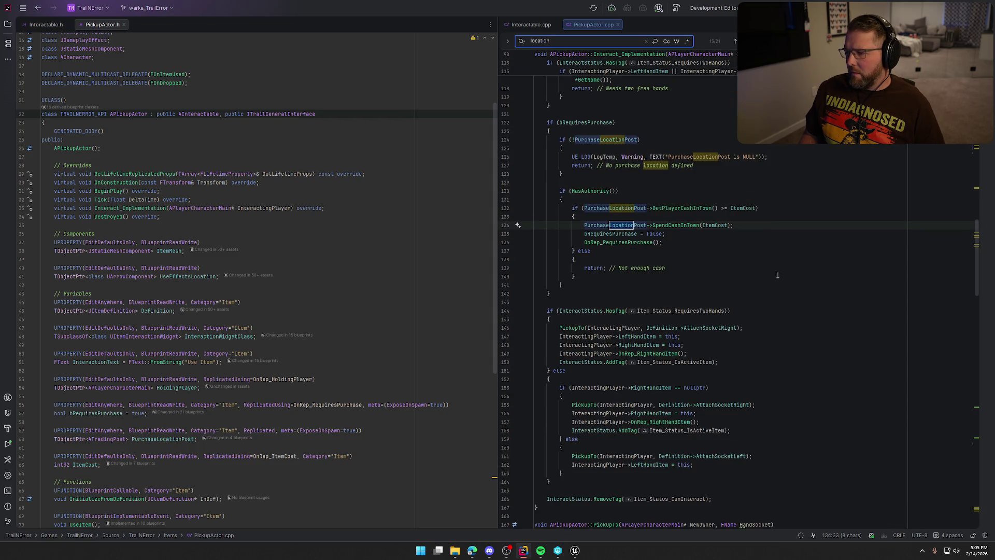
key(Return)
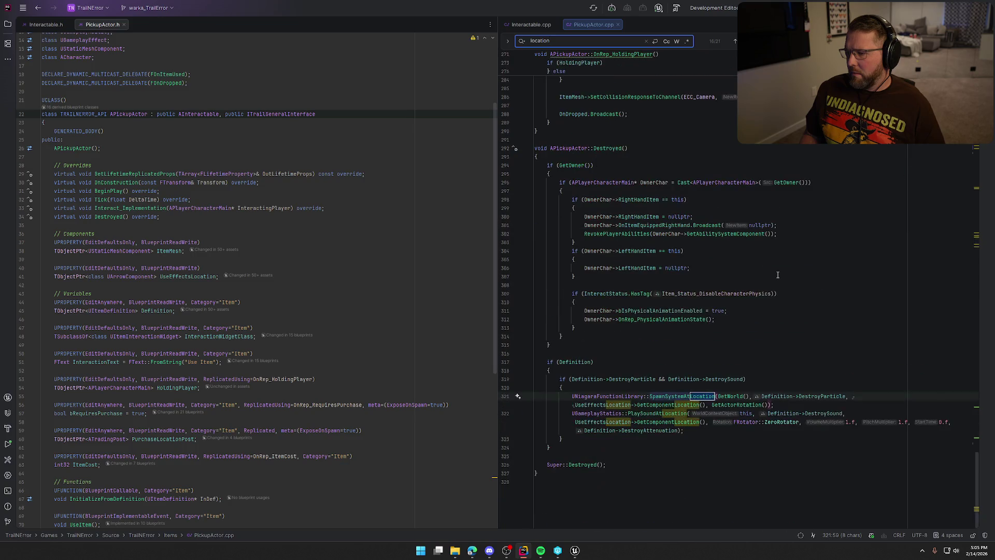
key(Return)
key(Return)
key(Return)
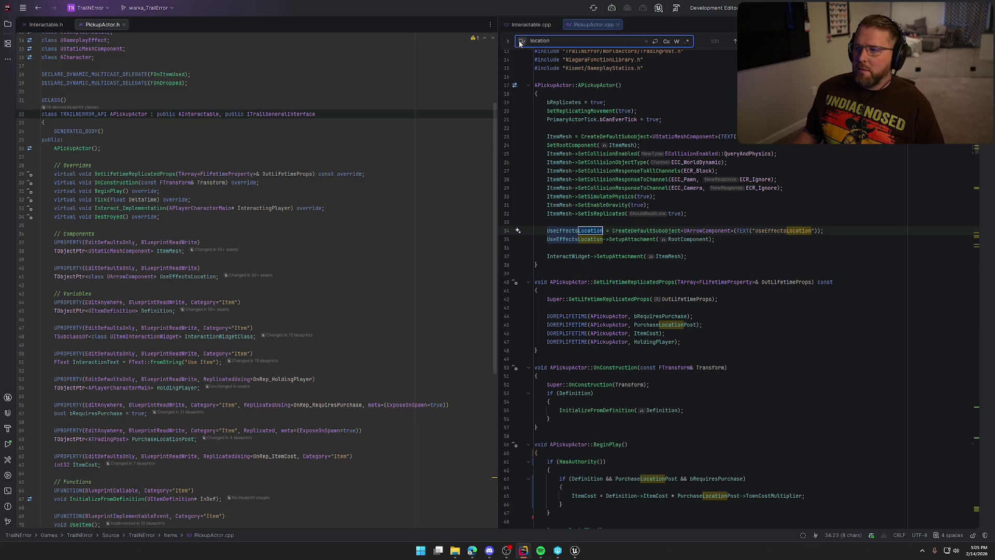
Review Interactable.cpp, then return to the PickupActor source file.
key(alt+Left)
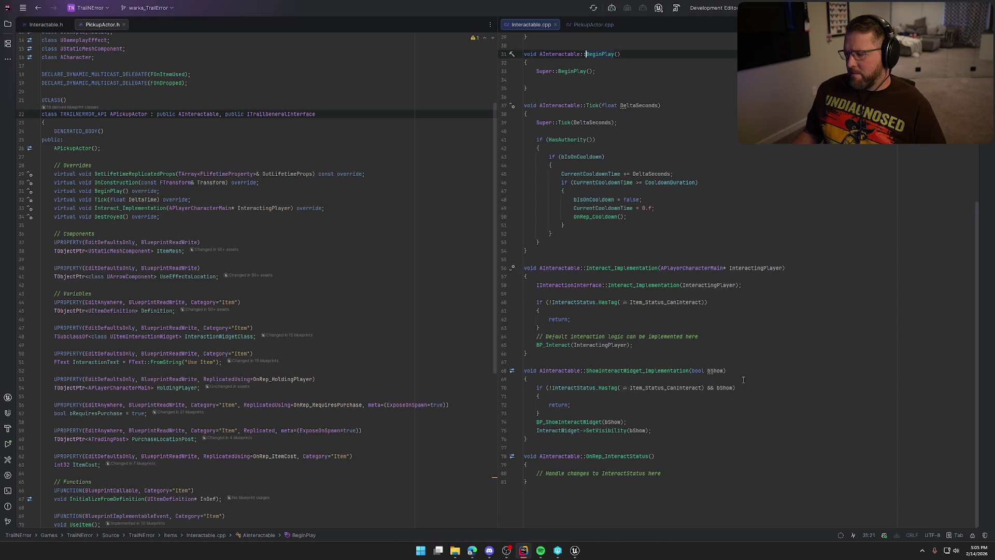
scroll(746, 380, up, 2)
scroll(727, 353, up, 1)
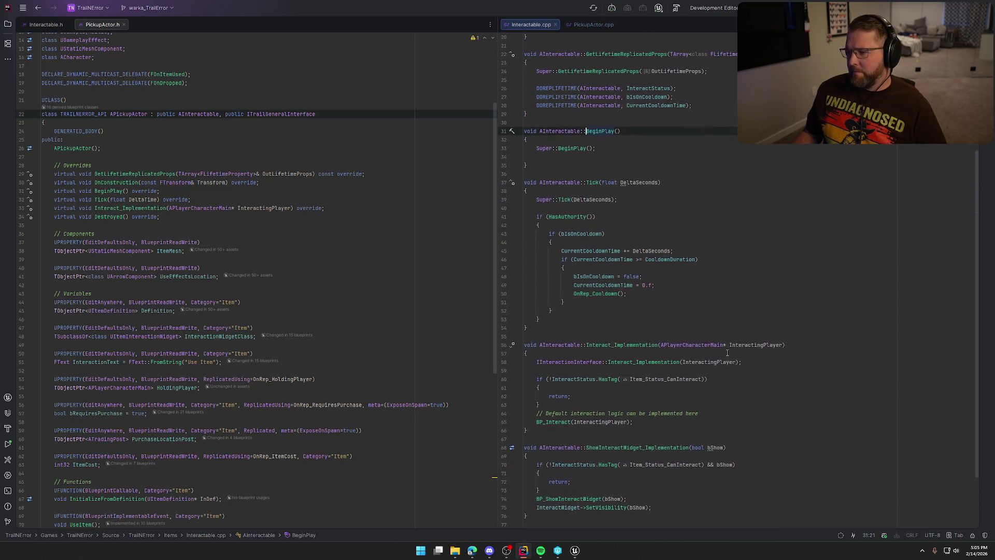
scroll(727, 353, up, 4)
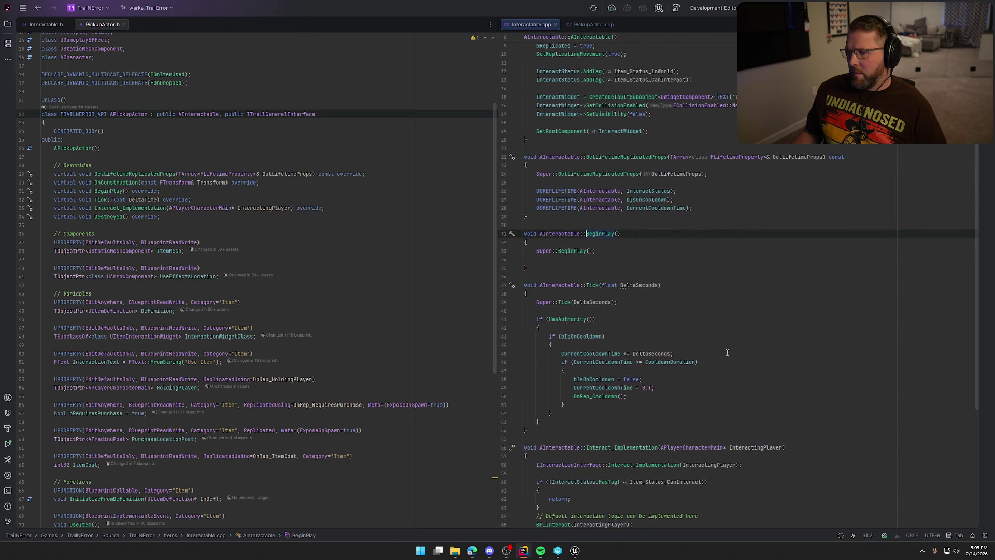
scroll(727, 352, up, 2)
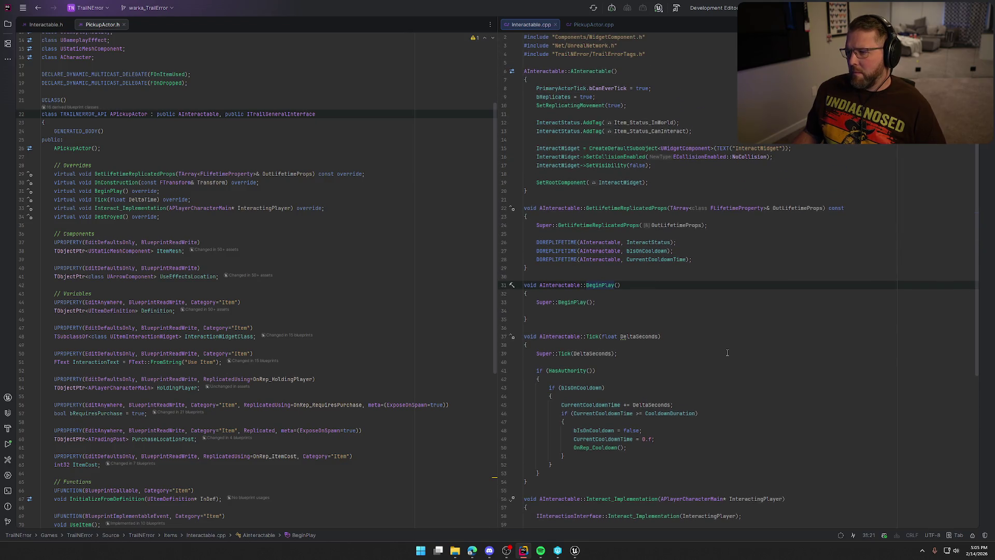
scroll(727, 352, up, 1)
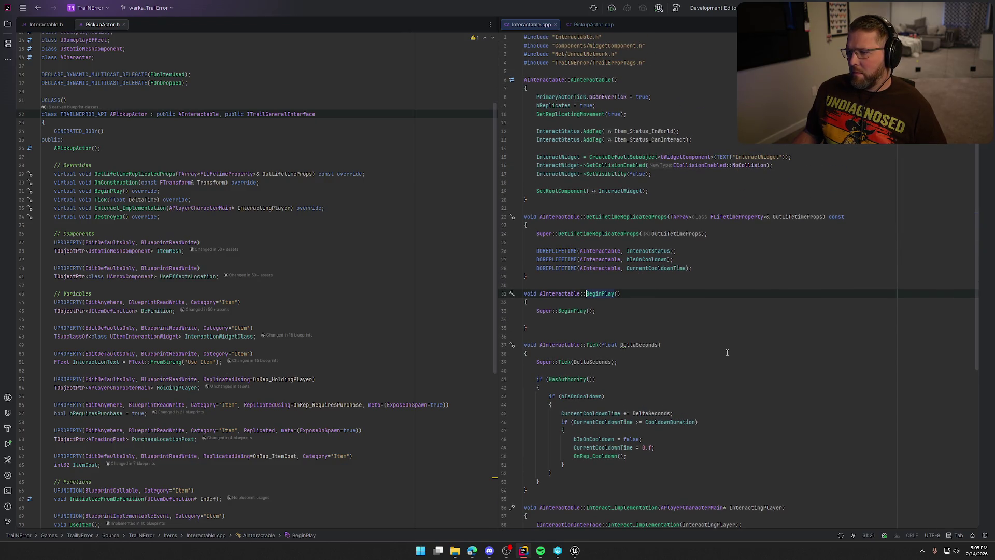
click(592, 24)
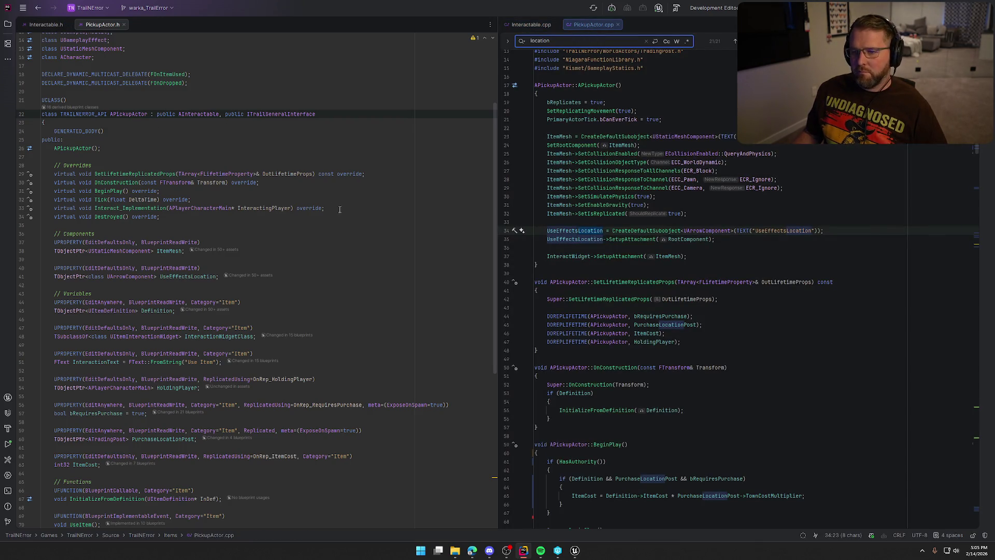
scroll(687, 314, down, 15)
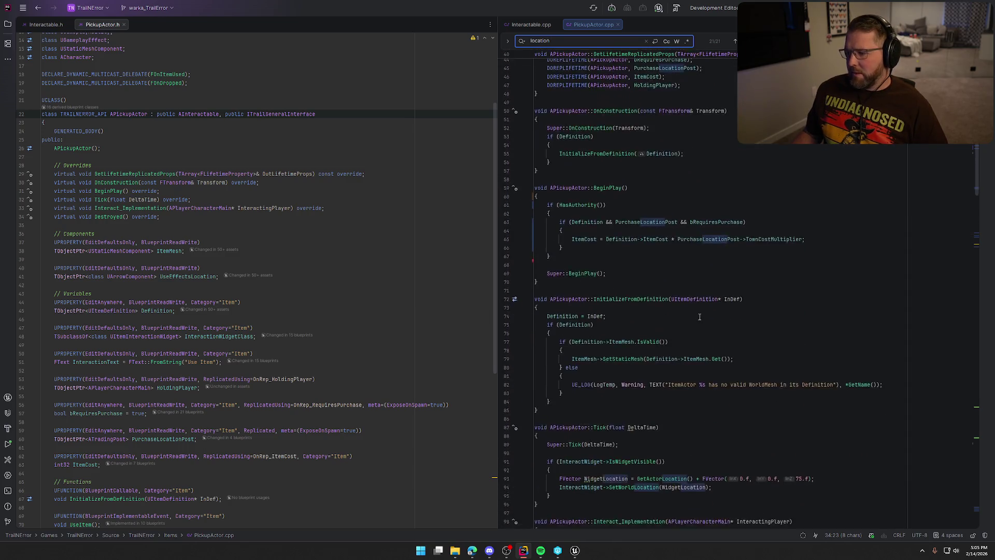
Switch to Unreal and pan bp_MasterPickup's EventGraph around the Update Interact Widget calls.
click(578, 548)
mouse_move(599, 298)
mouse_down()
mouse_move(635, 244)
mouse_move(629, 256)
mouse_up()
mouse_move(625, 341)
mouse_down()
mouse_move(605, 144)
mouse_move(607, 396)
mouse_move(612, 379)
mouse_up()
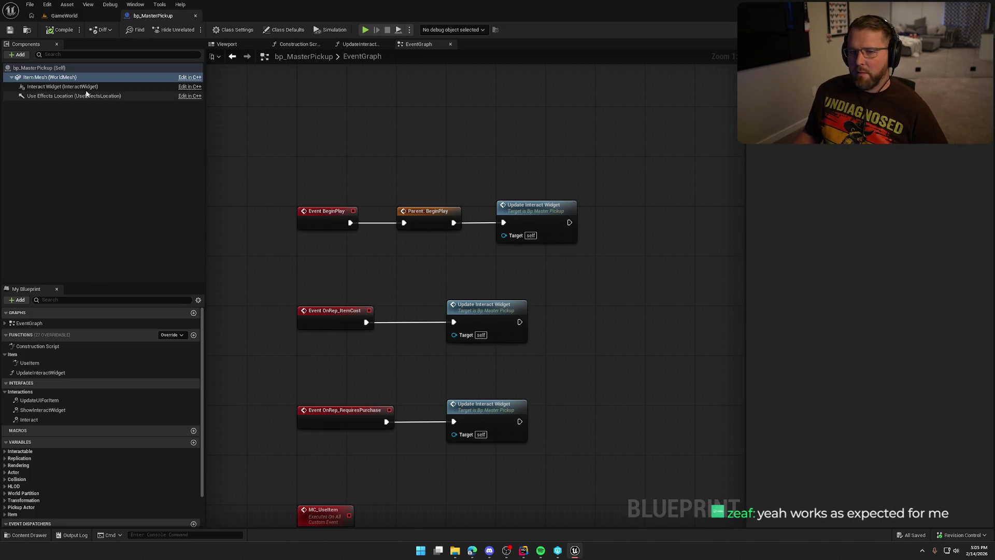
Review bp_MasterPickup's class defaults, including Replicated Movement, and select the Item Mesh component.
click(39, 67)
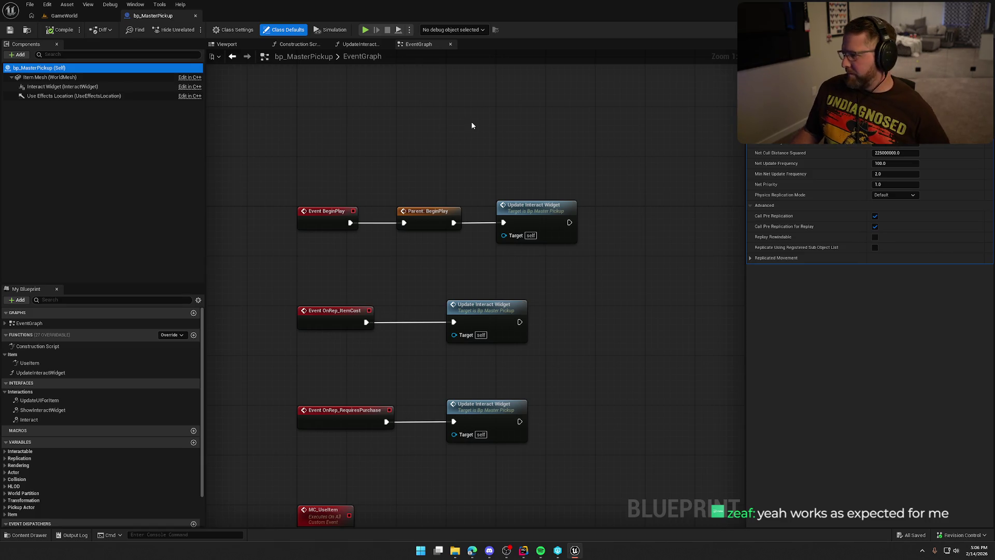
click(765, 257)
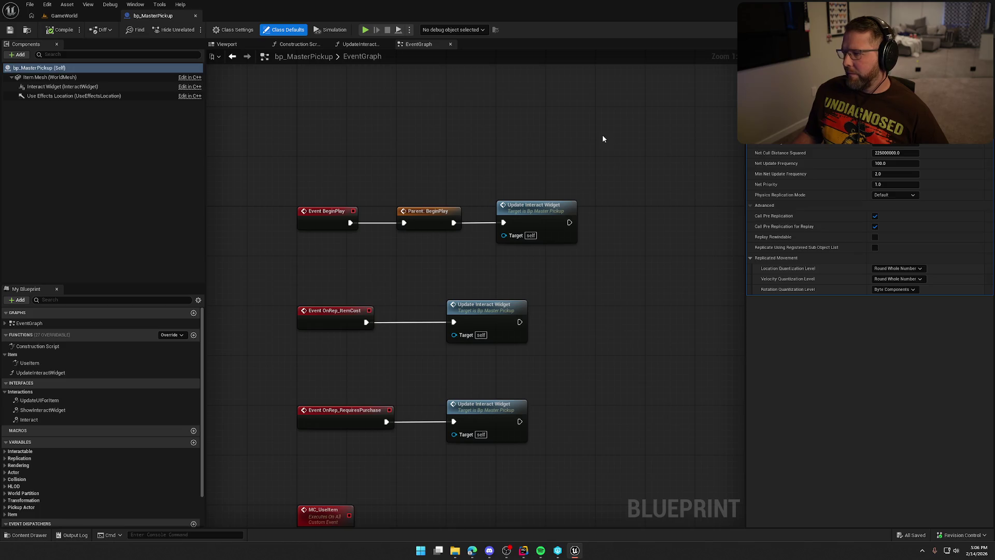
click(68, 77)
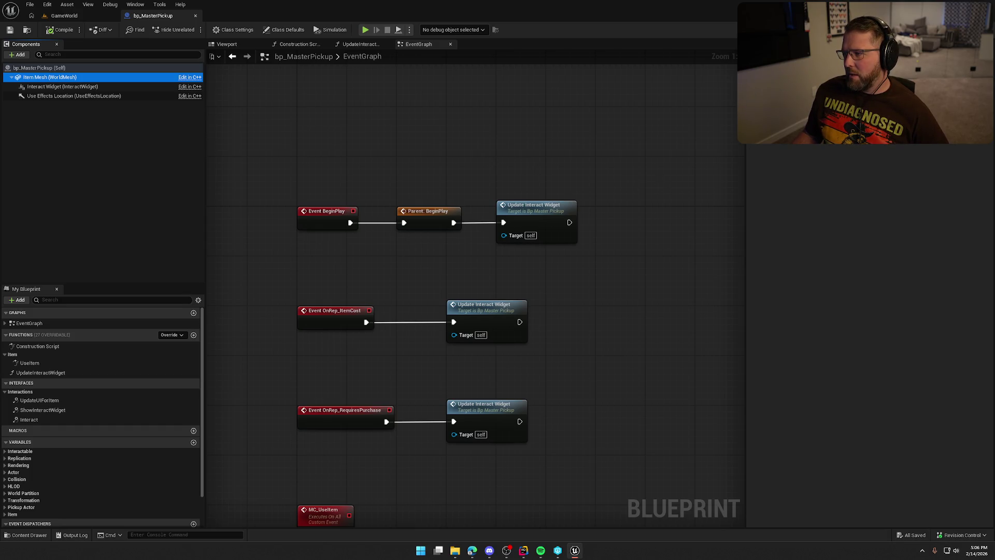
Compile, check out and save bp_MasterPickup, then return to the GameWorld level.
click(558, 123)
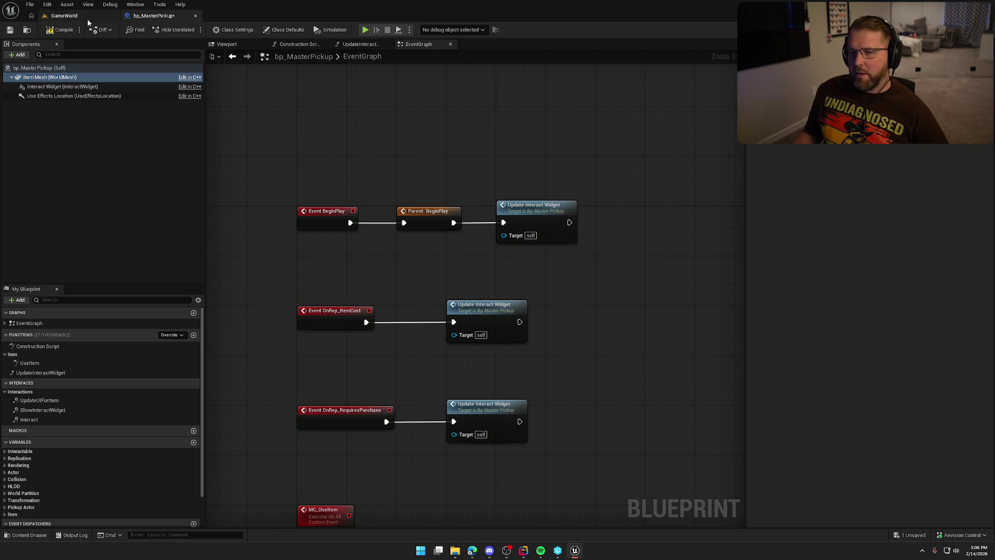
key(ctrl+s)
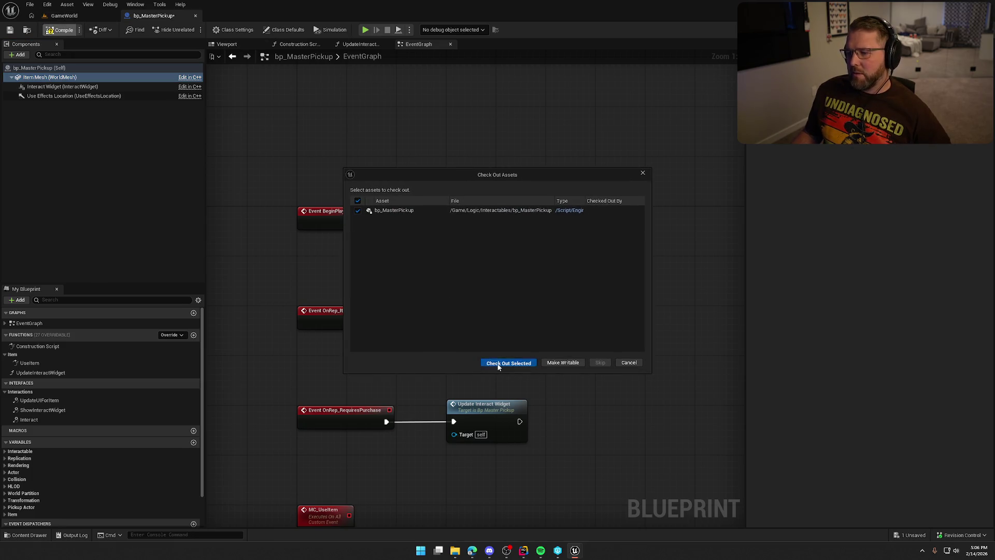
click(498, 363)
click(101, 16)
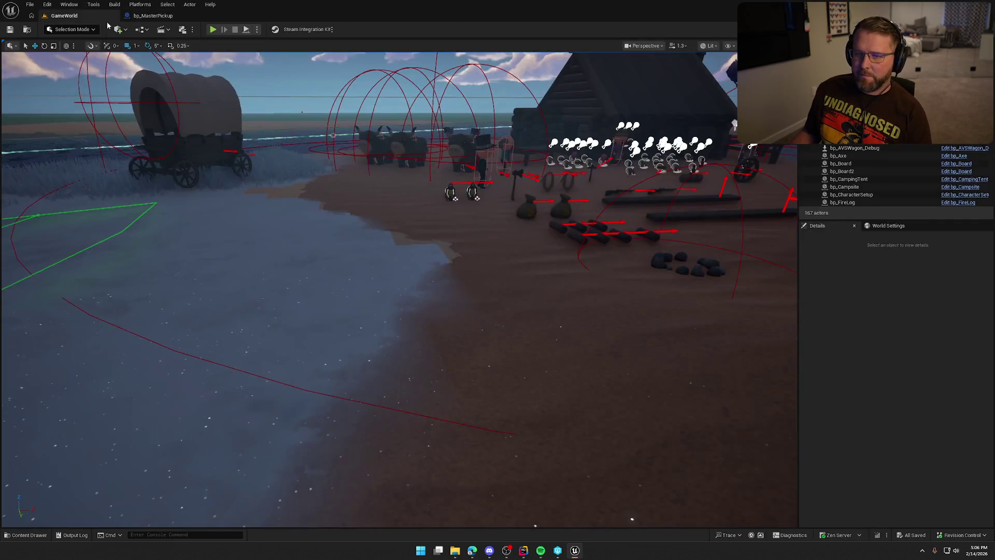
Start a multiplayer play-in-editor session and walk the character over to grab the gun.
click(213, 29)
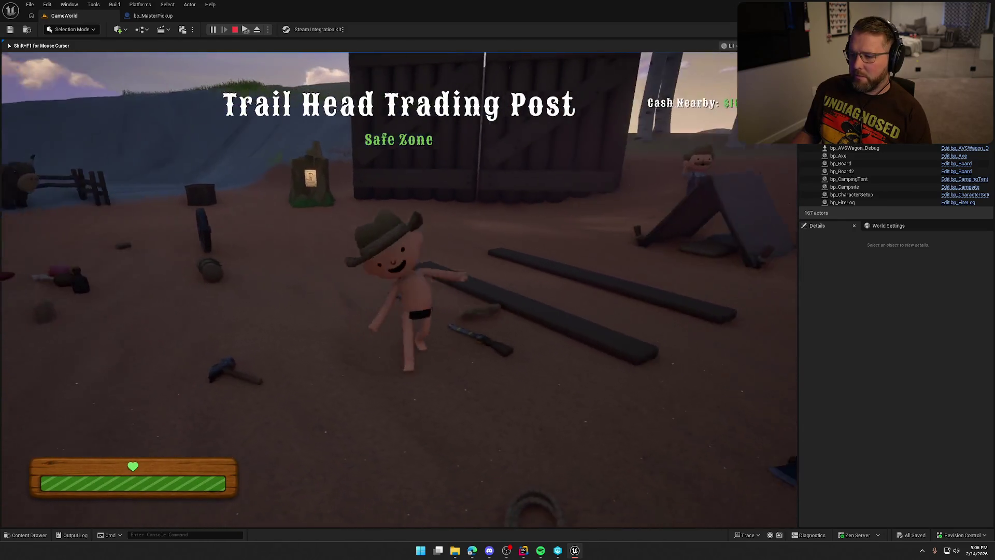
key(w)
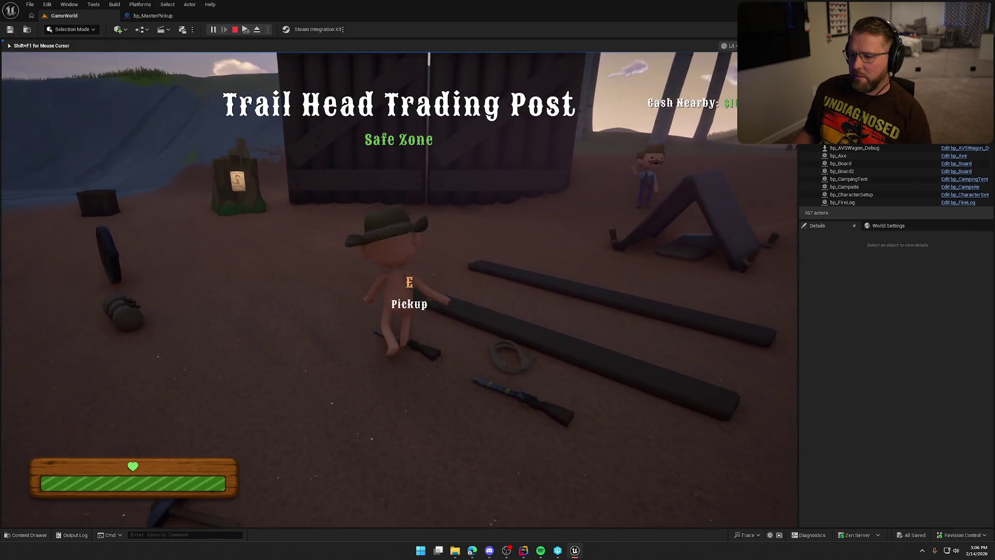
key(e)
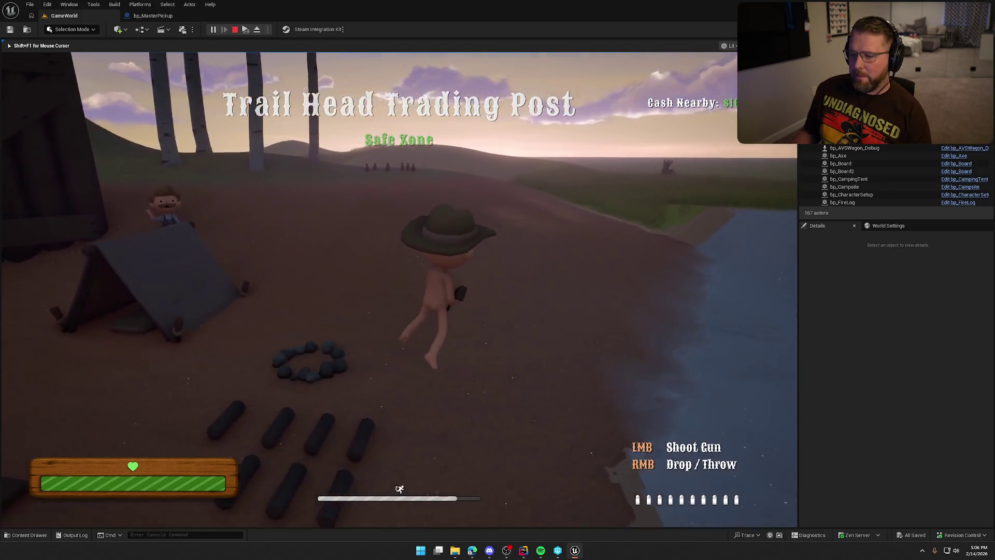
key(super)
key(super)
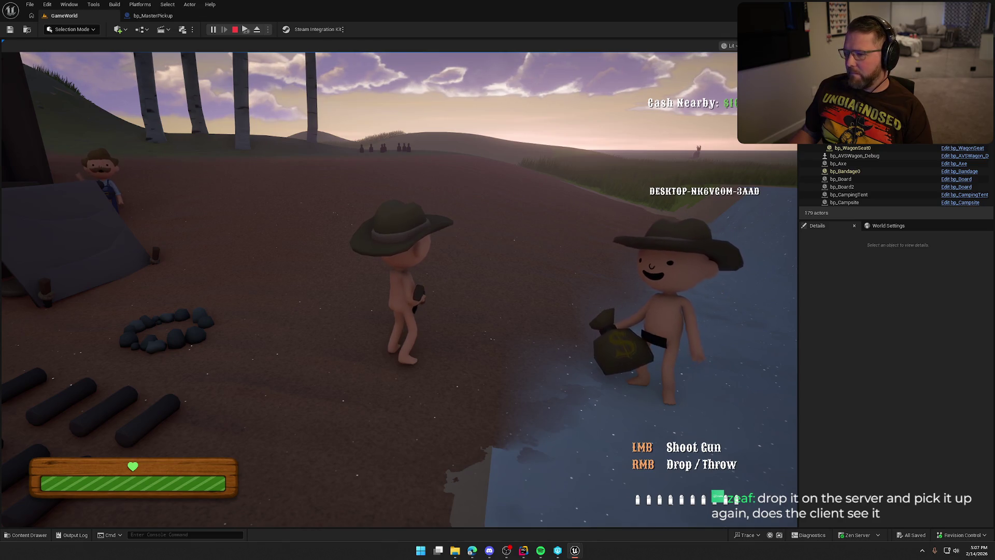
Free the mouse from the game and move the Client 1 preview window up-left.
key(super)
key(Escape)
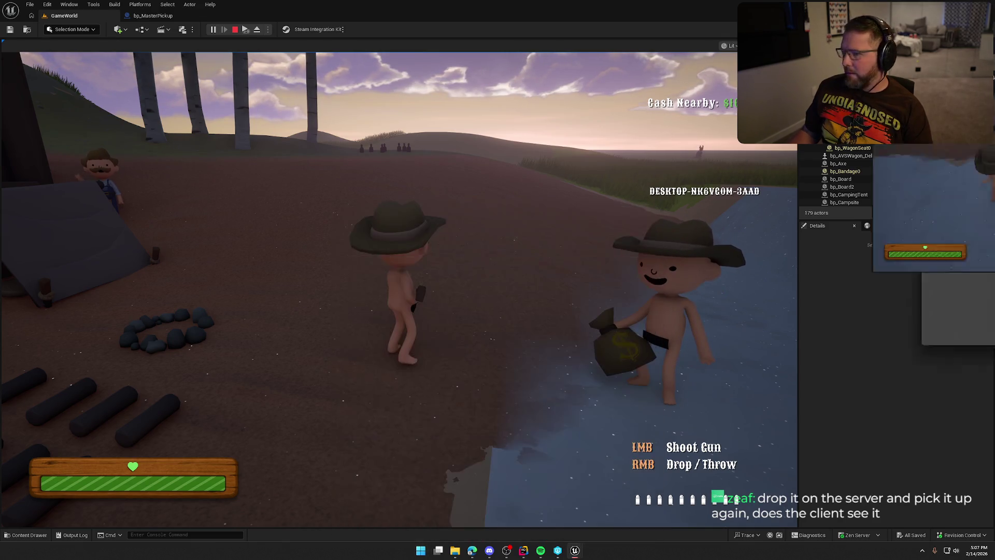
key(alt+Tab)
drag(227, 79, 200, 93)
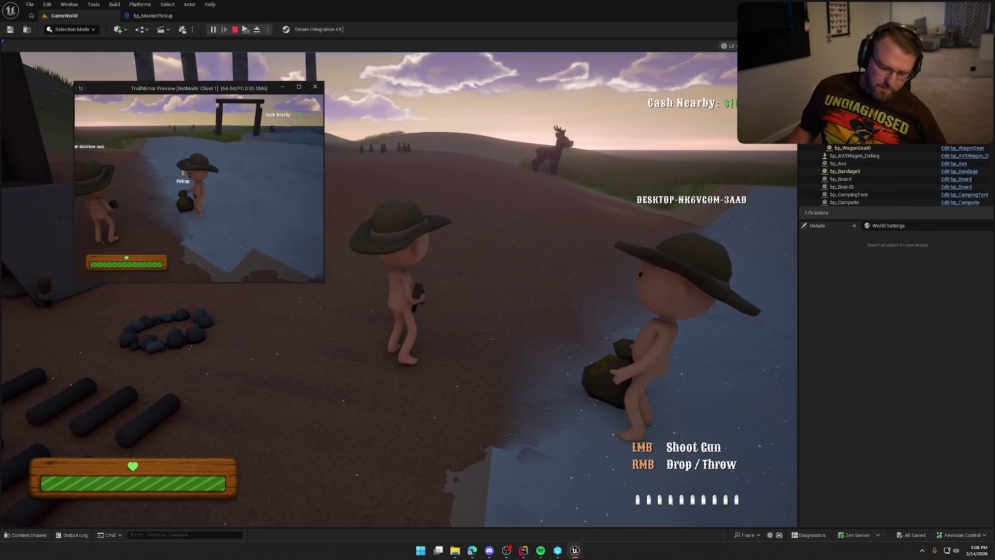
Pick up the money bag on the client, close its preview, and switch to Rider.
key(e)
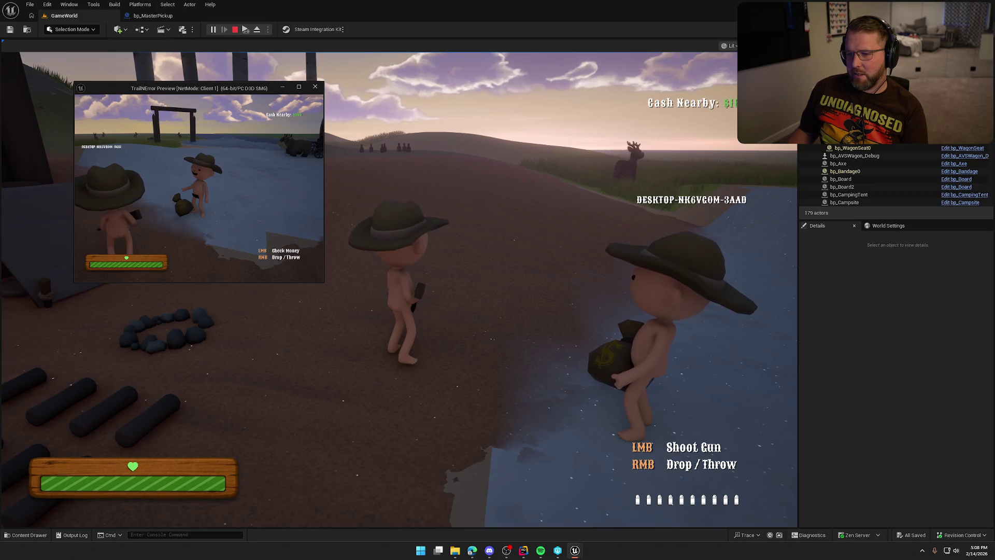
key(Escape)
click(525, 551)
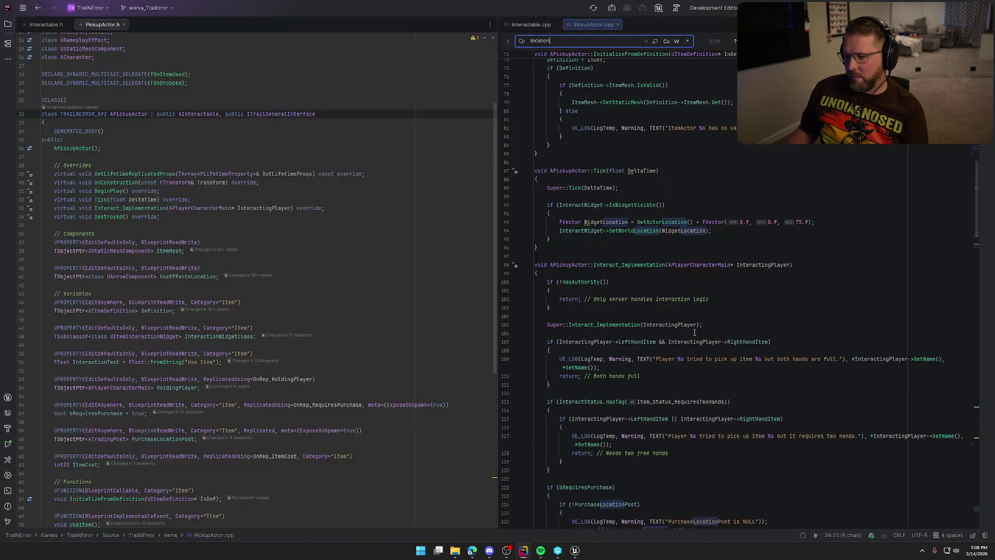
Dismiss the search and select PickupTo's last three lines that attach the item to HandSocket.
click(830, 245)
key(Escape)
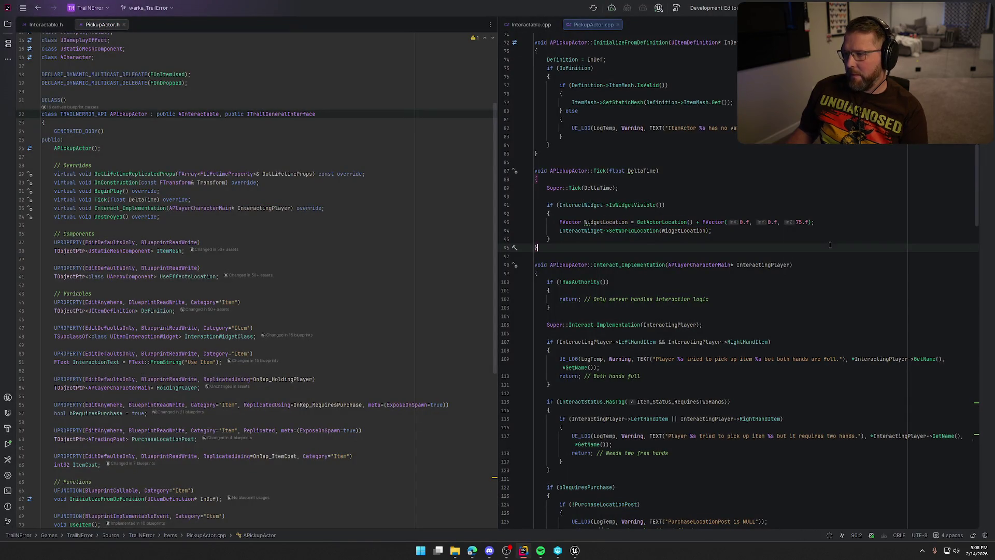
scroll(830, 245, down, 15)
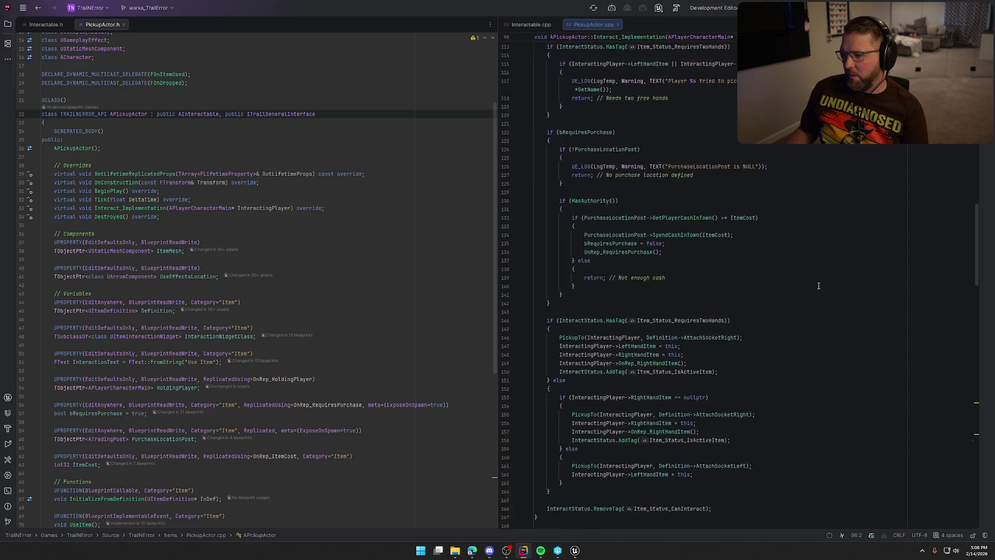
scroll(819, 286, down, 5)
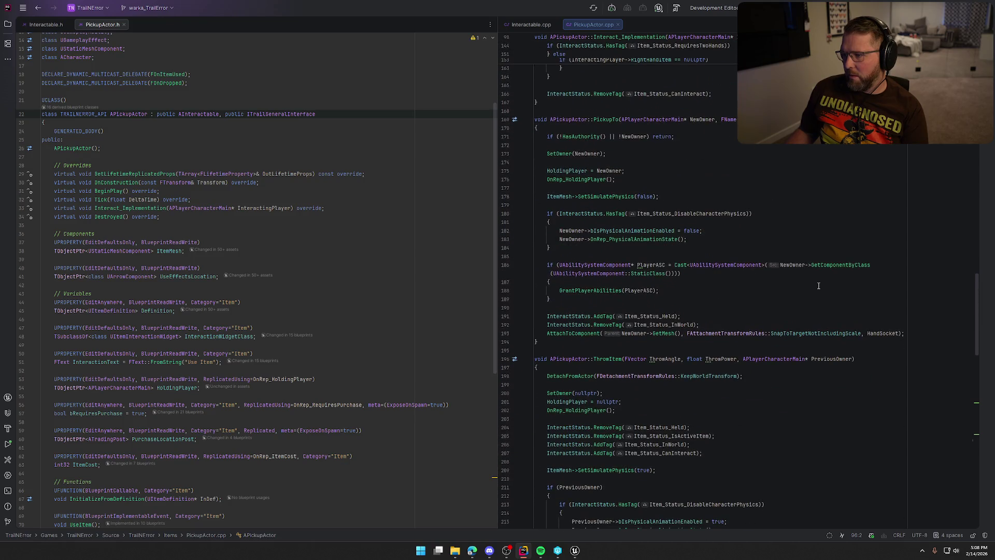
click(902, 334)
shift+click(548, 314)
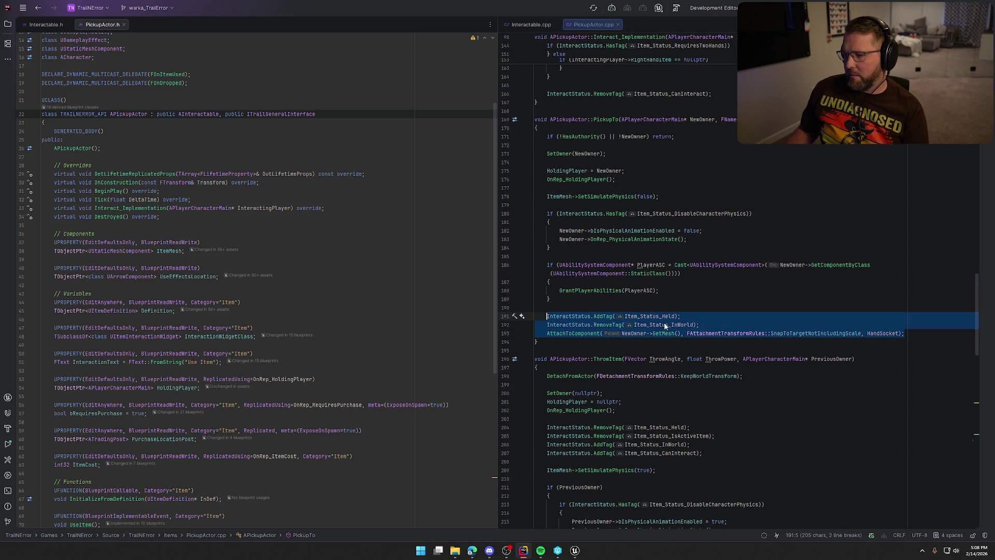
click(746, 317)
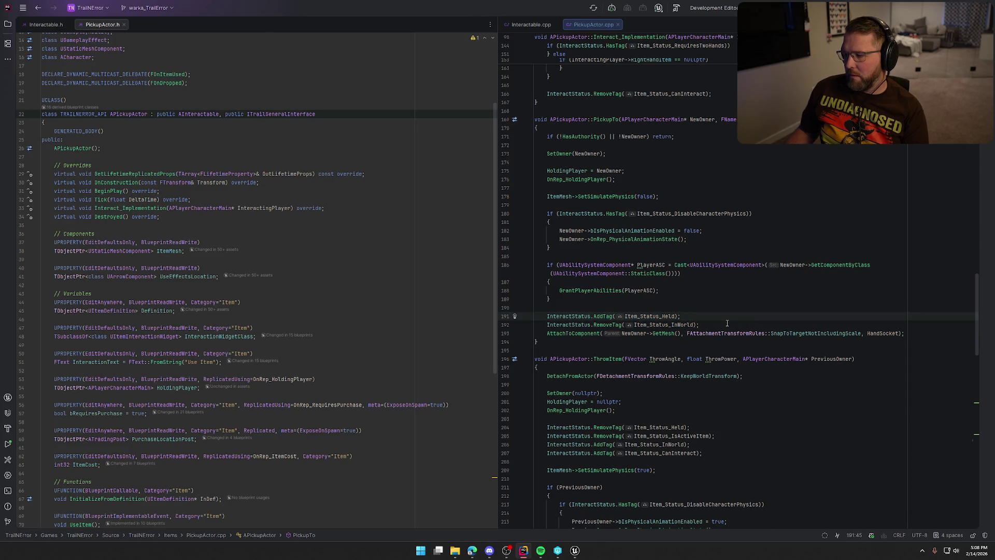
Scroll through the rest of PickupActor.cpp, then bring up bp_MasterPickup in Unreal.
scroll(728, 323, down, 3)
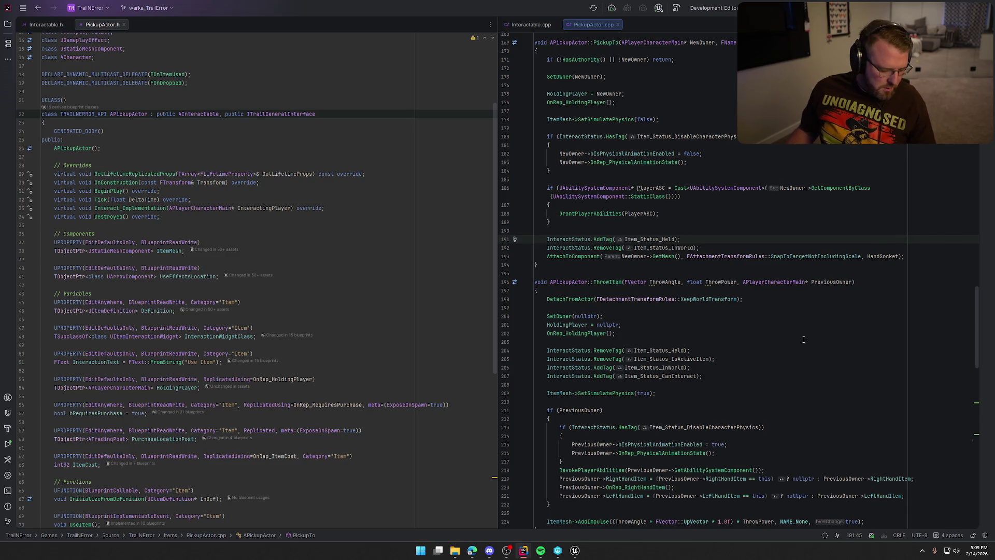
scroll(804, 340, down, 10)
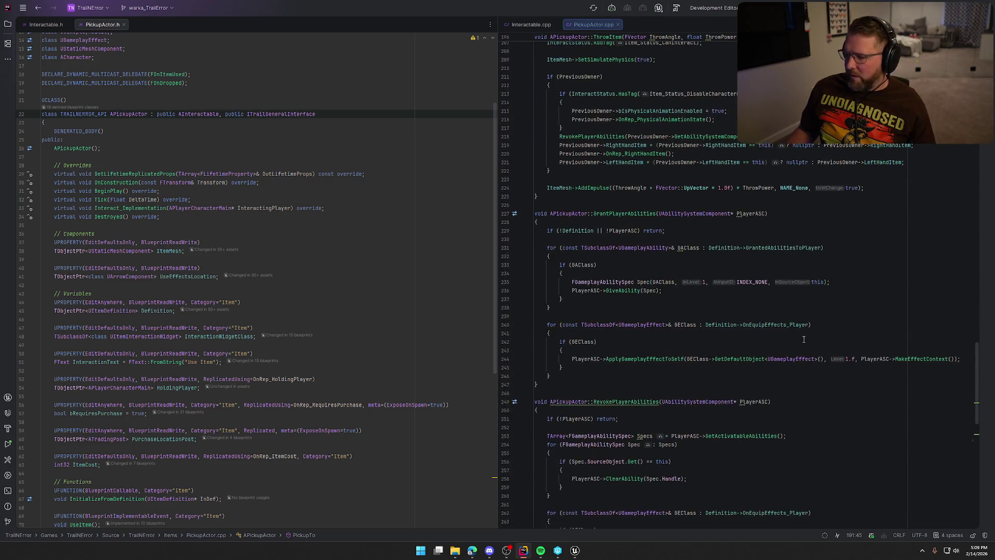
scroll(804, 341, down, 8)
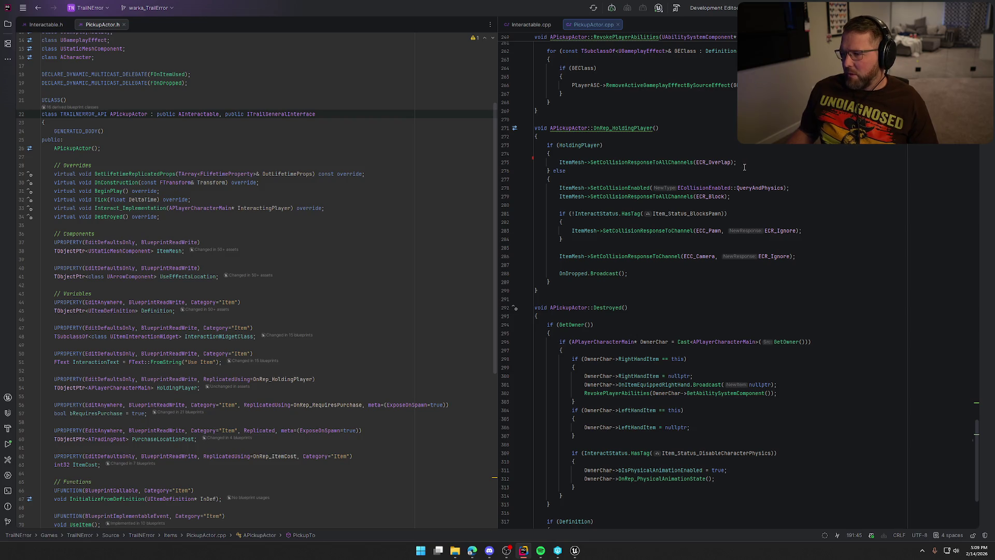
scroll(748, 180, down, 5)
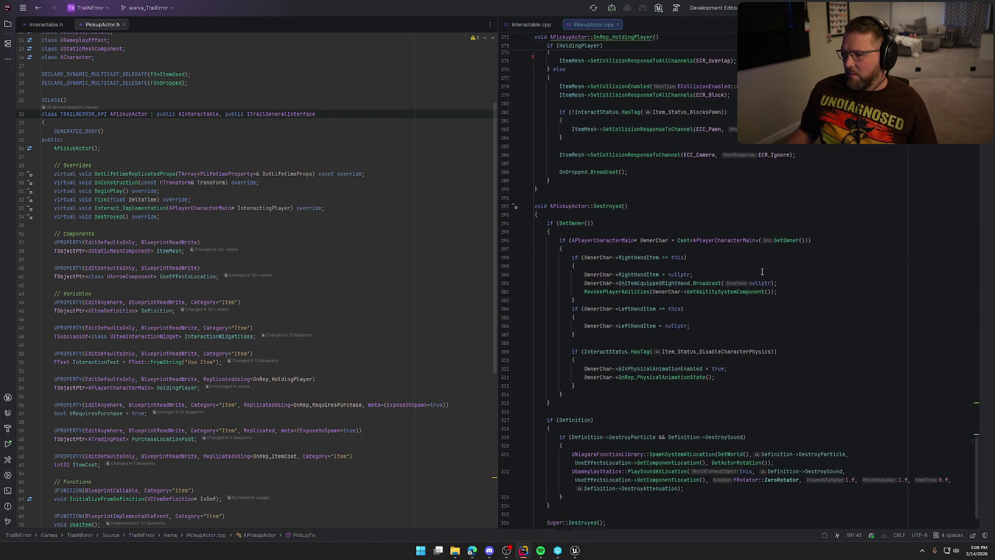
scroll(762, 271, up, 20)
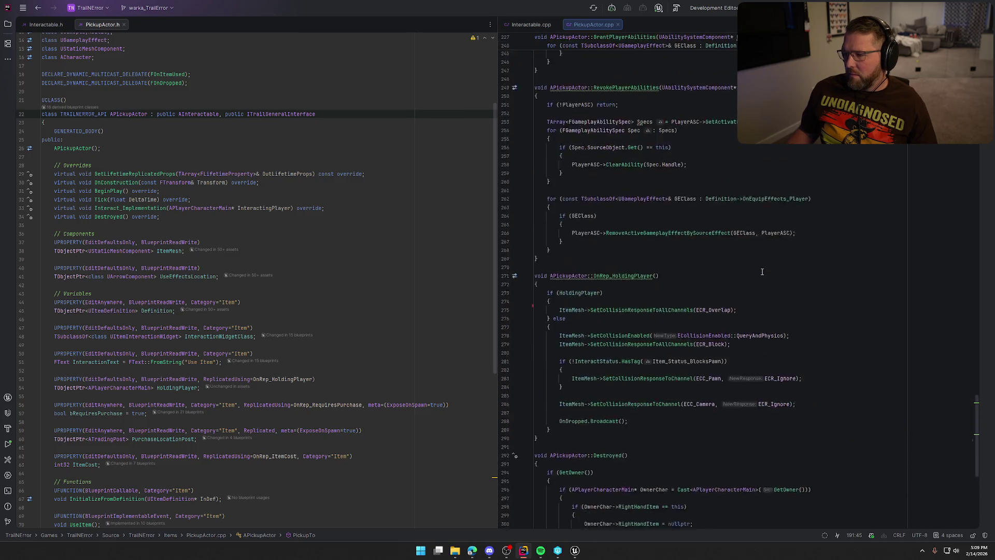
scroll(751, 290, up, 9)
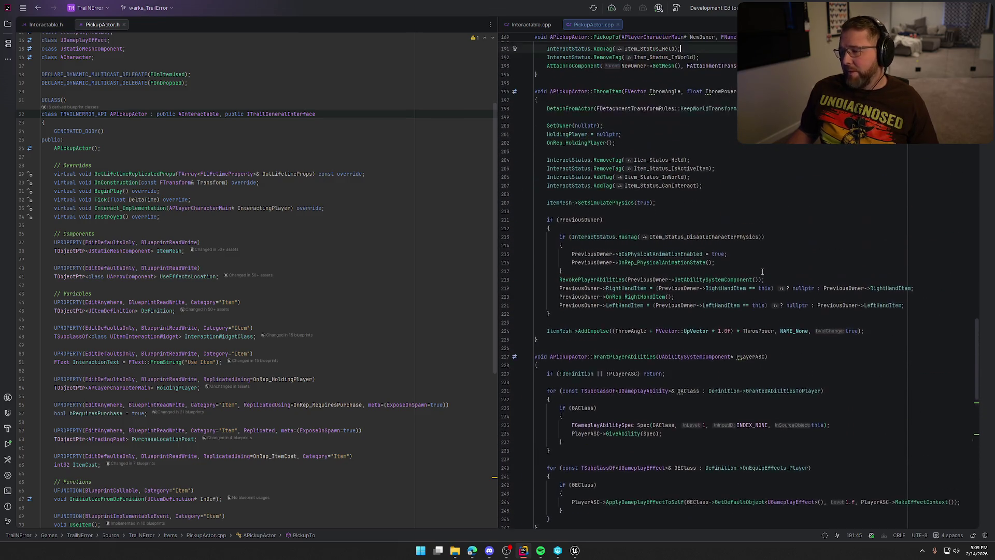
scroll(738, 311, up, 6)
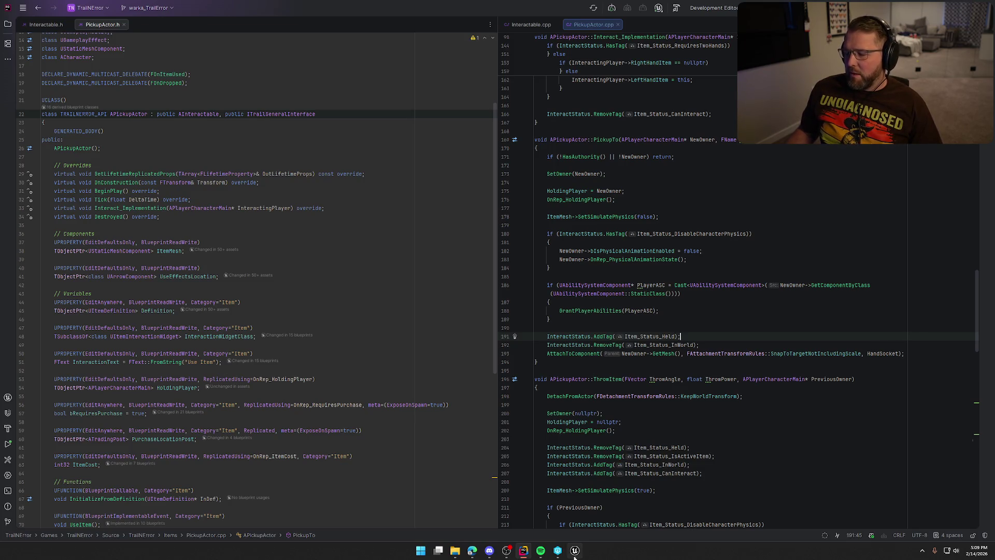
key(alt+Tab)
click(153, 15)
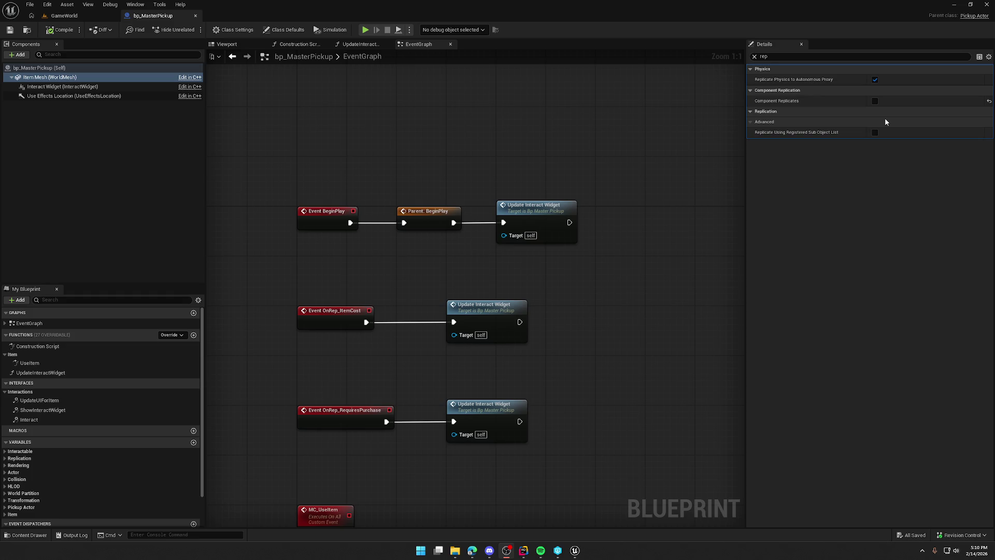
Switch from Unreal back to PickupActor.cpp in Rider.
key(alt+Tab)
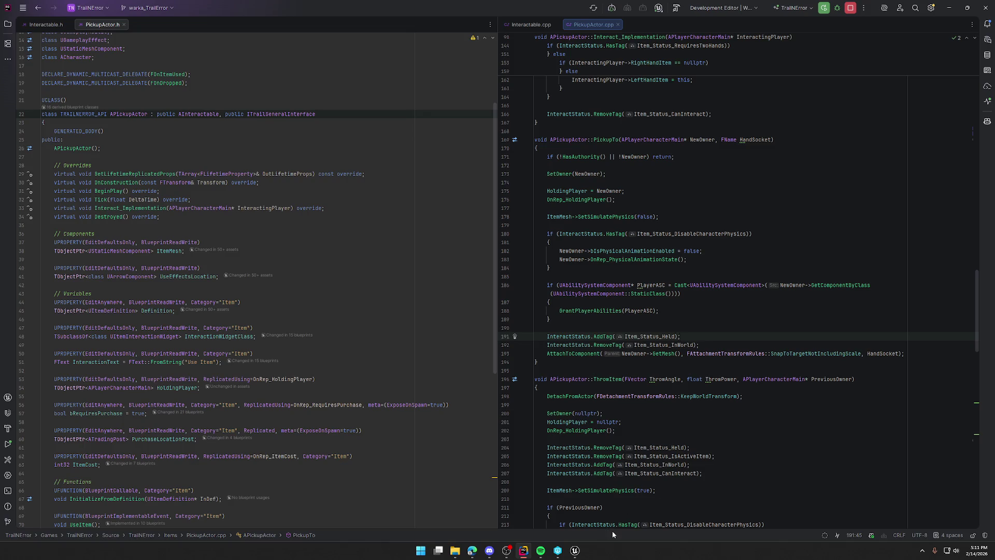
Return to the GameWorld level, start play-in-editor, and pick up the rifle.
click(575, 551)
click(65, 15)
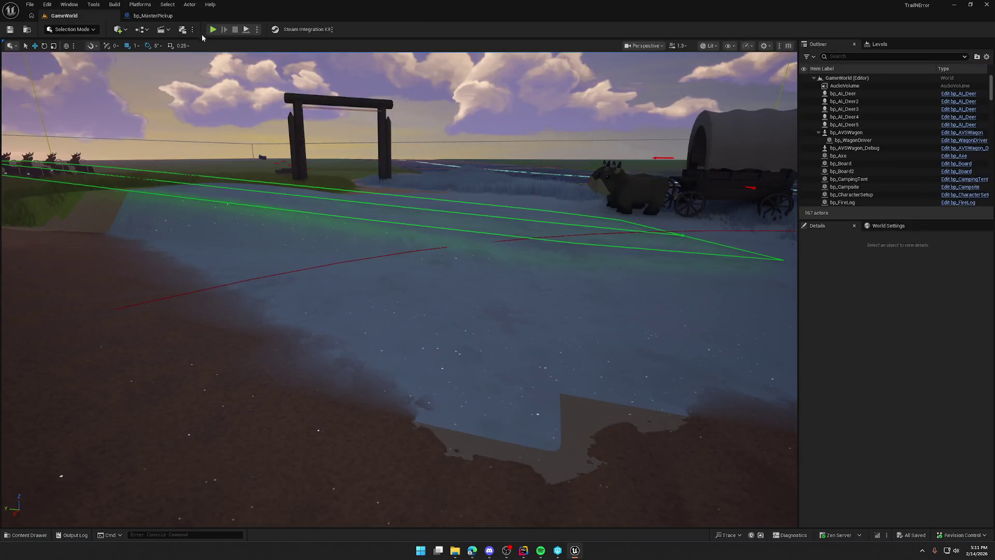
click(213, 29)
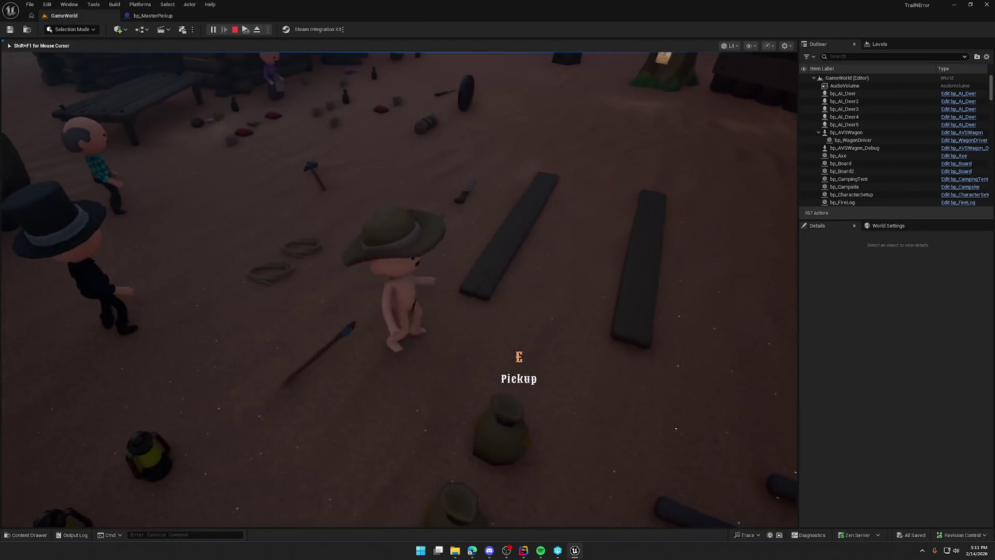
key(e)
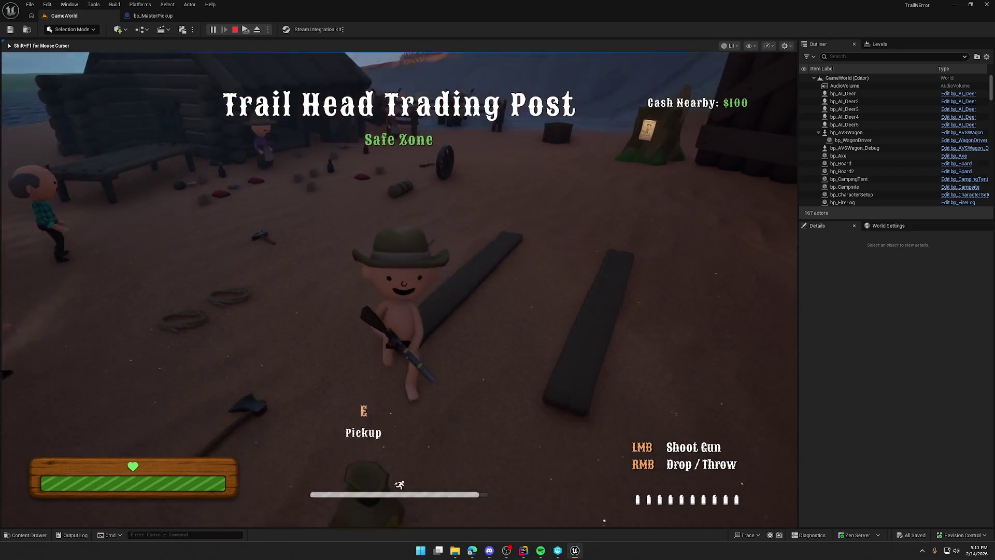
Launch an extra client and walk it beside the host while carrying the money bag.
key(super)
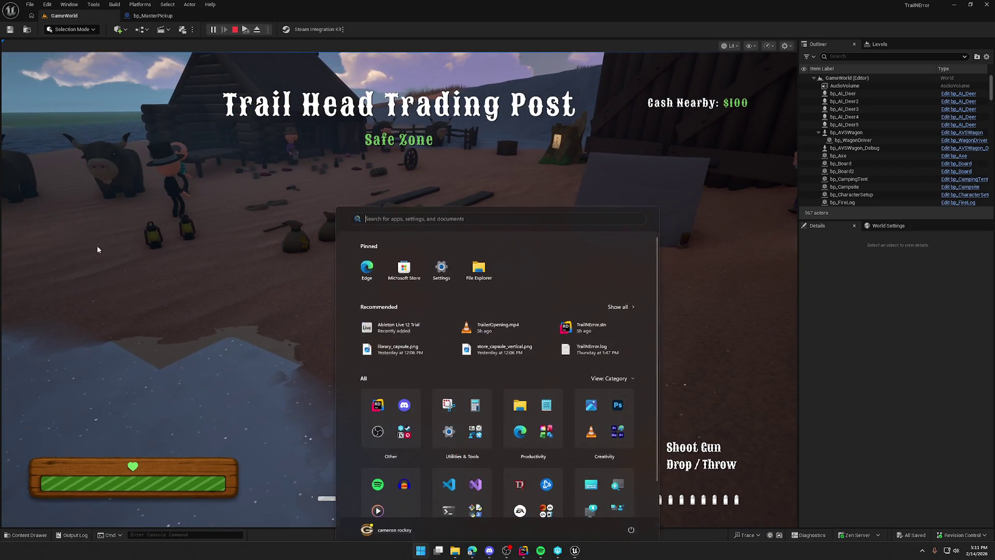
click(245, 30)
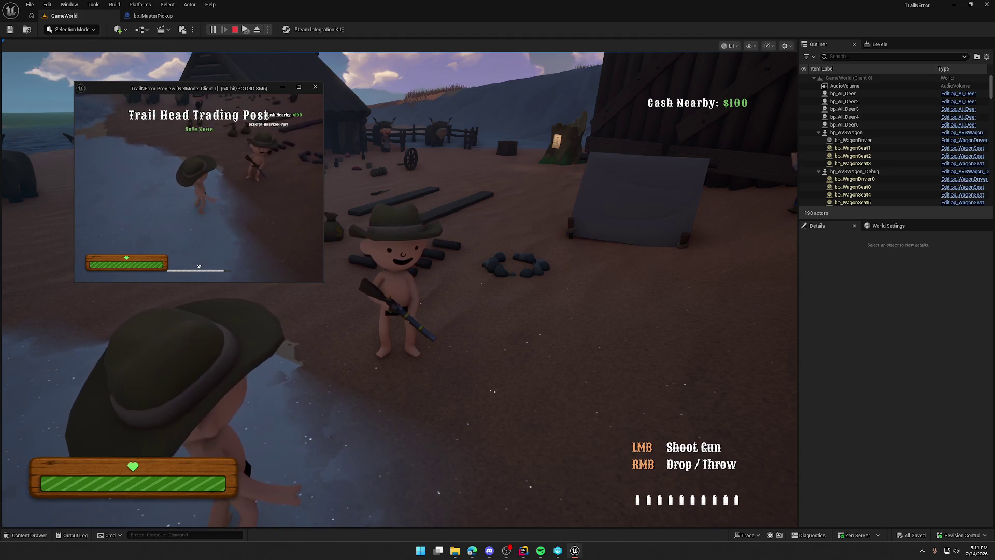
key(w)
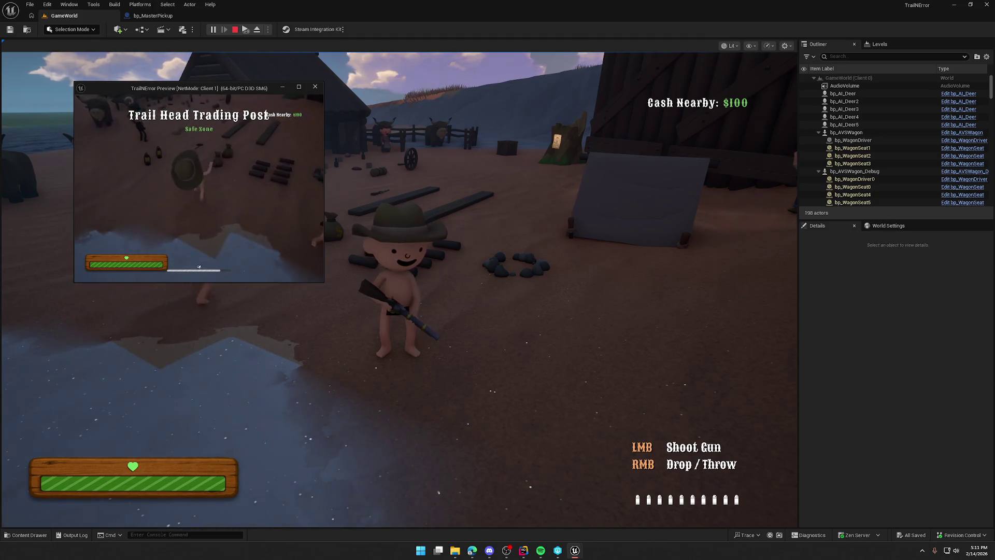
key(w)
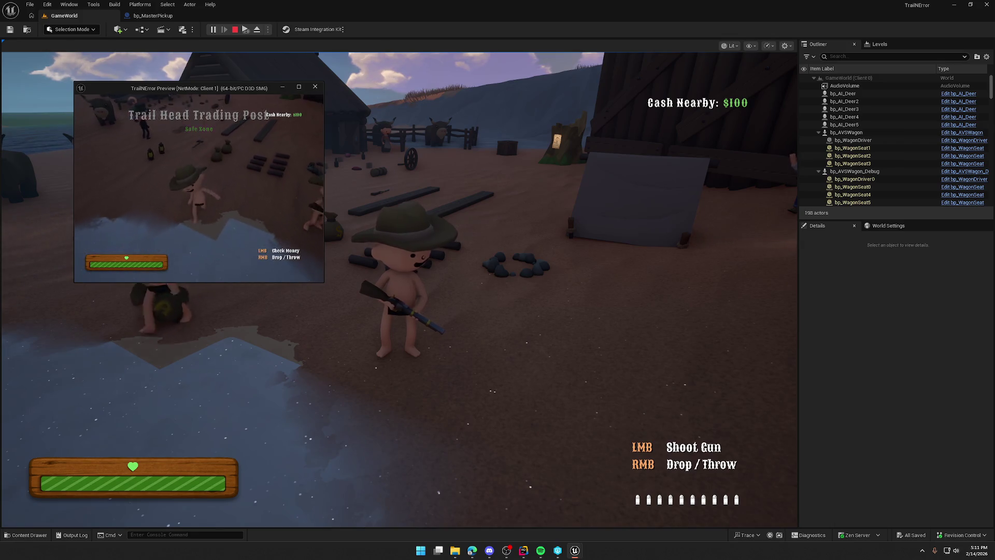
key(w)
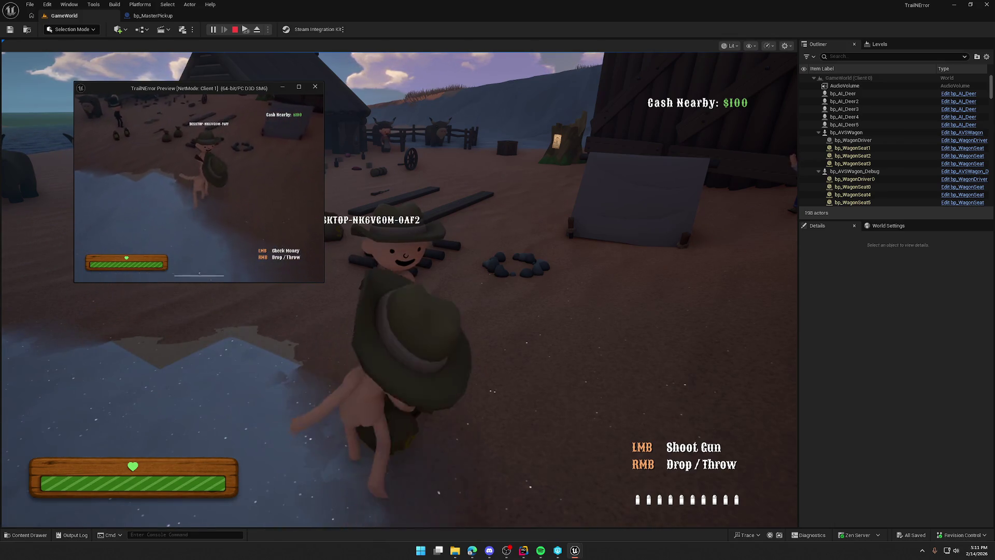
key(w)
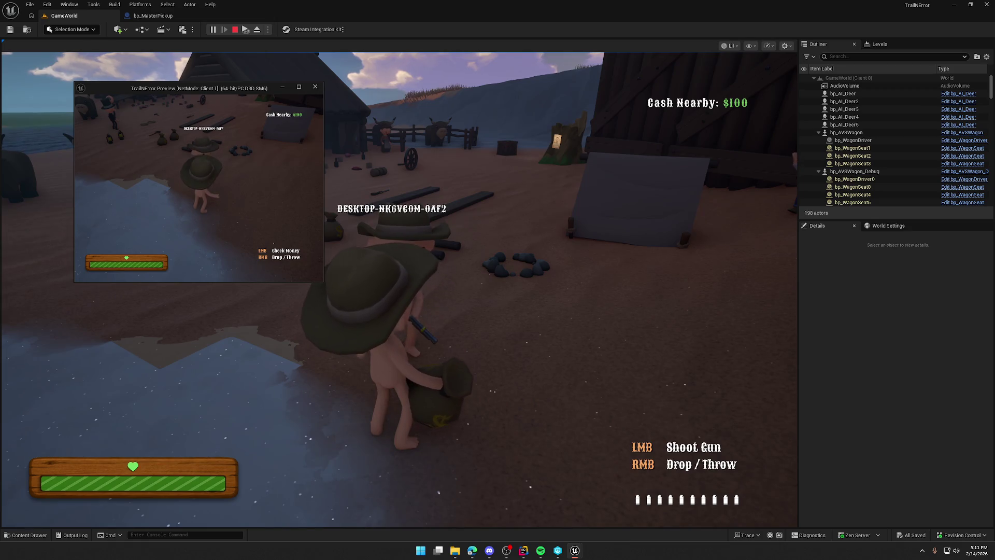
key(w)
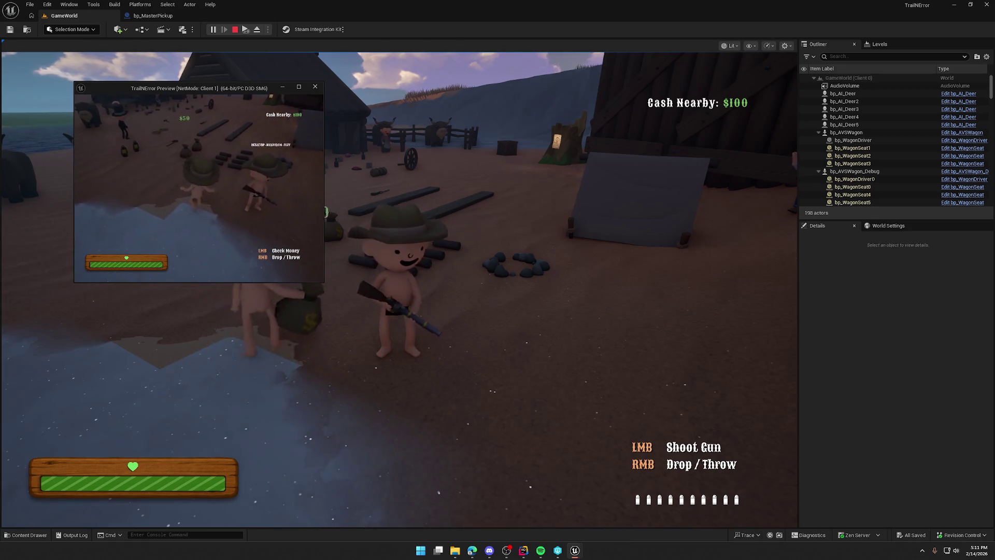
key(w)
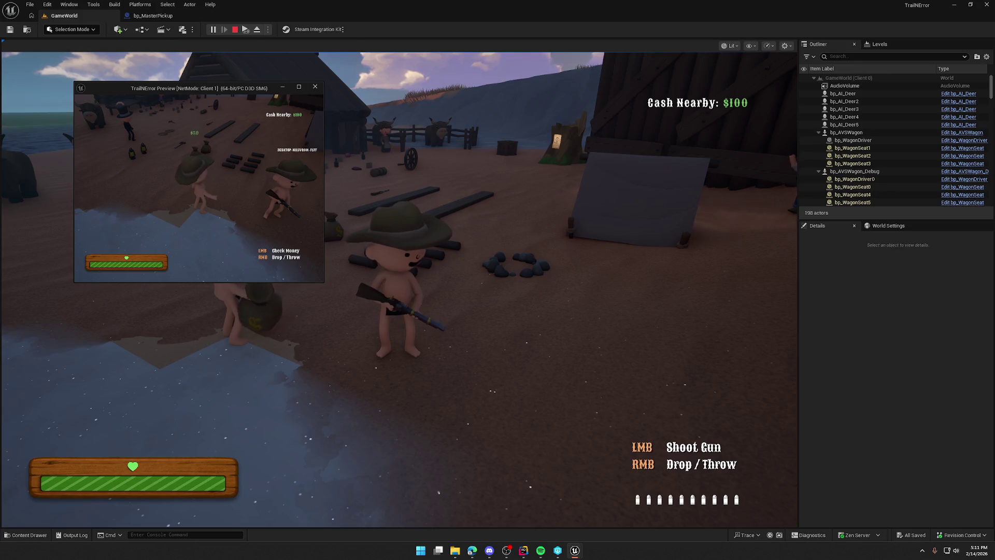
key(w)
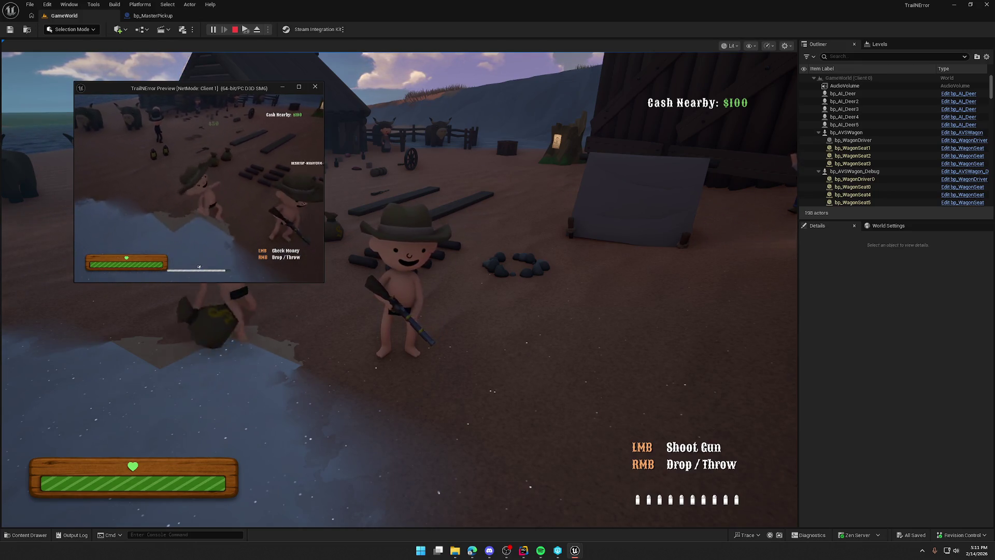
key(w)
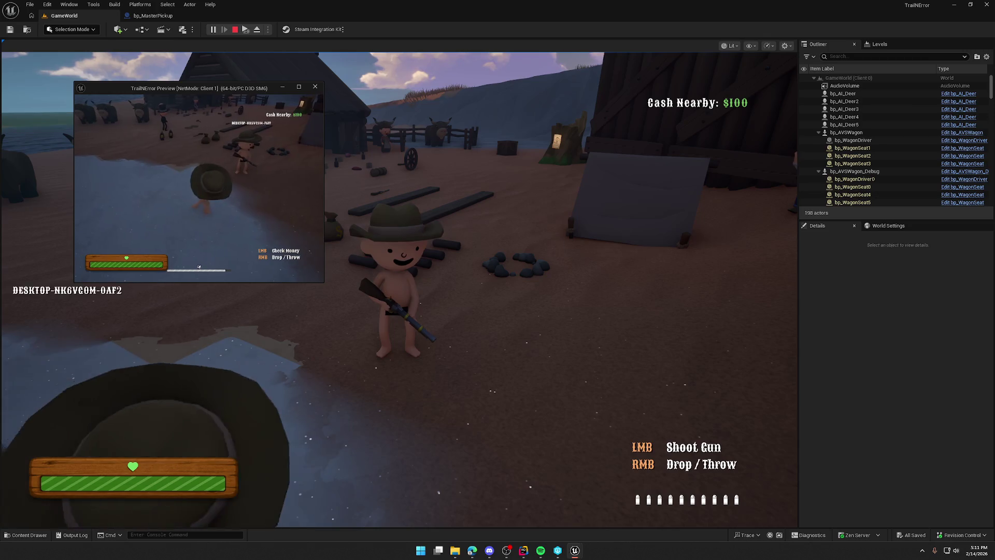
Drop the host's rifle, move the client window aside, and pick the rifle up again.
key(super)
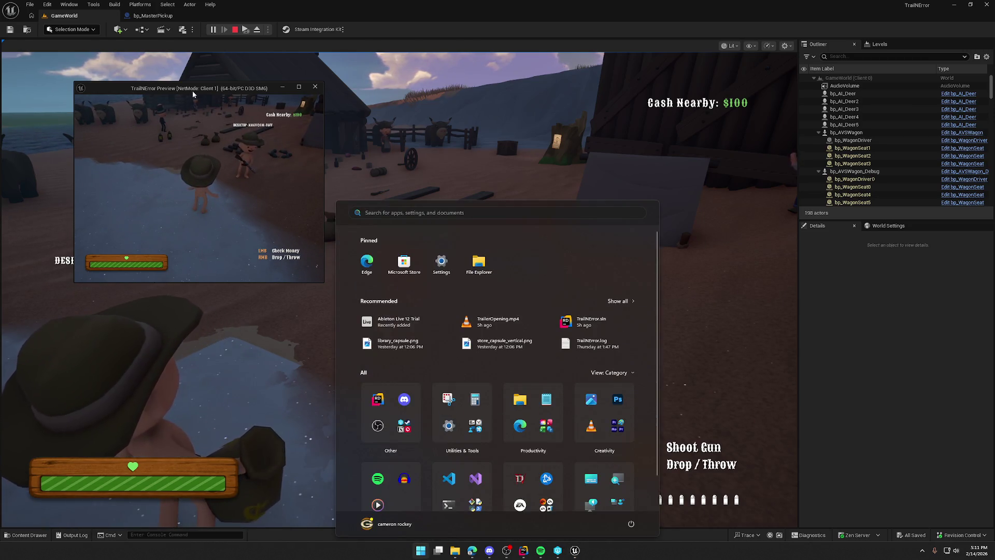
click(363, 130)
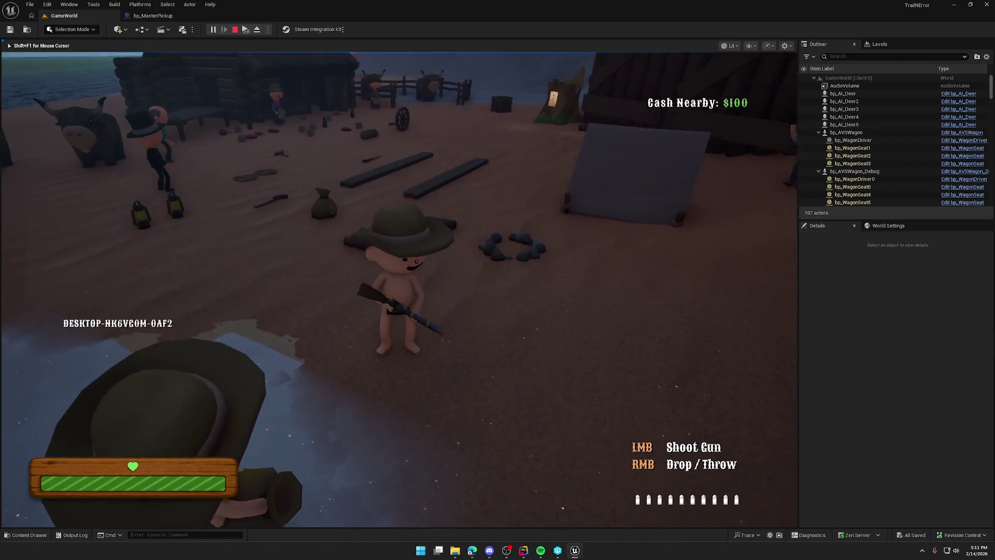
right_click(399, 289)
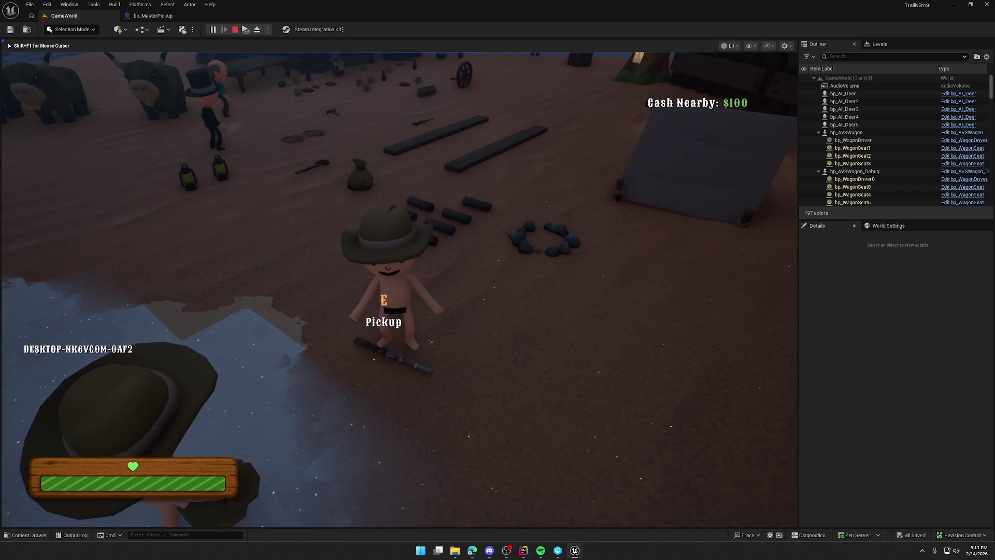
key(super)
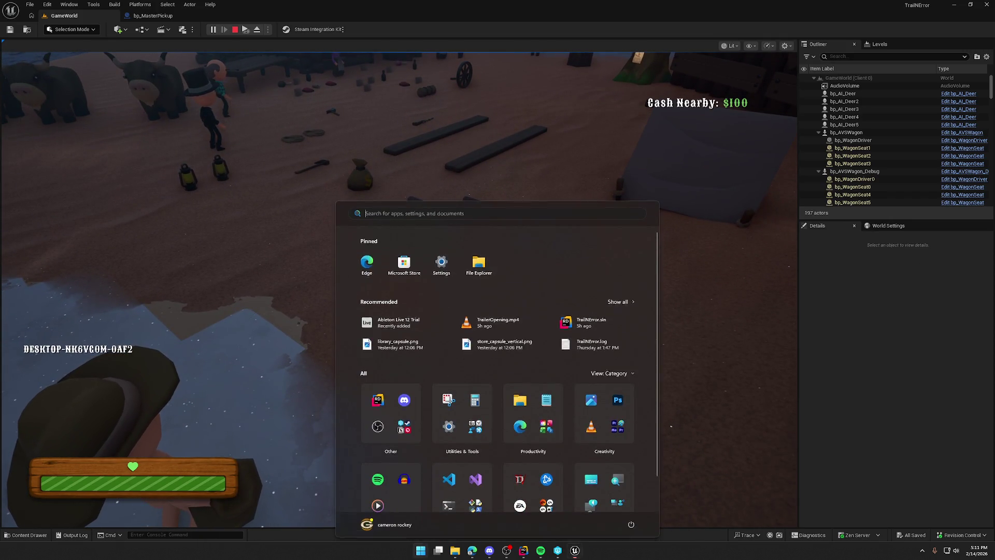
key(alt+Tab)
drag(272, 76, 246, 73)
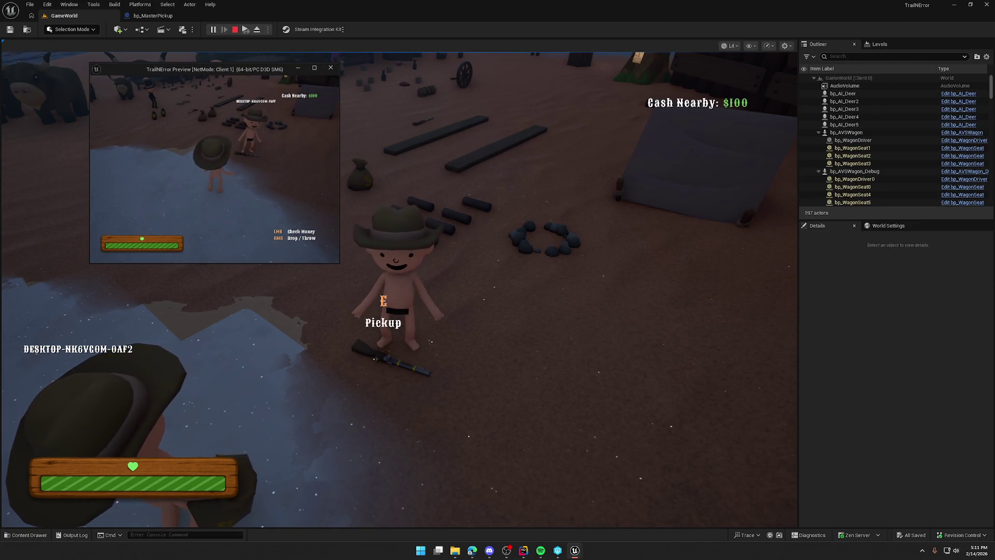
key(super)
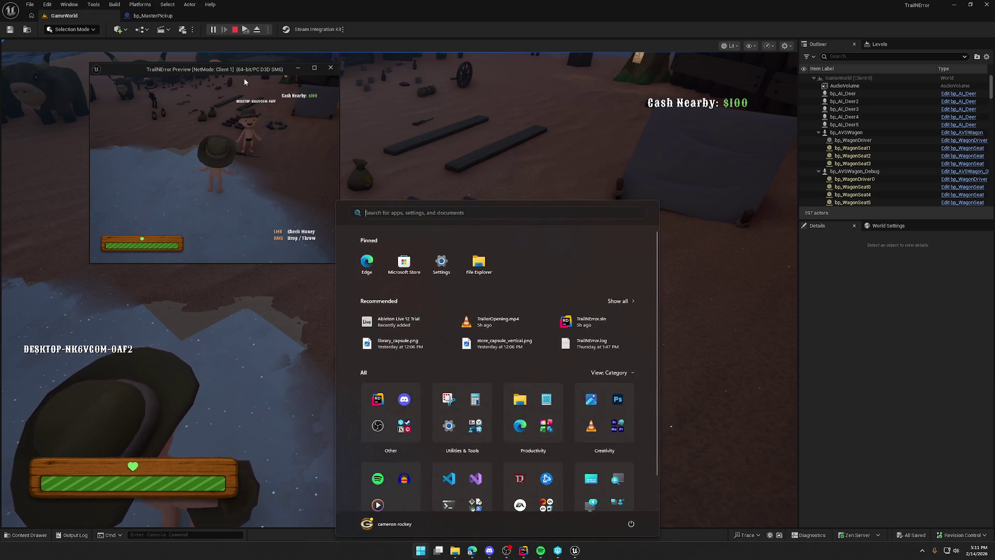
drag(245, 81, 913, 106)
click(467, 259)
key(e)
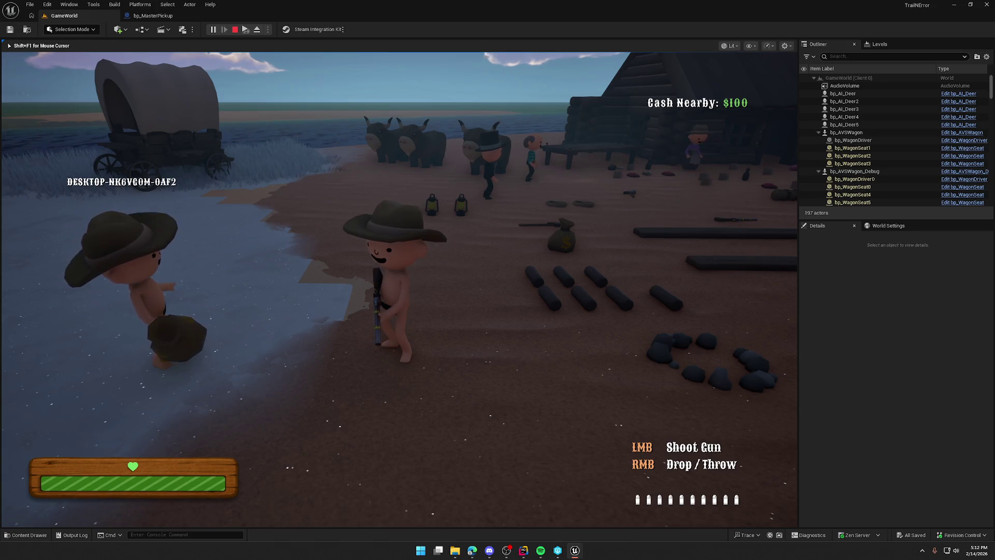
key(F8)
key(alt+Tab)
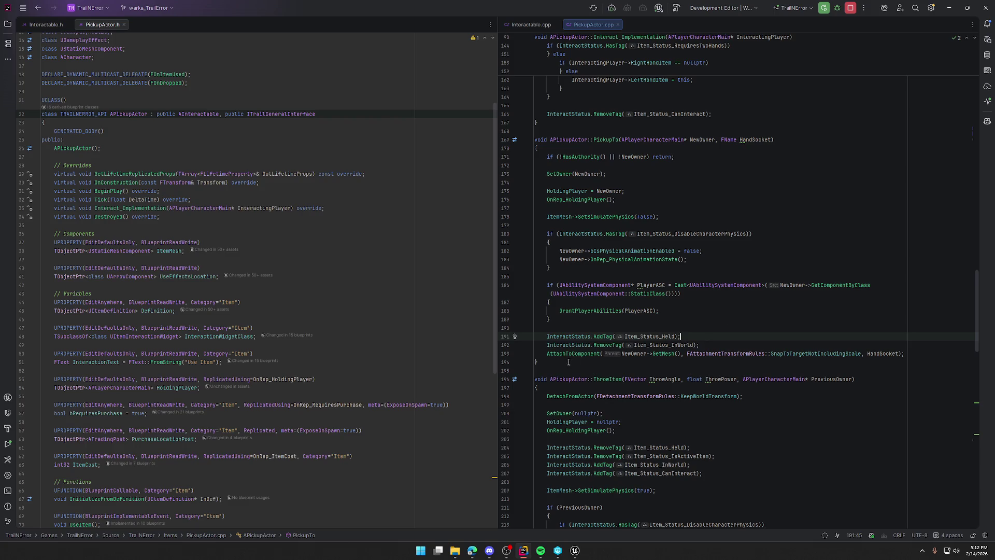
Add 'HoldingSocket = HandSocket;' above 'HoldingPlayer = NewOwner;' in PickupTo.
mouse_move(573, 354)
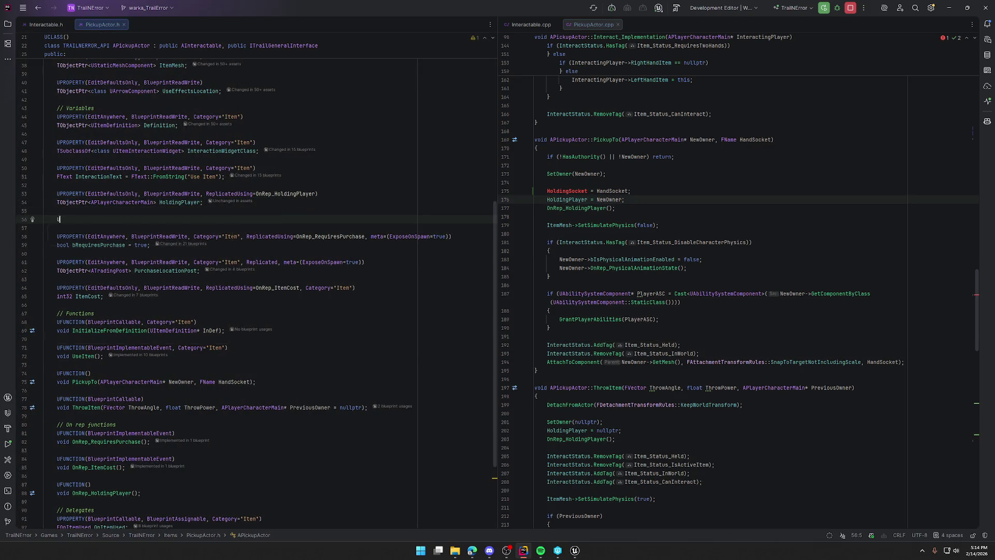
Declare UPROPERTY(EditDefaultsOnly, BlueprintReadWrite, Replicated) FName HoldingSocket in PickupActor.h.
text(PROPERTY(Edi)
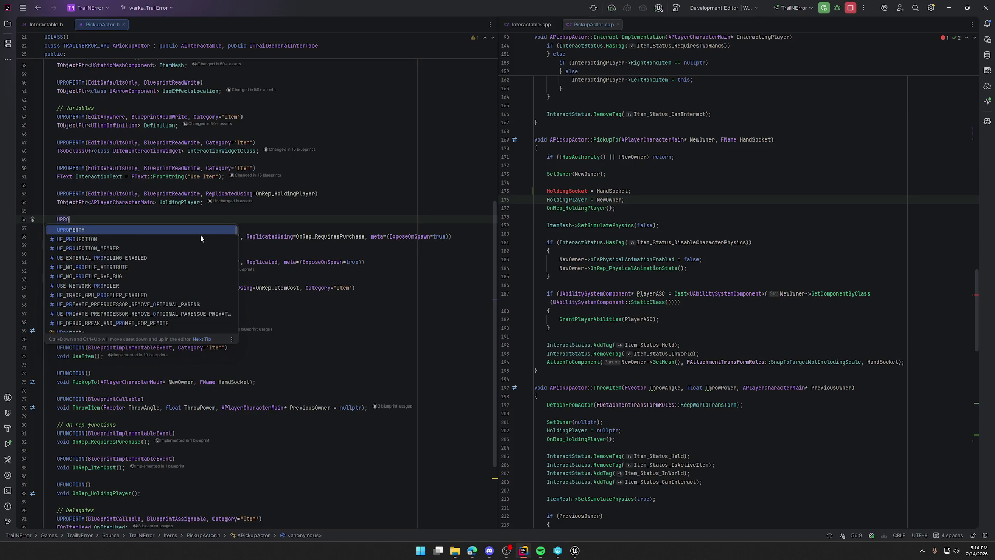
key(Tab)
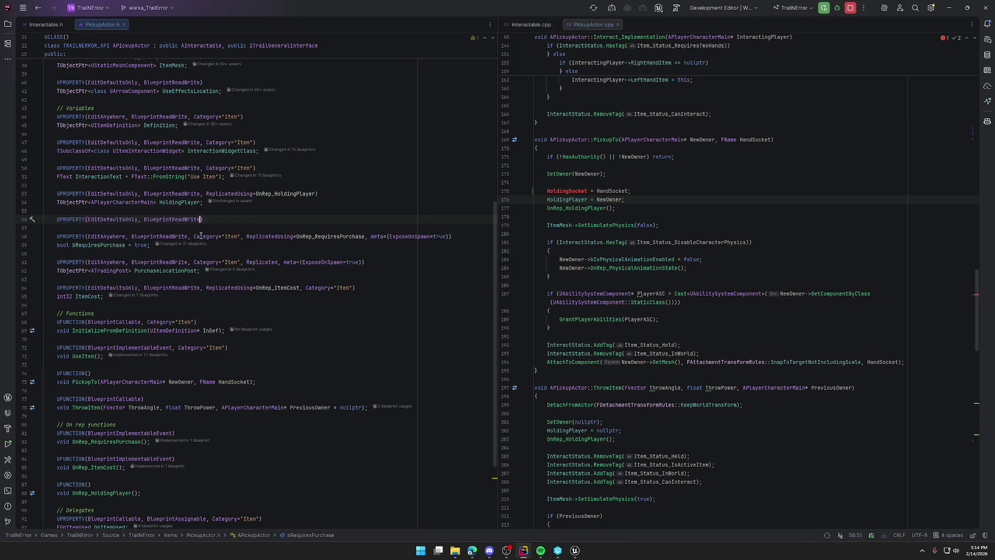
key(Left)
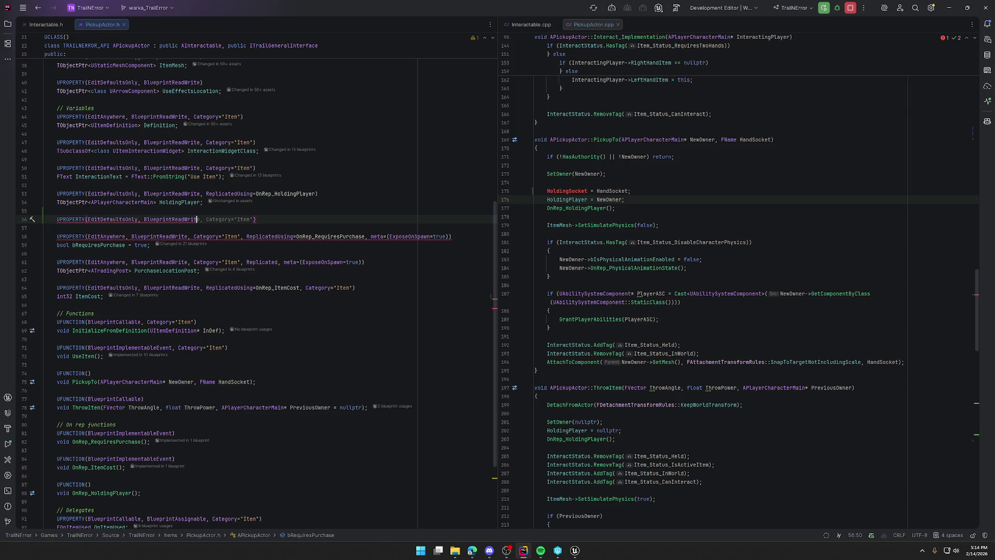
text(, Rep)
key(Return)
key(BackSpace)
key(BackSpace)
text())
key(Return)
key(Tab)
text(FName HoldingSocket;)
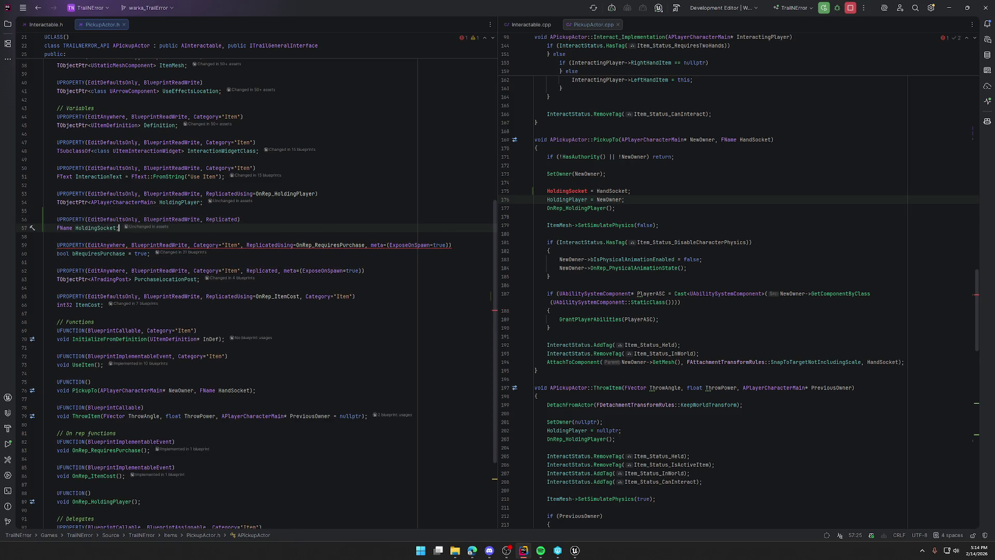
In PickupActor.cpp, check the HoldingSocket and HoldingPlayer usages in PickupTo.
click(634, 186)
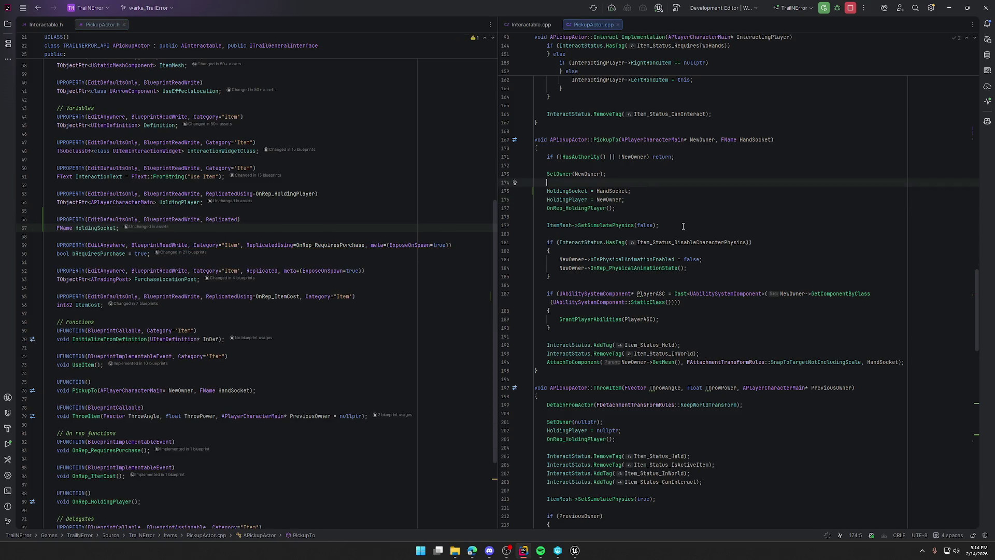
click(564, 192)
click(572, 201)
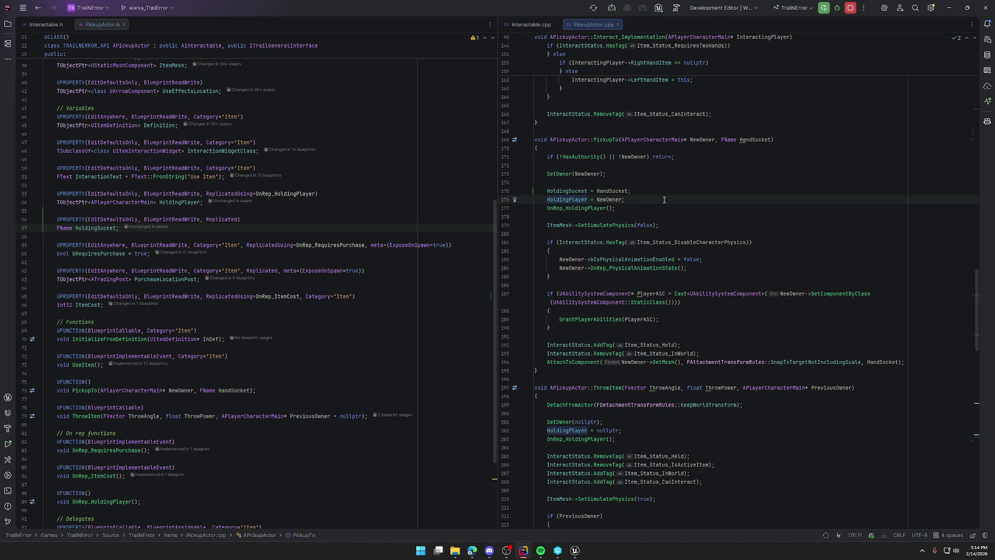
click(665, 200)
click(603, 139)
click(762, 140)
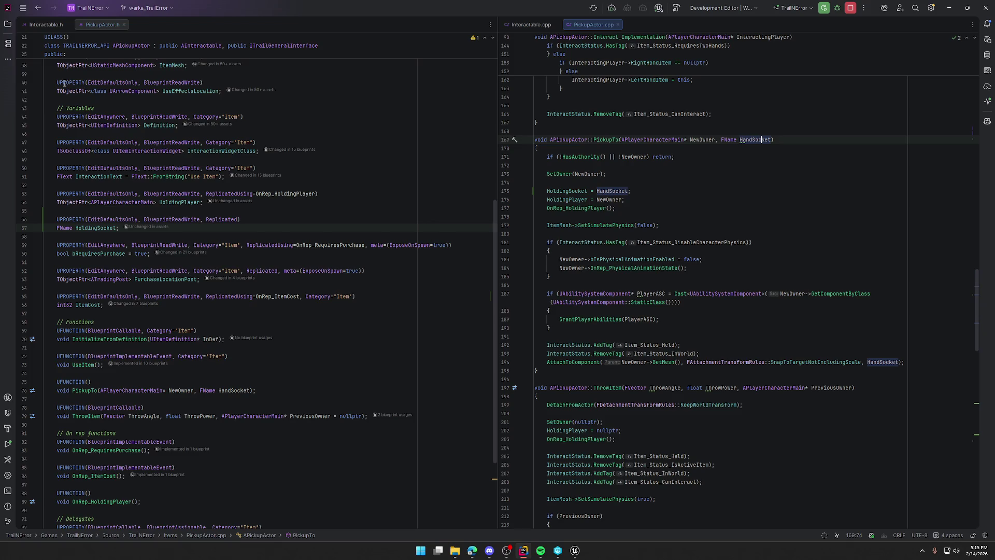
click(676, 197)
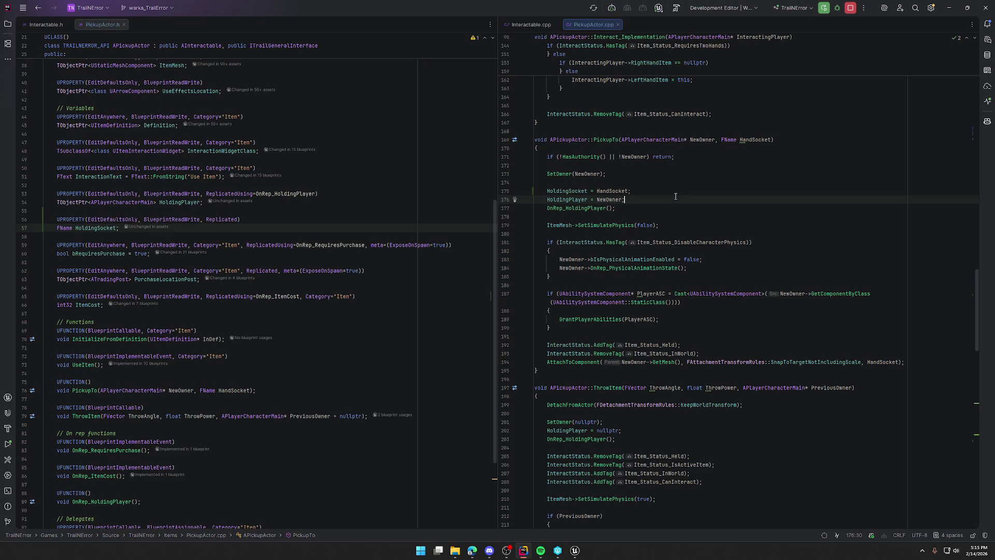
scroll(668, 193, up, 5)
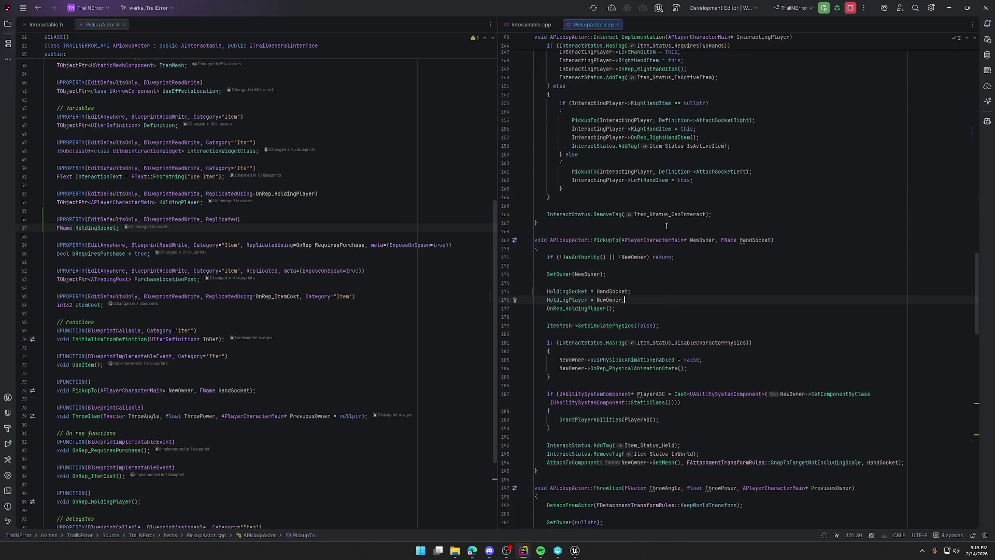
double_click(606, 256)
scroll(689, 285, up, 2)
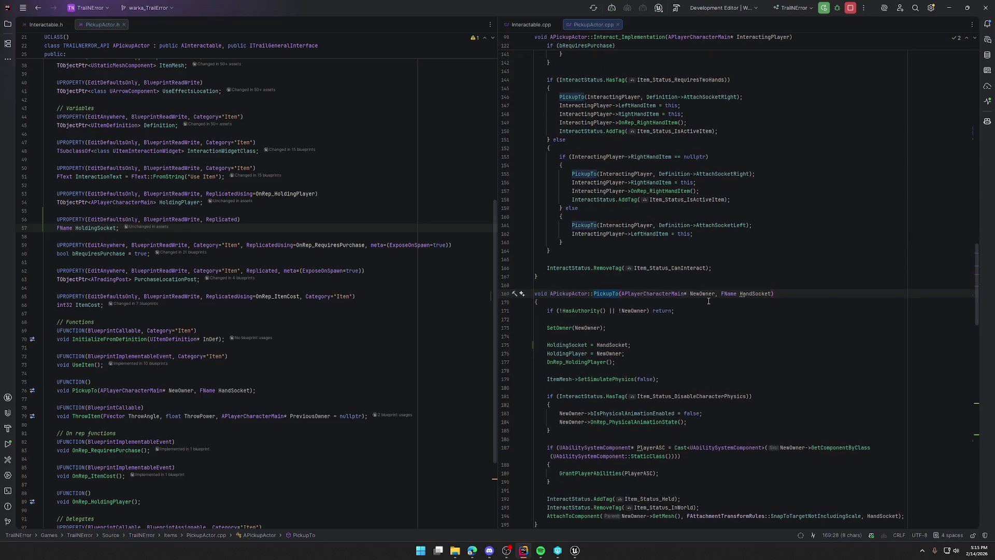
click(667, 173)
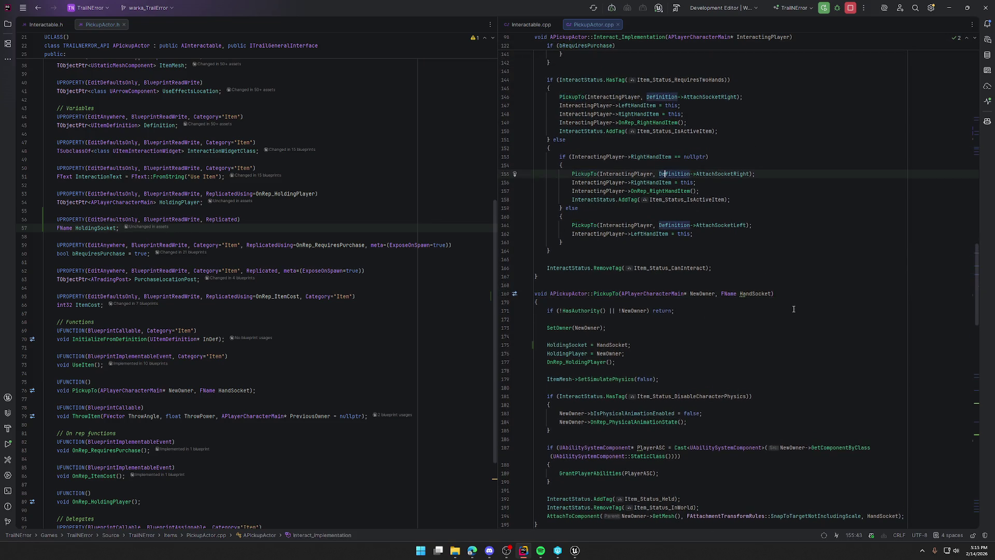
scroll(829, 327, up, 3)
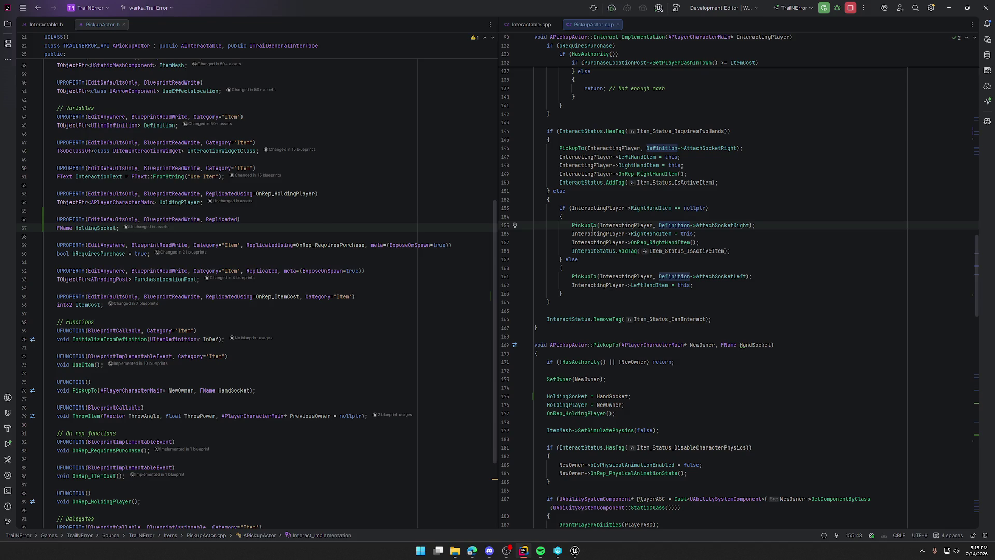
scroll(593, 229, up, 15)
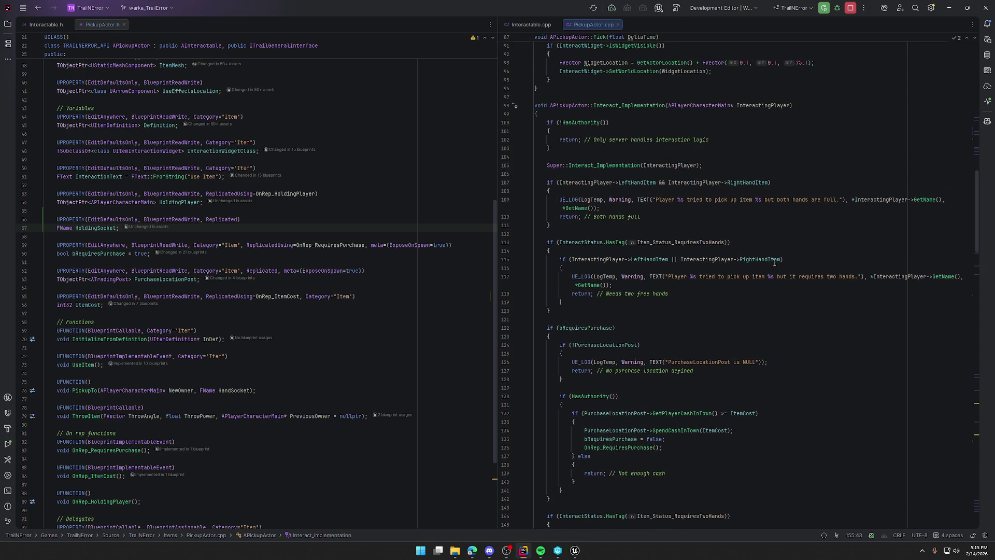
scroll(775, 263, down, 2)
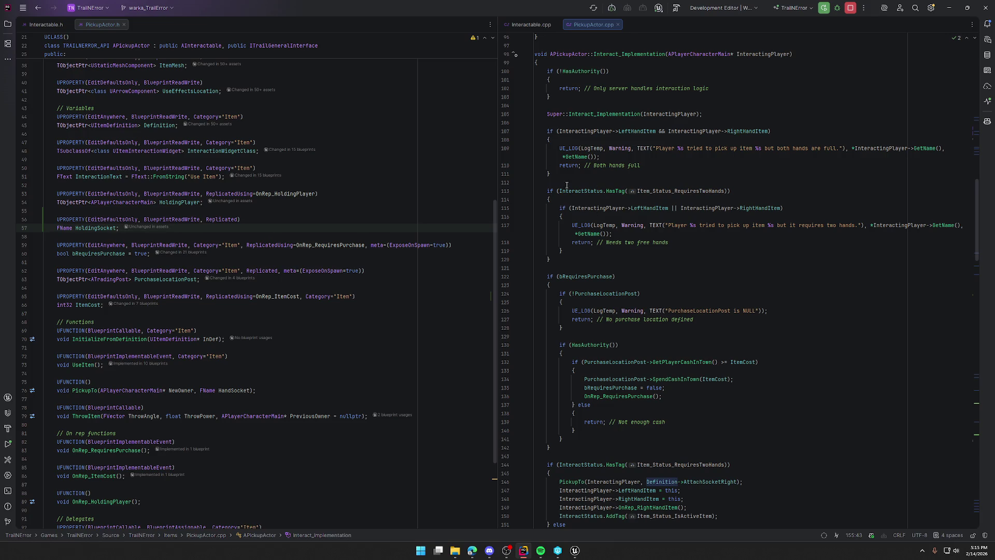
scroll(567, 185, down, 12)
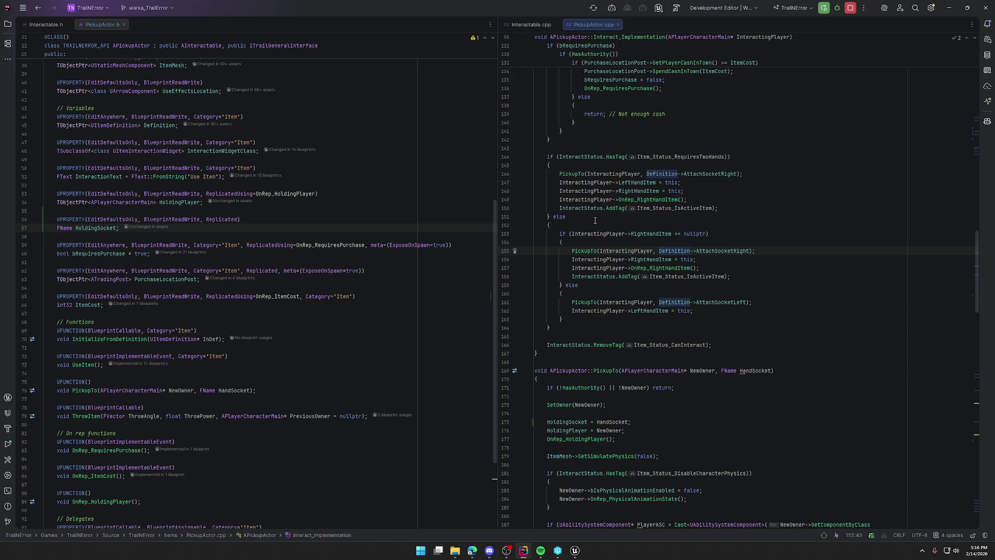
scroll(649, 228, down, 1)
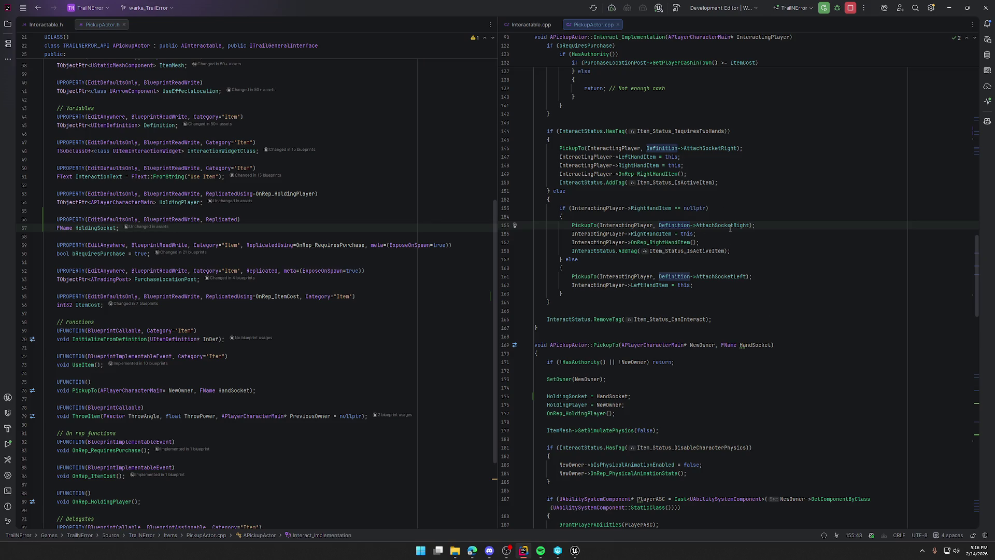
key(Left)
key(Left)
shift+click(750, 224)
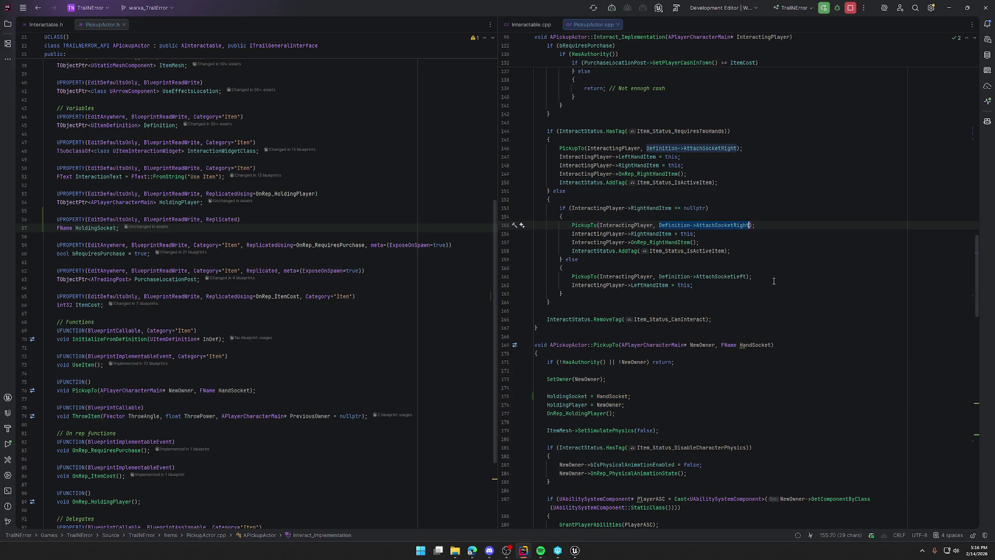
click(733, 225)
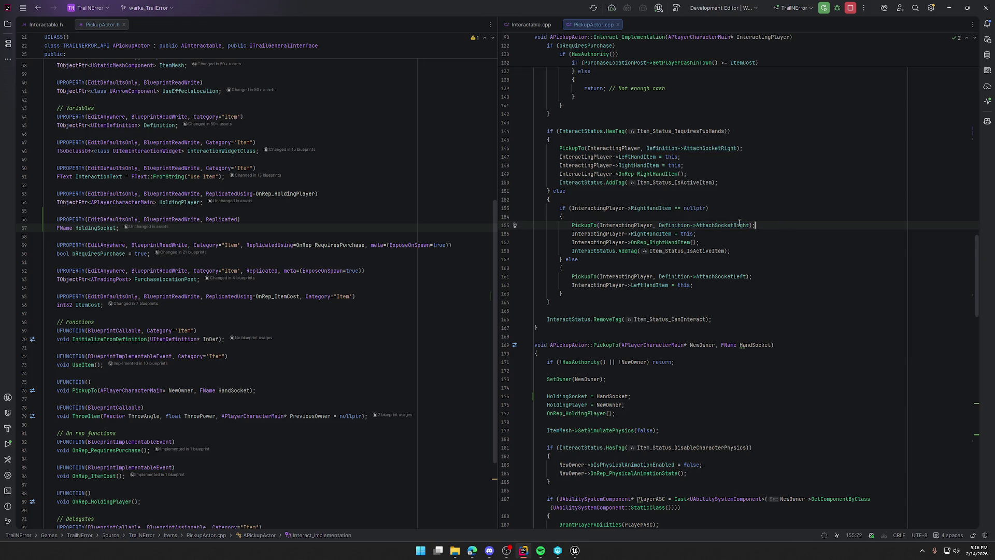
click(807, 299)
scroll(809, 298, down, 10)
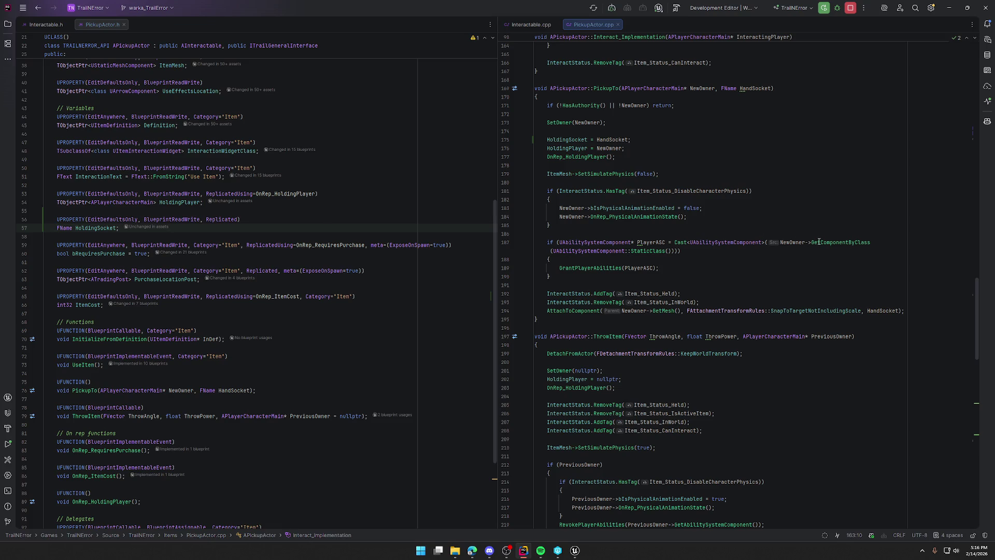
click(721, 89)
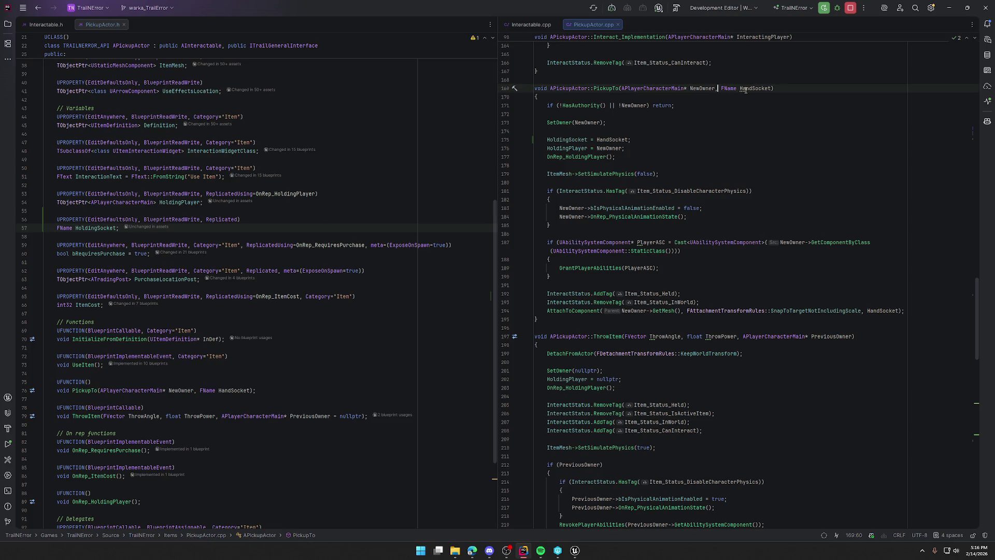
shift+click(771, 89)
double_click(747, 89)
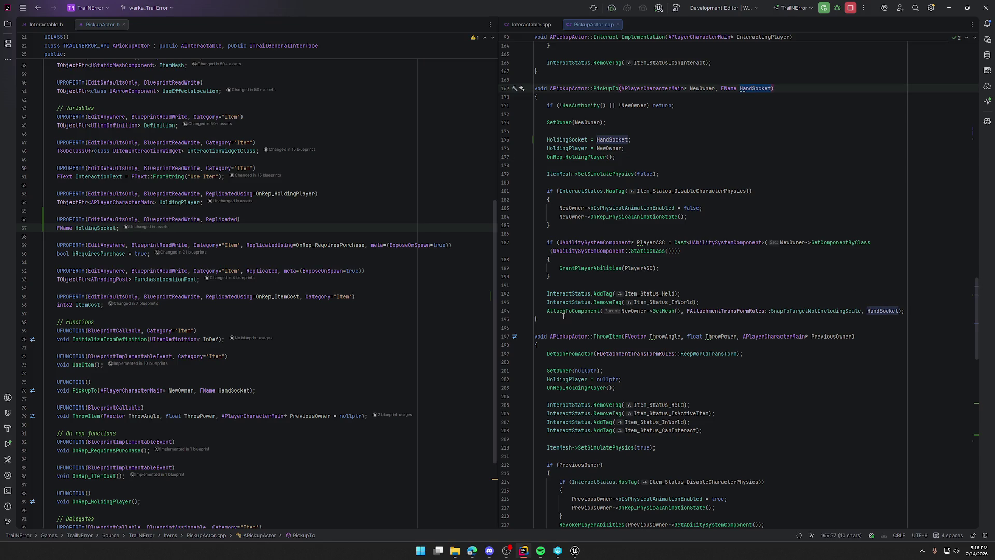
click(548, 311)
shift+click(913, 310)
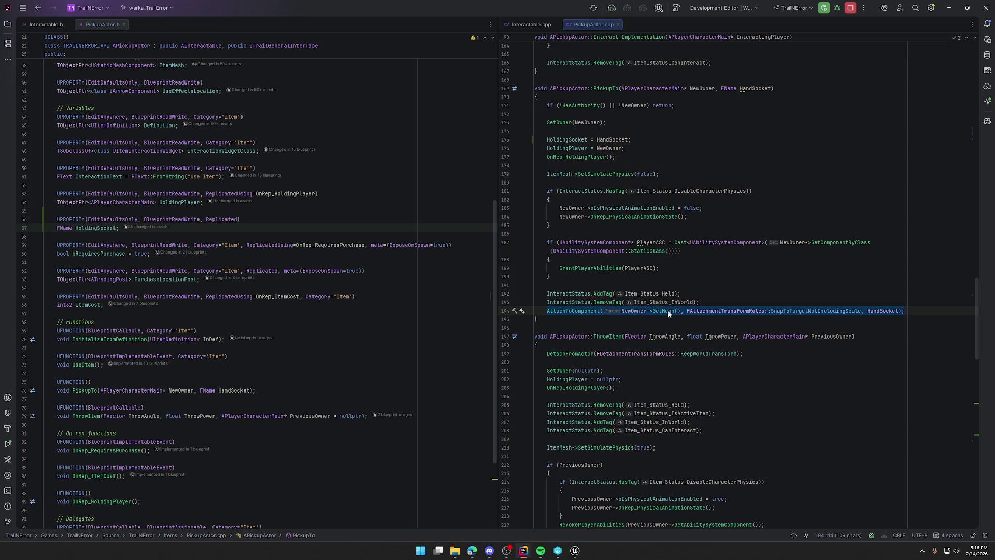
scroll(886, 332, up, 8)
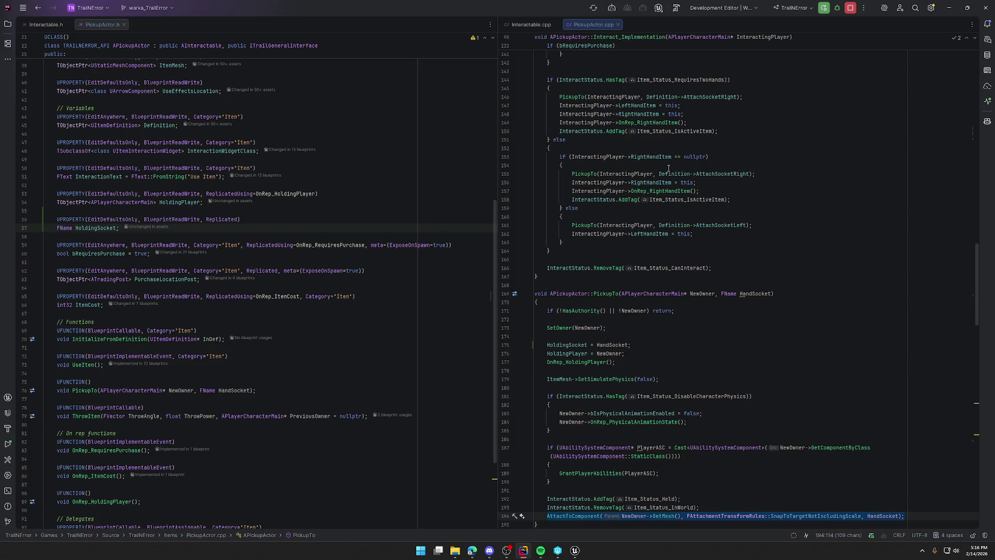
scroll(782, 393, down, 2)
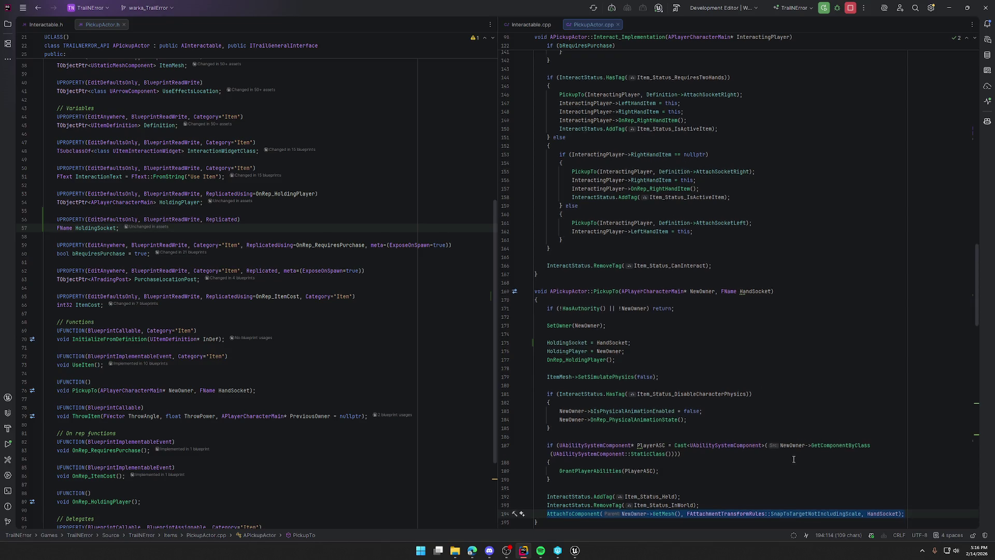